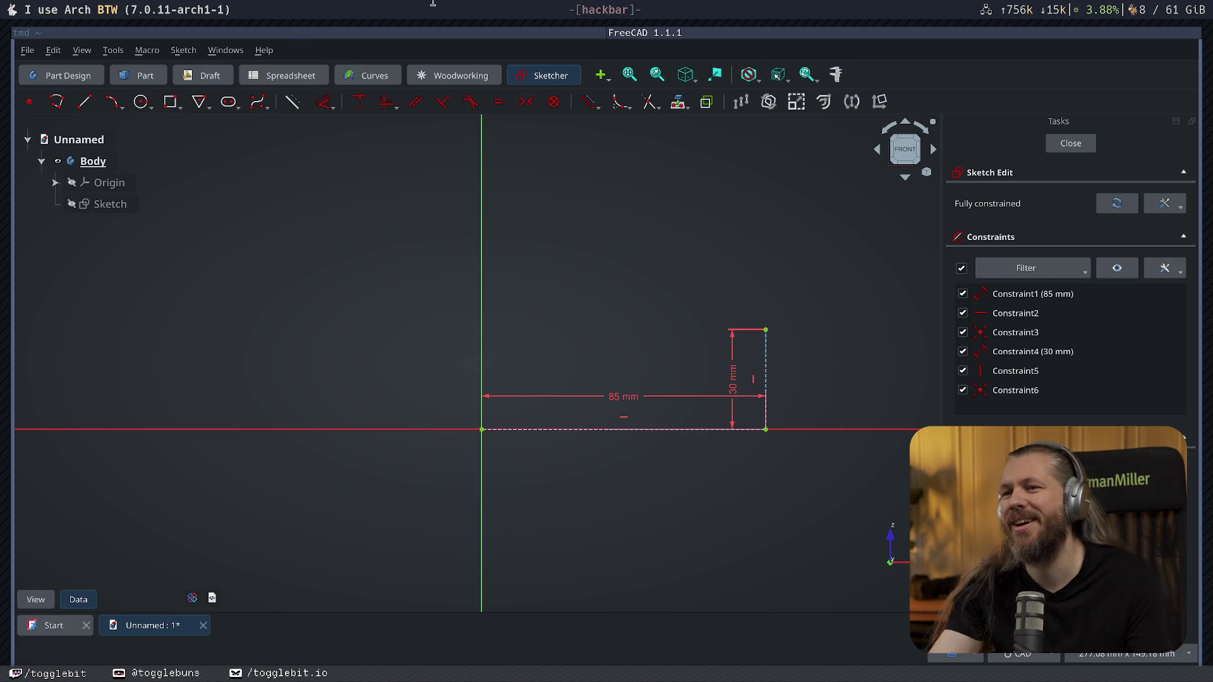
Leave FreeCAD for the terminal and bring up the application launcher.
{"action": "left_click", "coordinate": [495, 36]}
{"action": "key", "text": "super+d"}
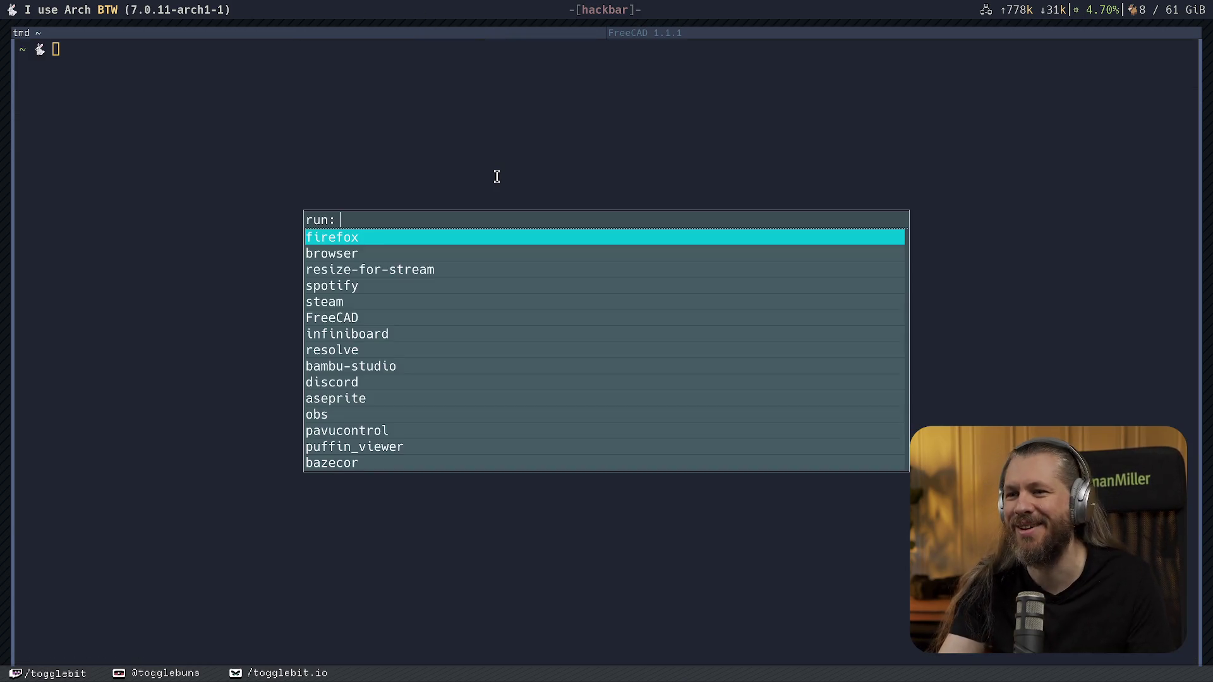
Launch Firefox, peek at the extensions list, load youtube.com, then close the browser window.
{"action": "key", "text": "Return"}
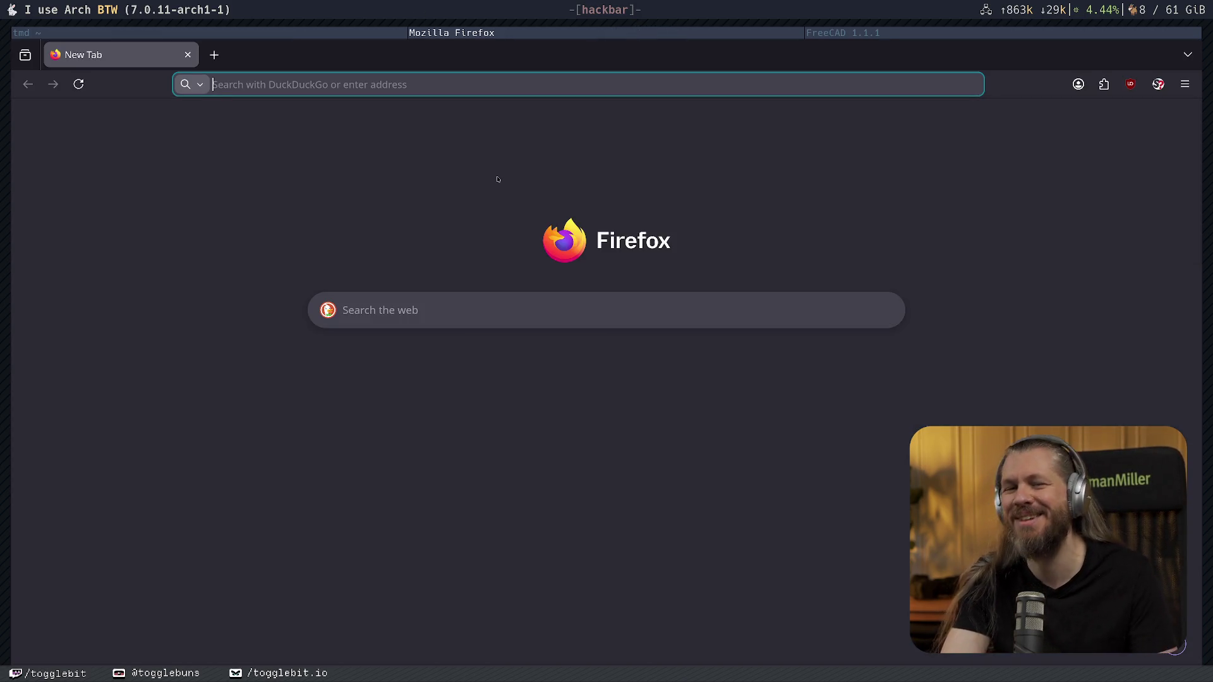
{"action": "left_click", "coordinate": [1103, 85]}
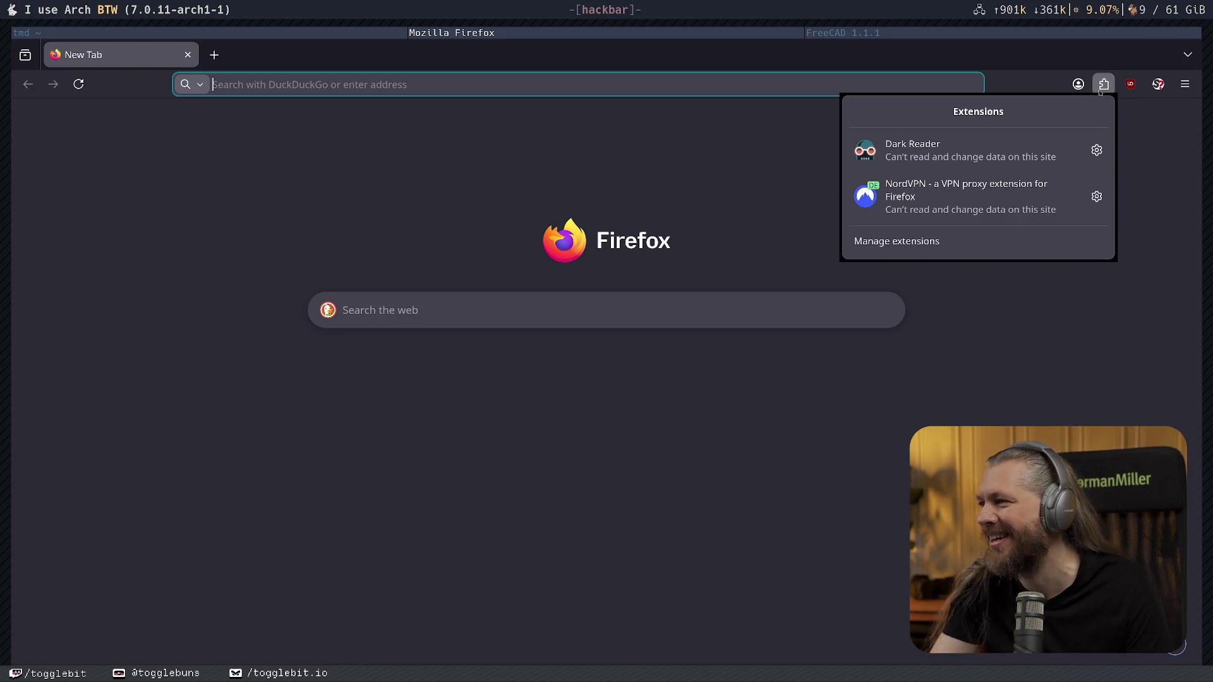
{"action": "left_click", "coordinate": [1102, 86]}
{"action": "type", "text": "y"}
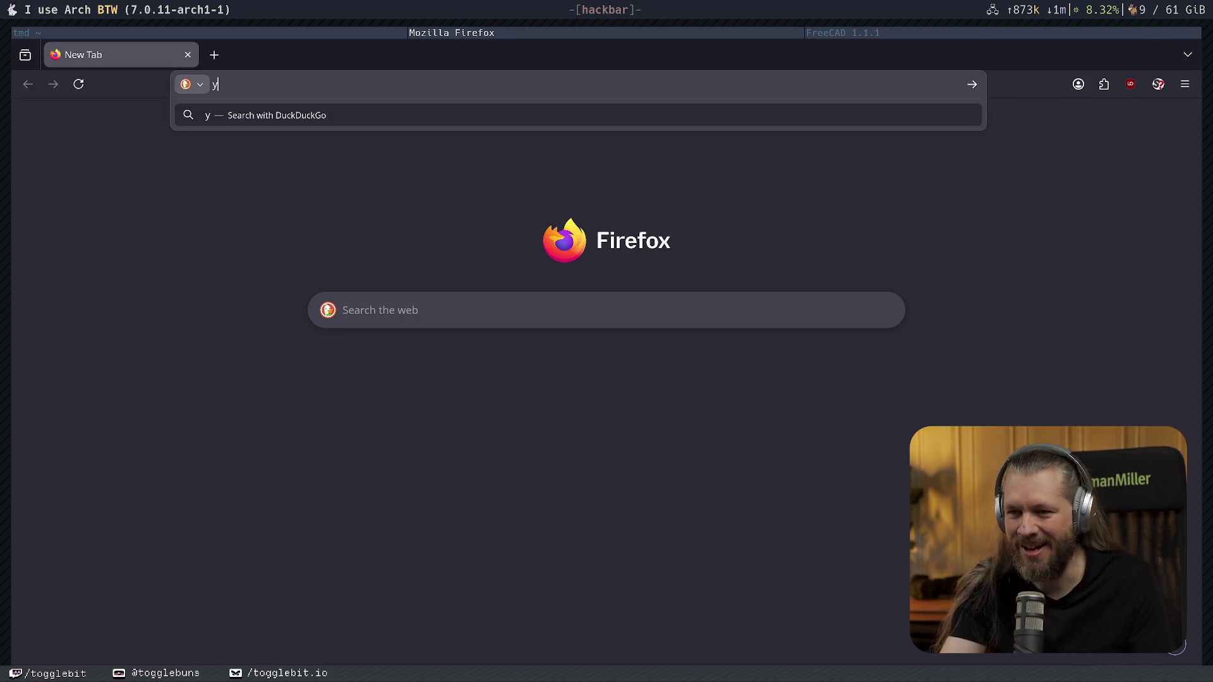
{"action": "type", "text": "outube.com"}
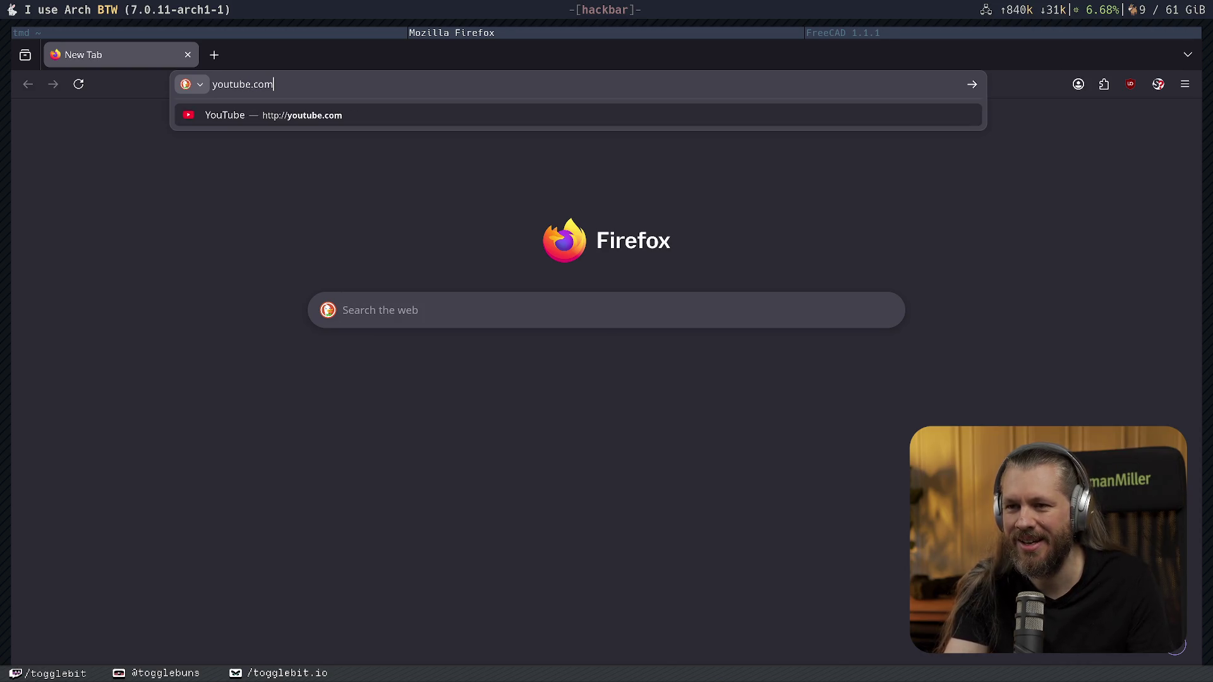
{"action": "key", "text": "Return"}
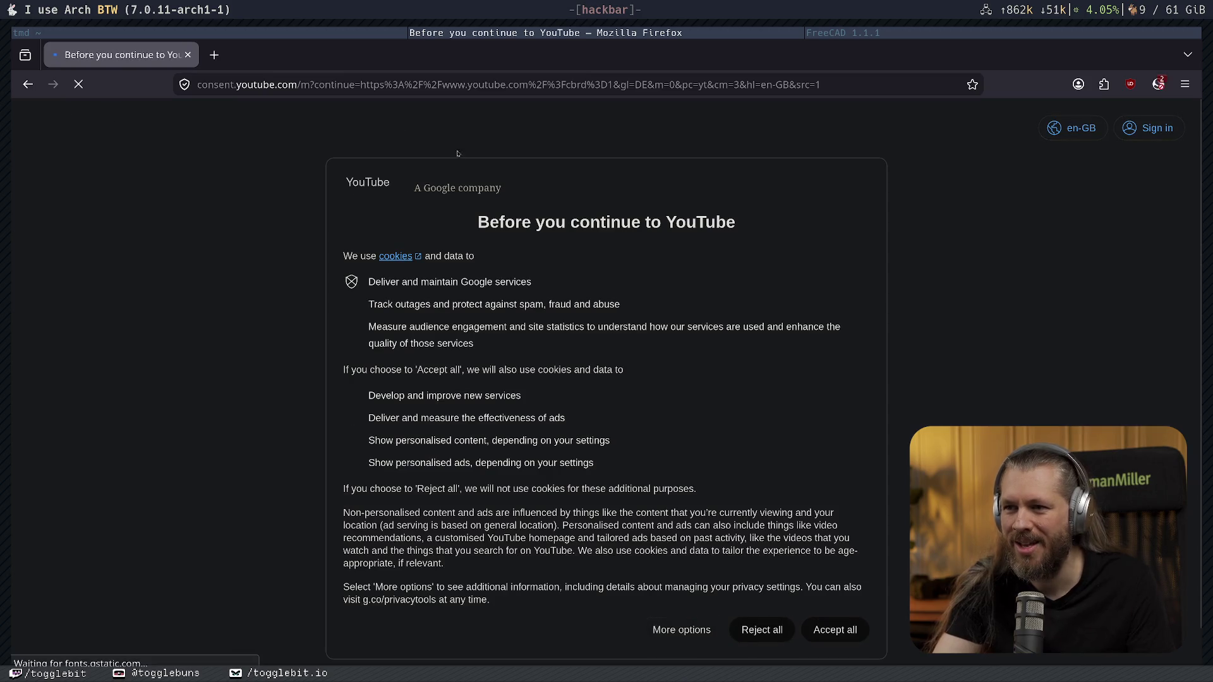
{"action": "key", "text": "ctrl+w"}
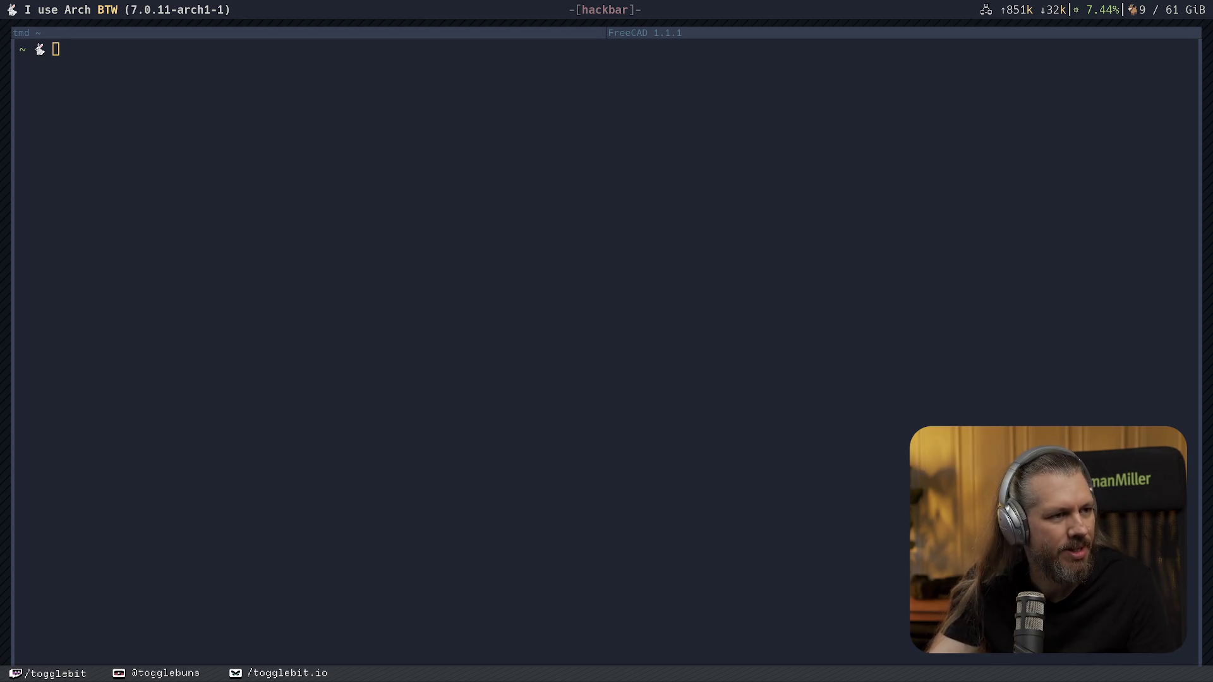
Tile the YouTube results browser beside the terminal, dismiss the Dark Reader warnings, and open a video result.
{"action": "key", "text": "super+minus"}
{"action": "key", "text": "super+v"}
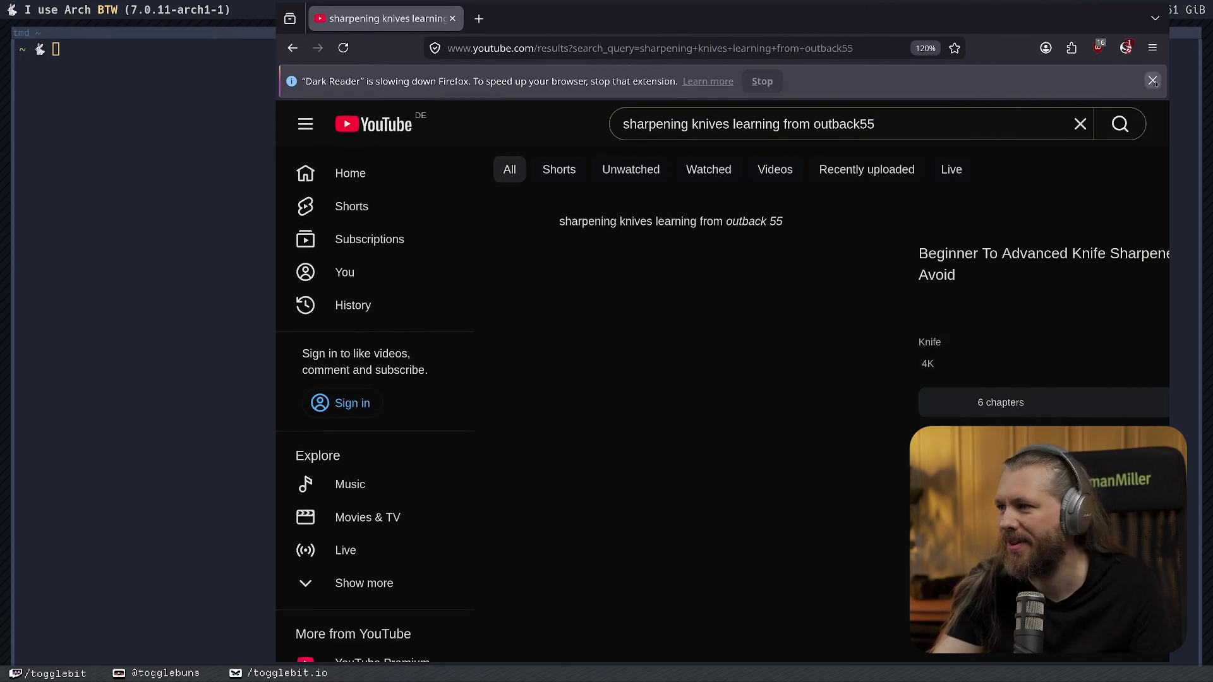
{"action": "left_click", "coordinate": [1153, 81]}
{"action": "scroll", "coordinate": [943, 205], "scroll_direction": "down", "scroll_amount": 3}
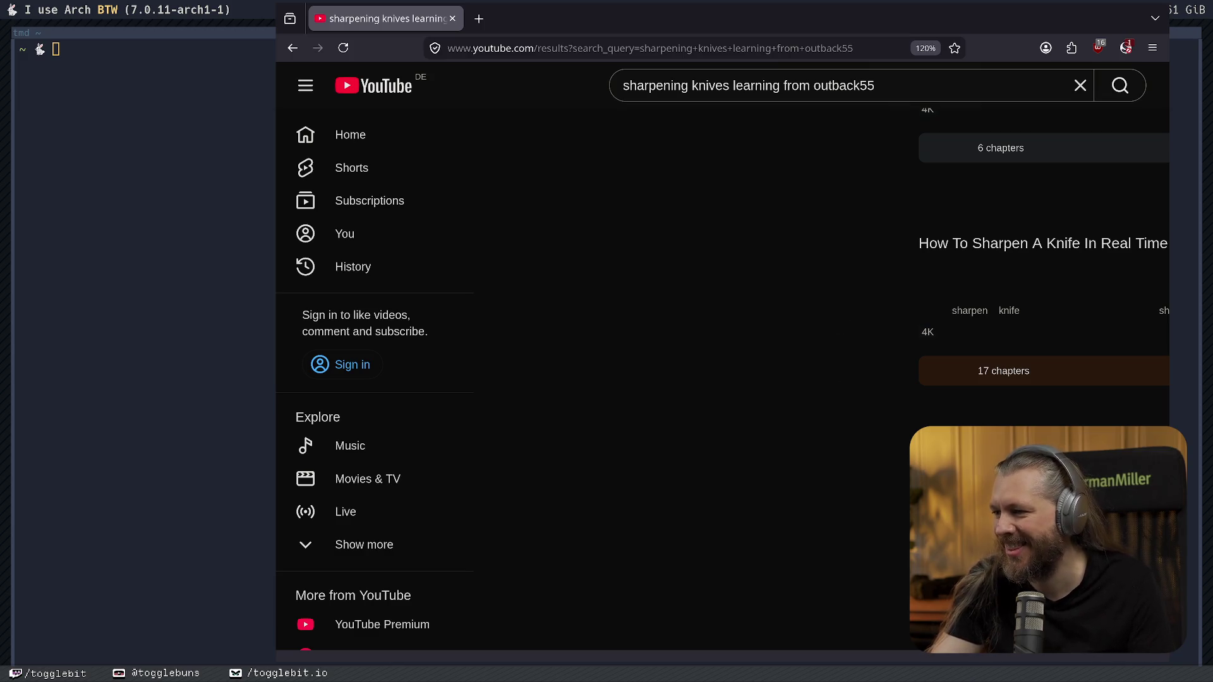
{"action": "scroll", "coordinate": [707, 297], "scroll_direction": "down", "scroll_amount": 2}
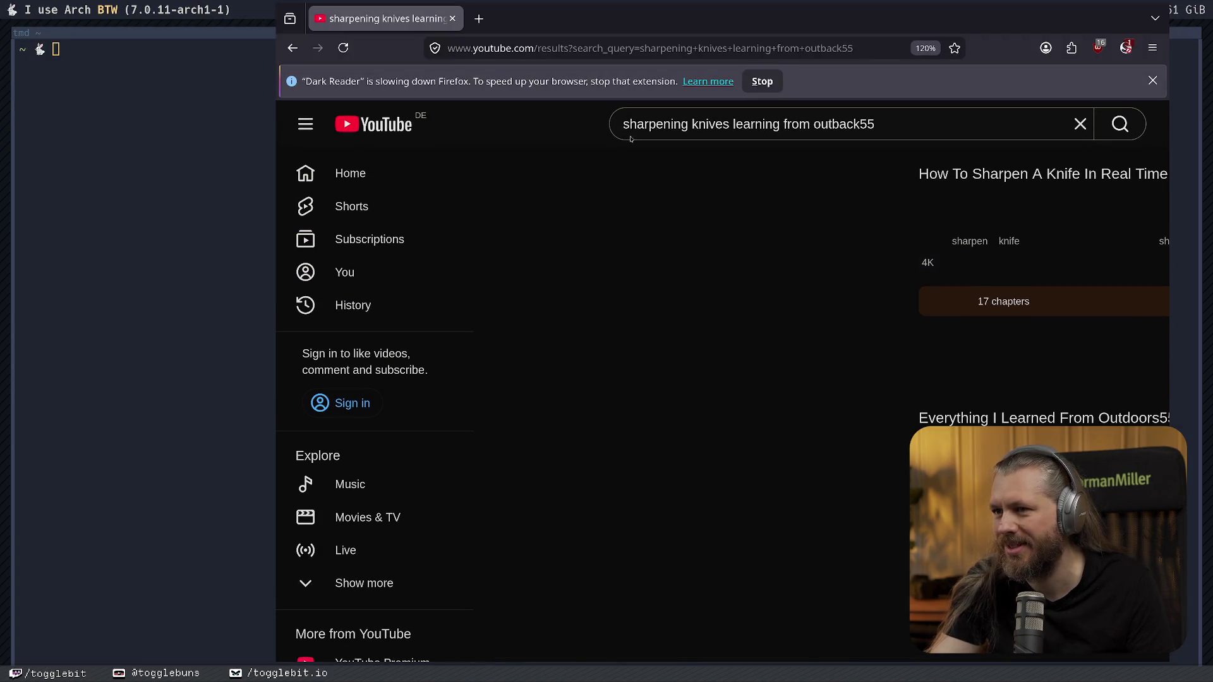
{"action": "left_click", "coordinate": [762, 81]}
{"action": "left_click", "coordinate": [1001, 386]}
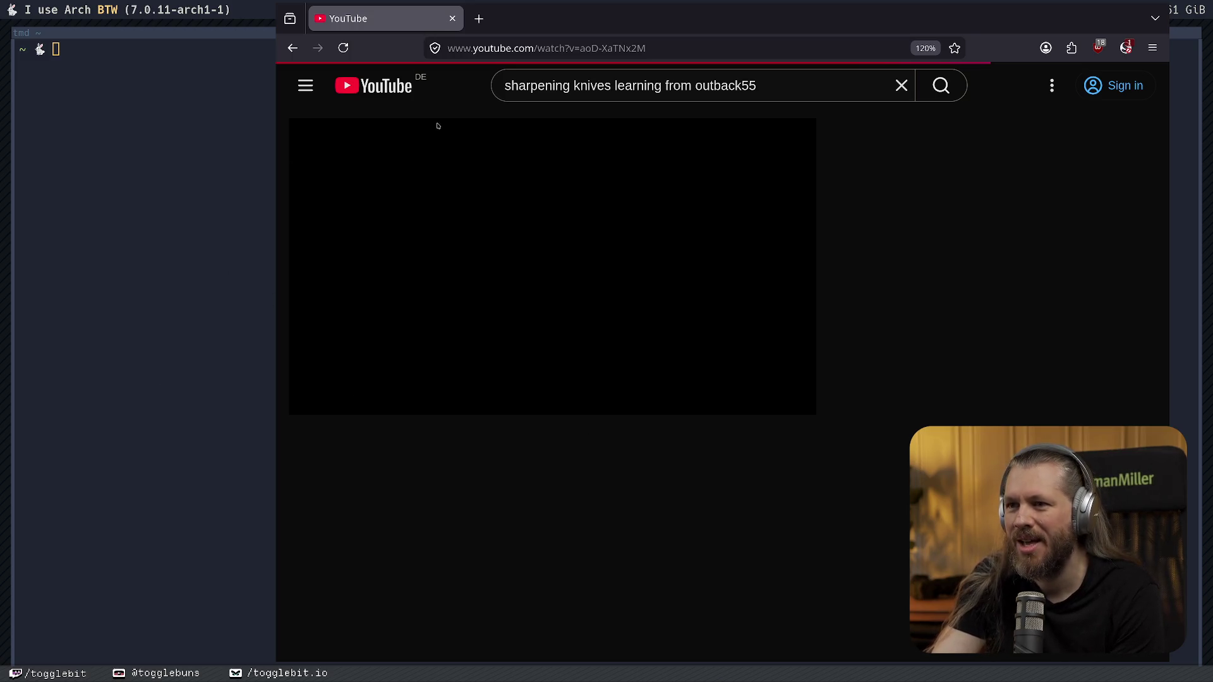
Reload the video page, highlight lines of the caution comment while reading, then close the browser.
{"action": "left_click", "coordinate": [339, 49]}
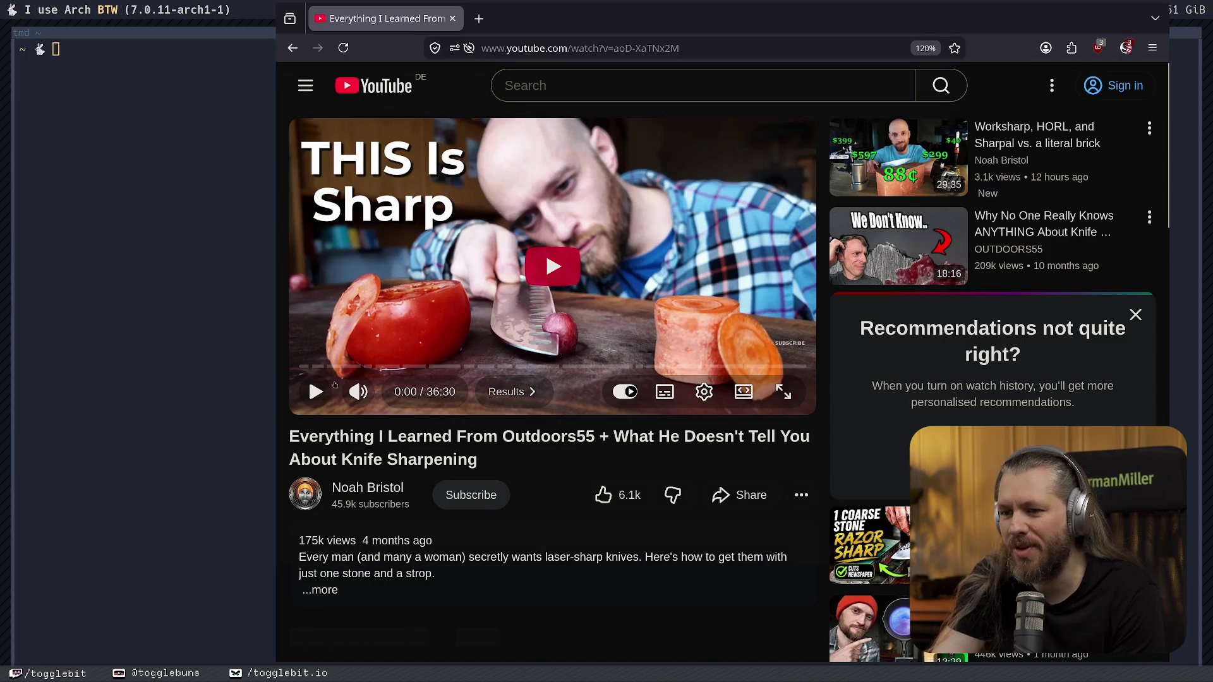
{"action": "scroll", "coordinate": [497, 321], "scroll_direction": "down", "scroll_amount": 2}
{"action": "scroll", "coordinate": [497, 321], "scroll_direction": "down", "scroll_amount": 2}
{"action": "scroll", "coordinate": [501, 325], "scroll_direction": "down", "scroll_amount": 2}
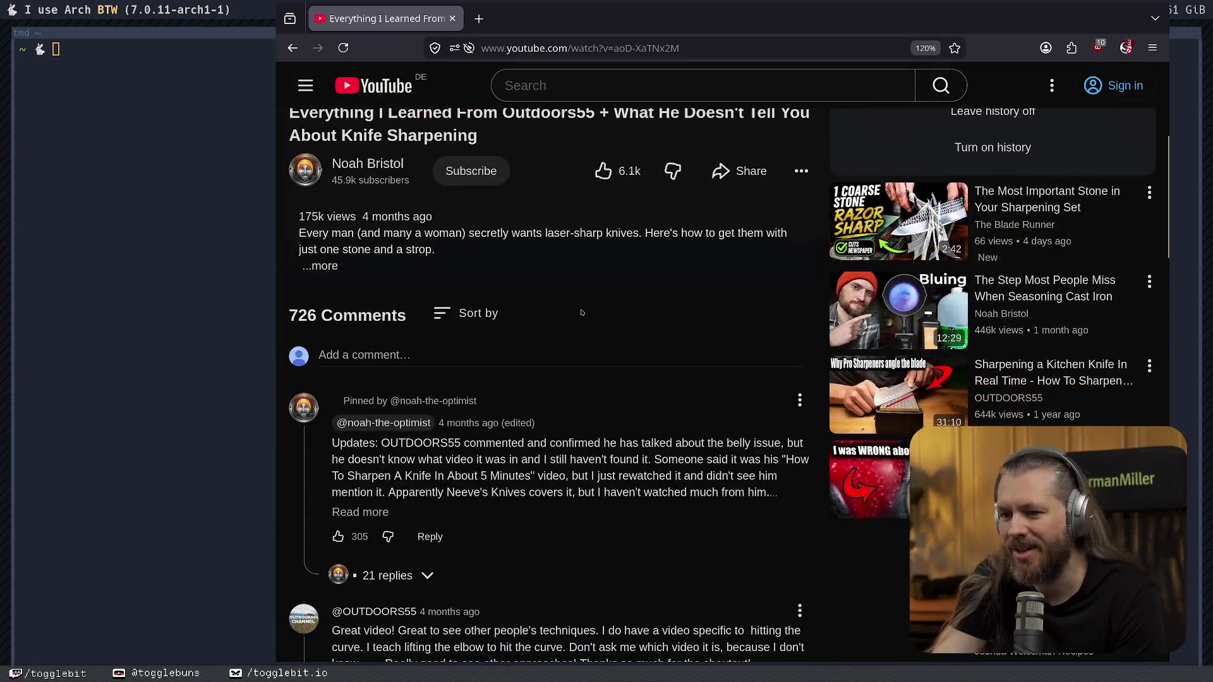
{"action": "scroll", "coordinate": [504, 329], "scroll_direction": "down", "scroll_amount": 4}
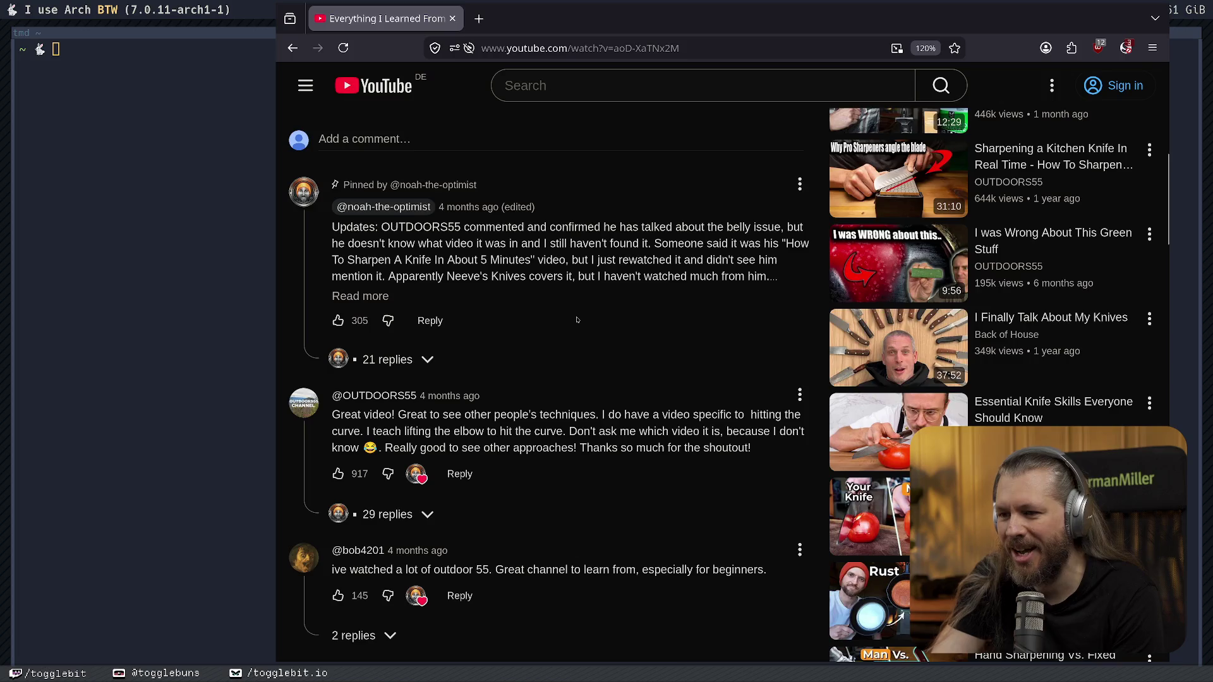
{"action": "scroll", "coordinate": [514, 316], "scroll_direction": "down", "scroll_amount": 4}
{"action": "scroll", "coordinate": [524, 300], "scroll_direction": "down", "scroll_amount": 2}
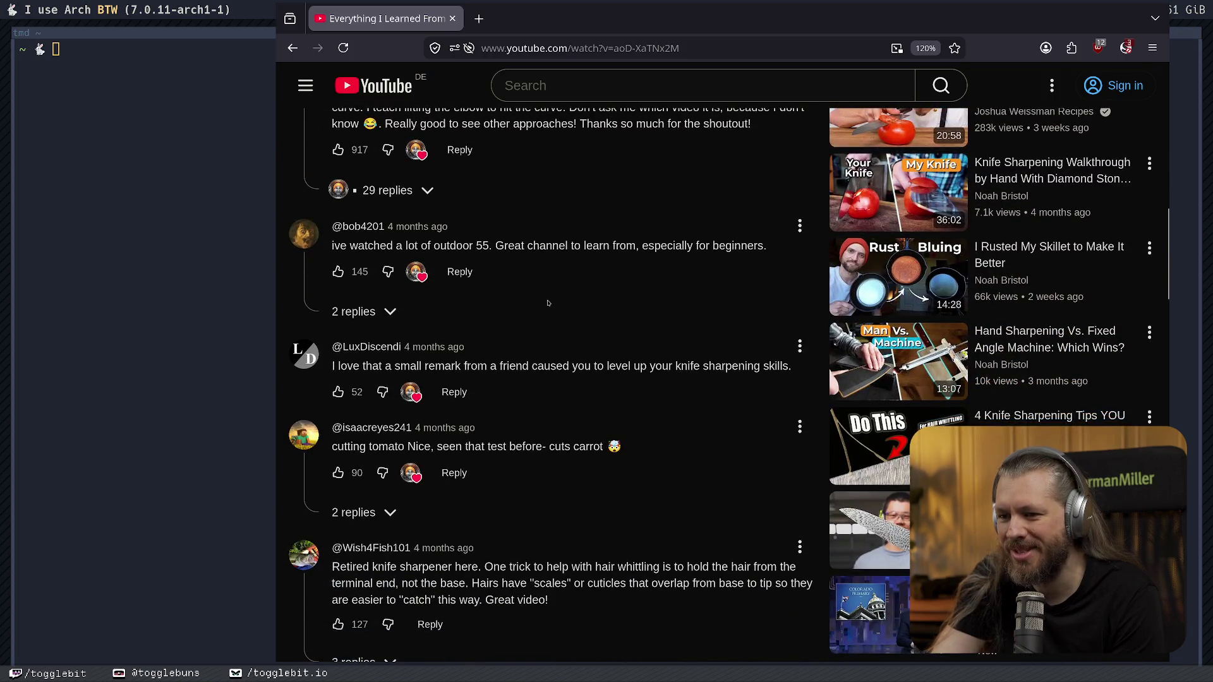
{"action": "scroll", "coordinate": [498, 359], "scroll_direction": "down", "scroll_amount": 4}
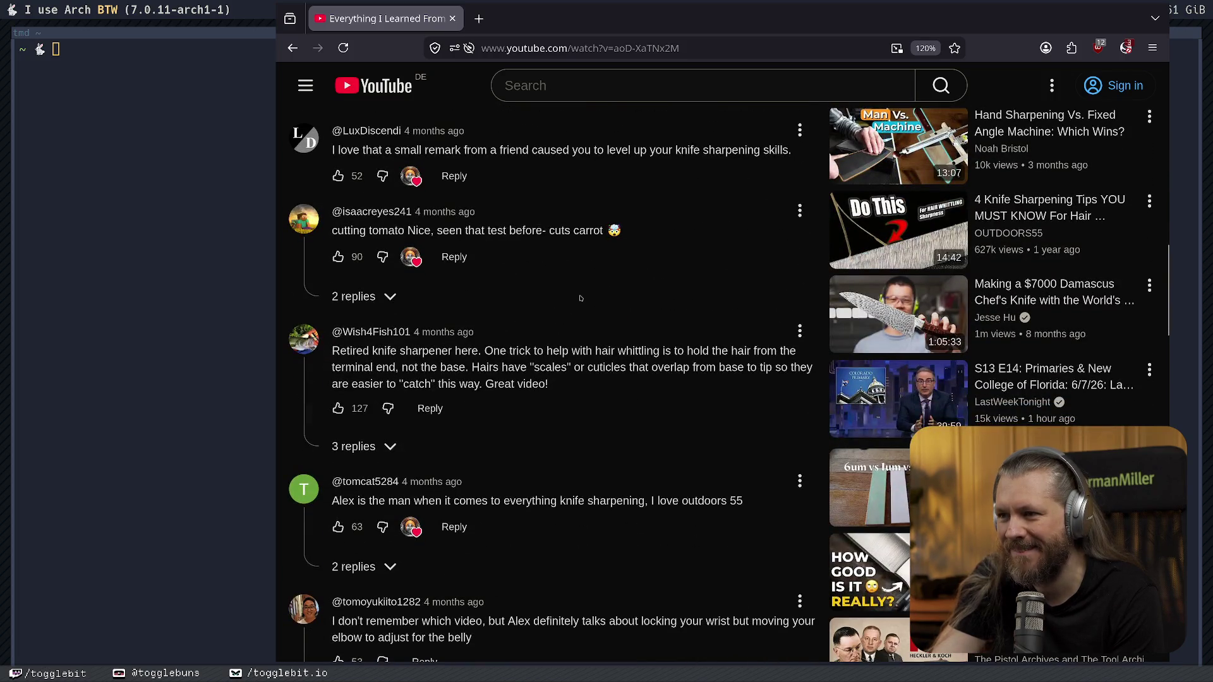
{"action": "scroll", "coordinate": [522, 324], "scroll_direction": "down", "scroll_amount": 3}
{"action": "scroll", "coordinate": [531, 328], "scroll_direction": "down", "scroll_amount": 5}
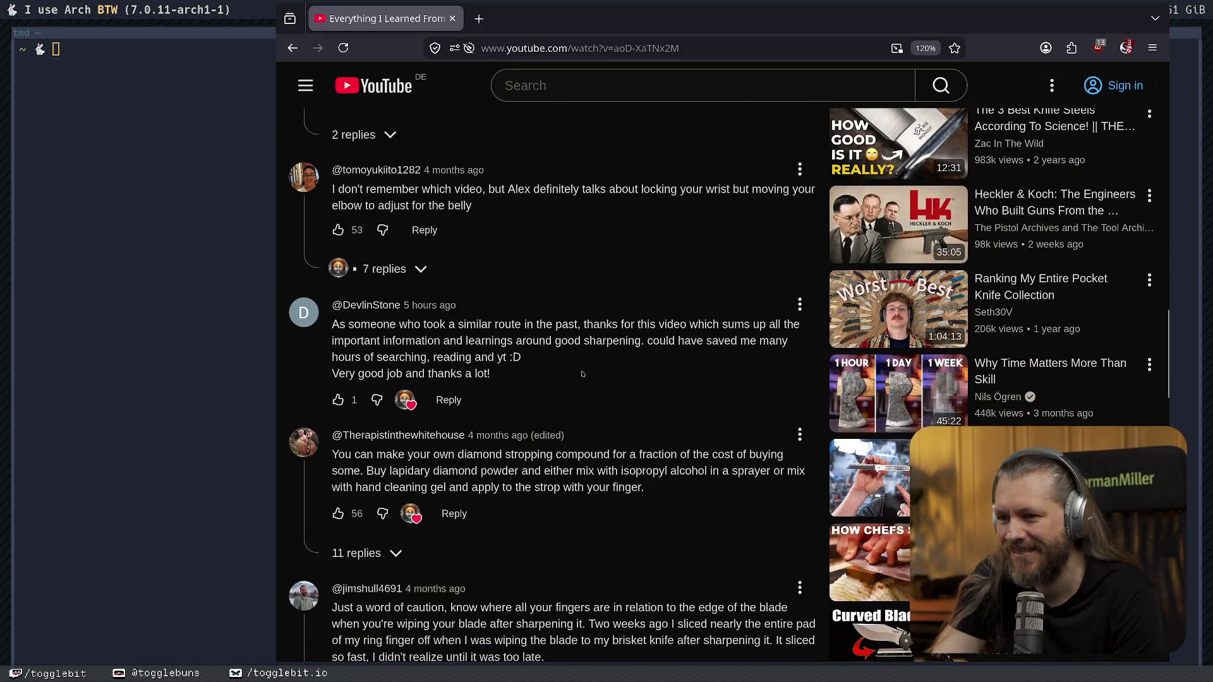
{"action": "scroll", "coordinate": [583, 373], "scroll_direction": "down", "scroll_amount": 4}
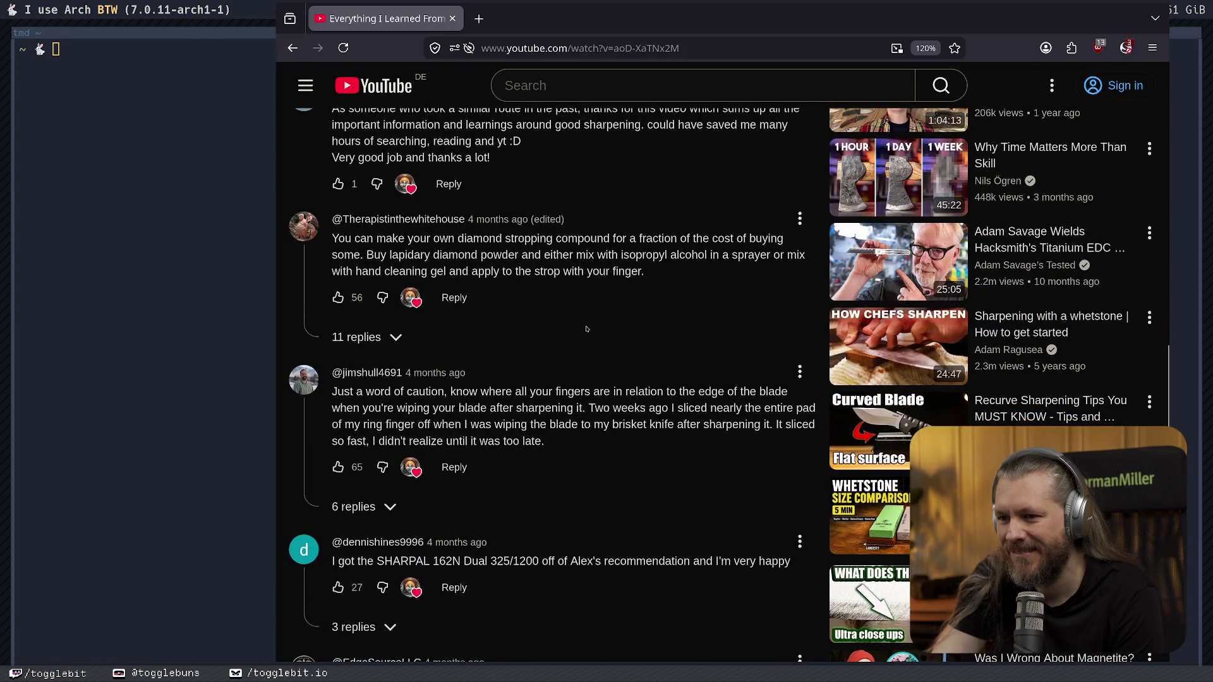
{"action": "left_click_drag", "start_coordinate": [331, 392], "coordinate": [761, 394]}
{"action": "mouse_move", "coordinate": [380, 408]}
{"action": "left_mouse_down"}
{"action": "mouse_move", "coordinate": [757, 408]}
{"action": "mouse_move", "coordinate": [423, 408]}
{"action": "mouse_move", "coordinate": [345, 425]}
{"action": "mouse_move", "coordinate": [741, 426]}
{"action": "left_mouse_up"}
{"action": "left_click", "coordinate": [591, 408]}
{"action": "left_click_drag", "start_coordinate": [343, 392], "coordinate": [496, 392]}
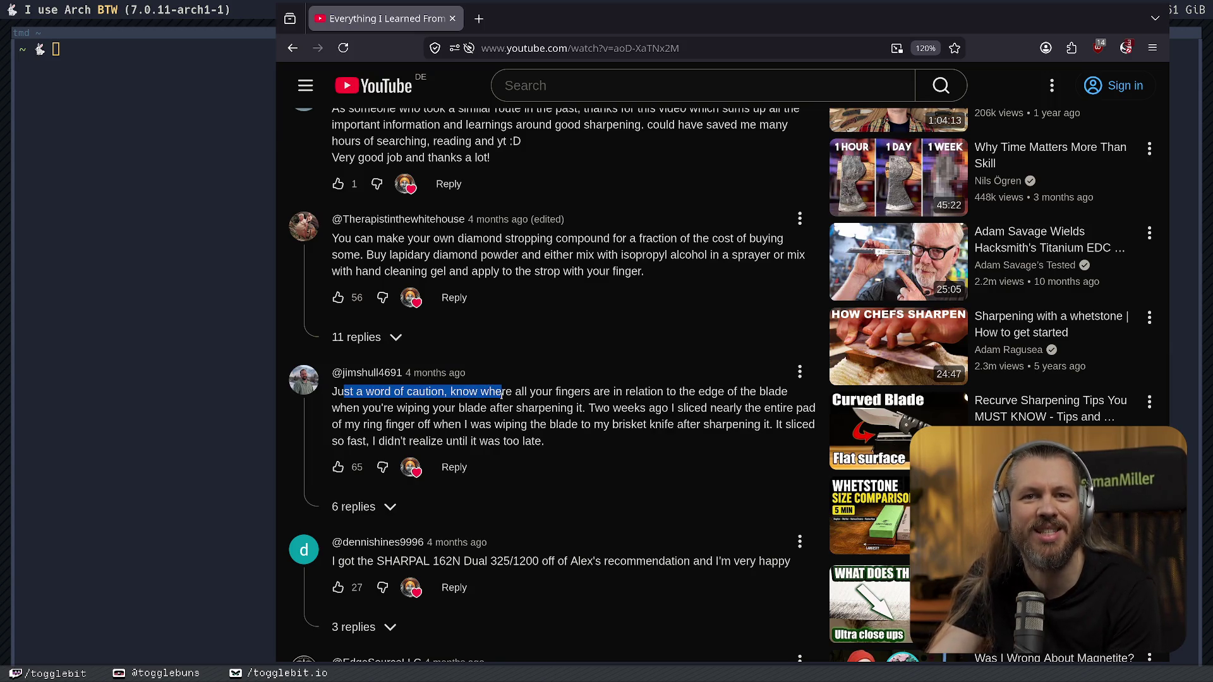
{"action": "left_click", "coordinate": [601, 395]}
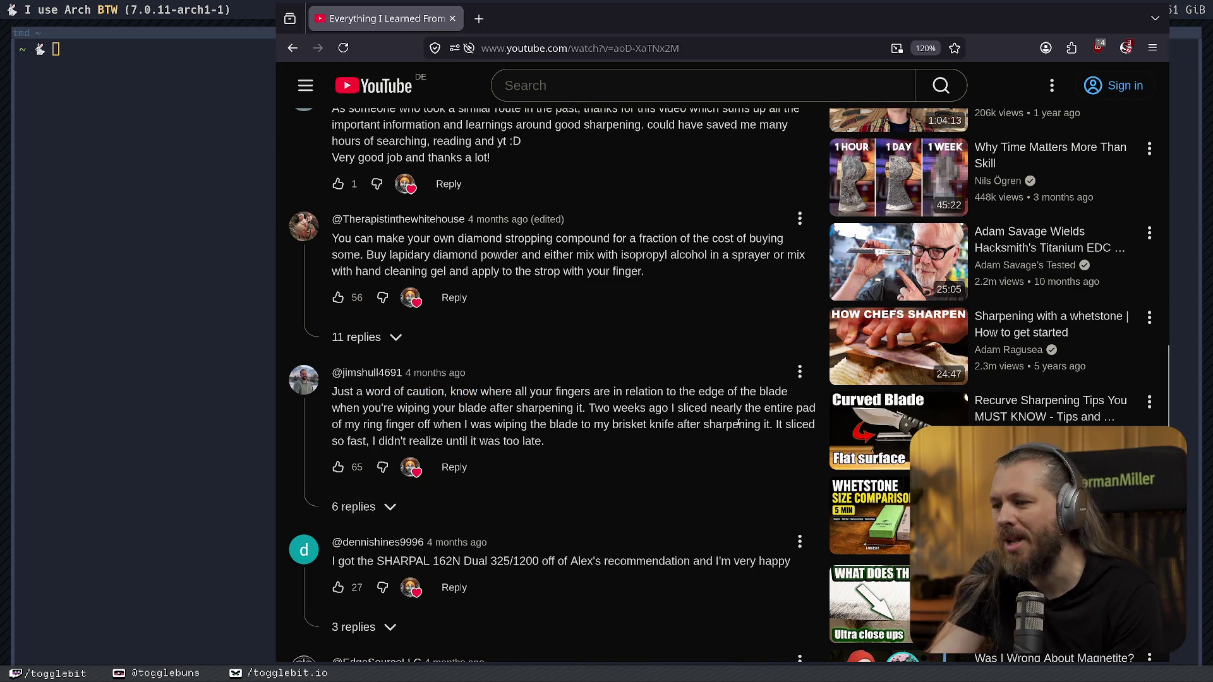
{"action": "left_click_drag", "start_coordinate": [780, 426], "coordinate": [531, 443]}
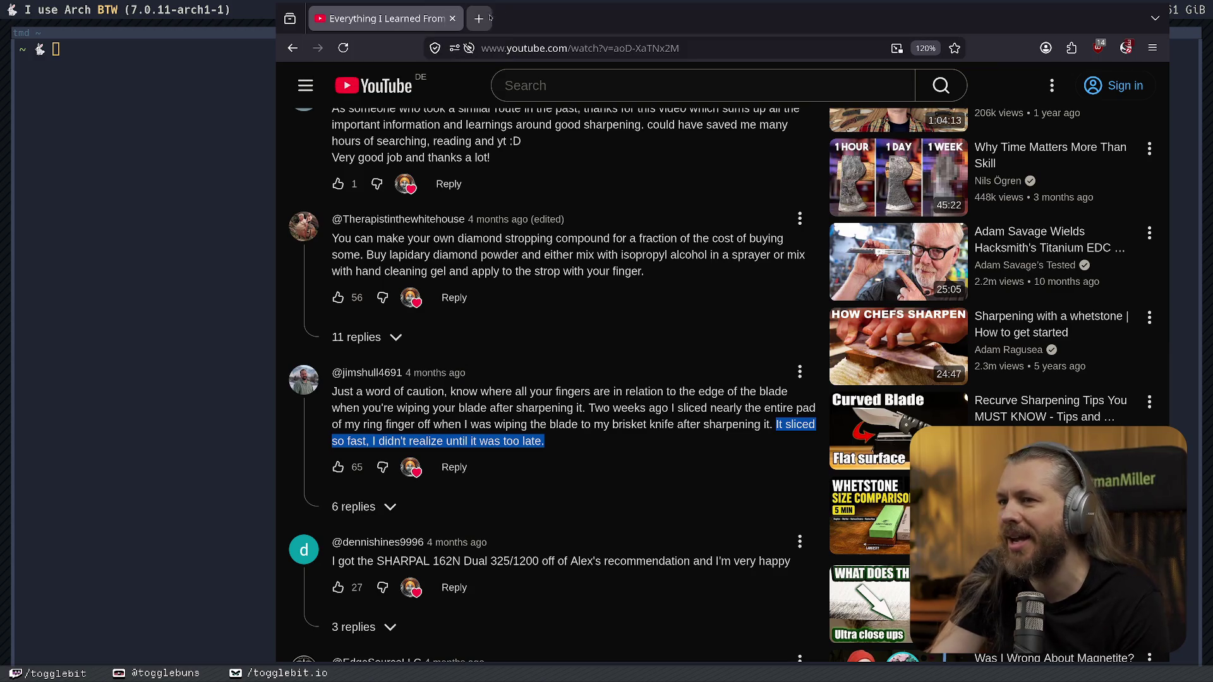
{"action": "left_click", "coordinate": [452, 18]}
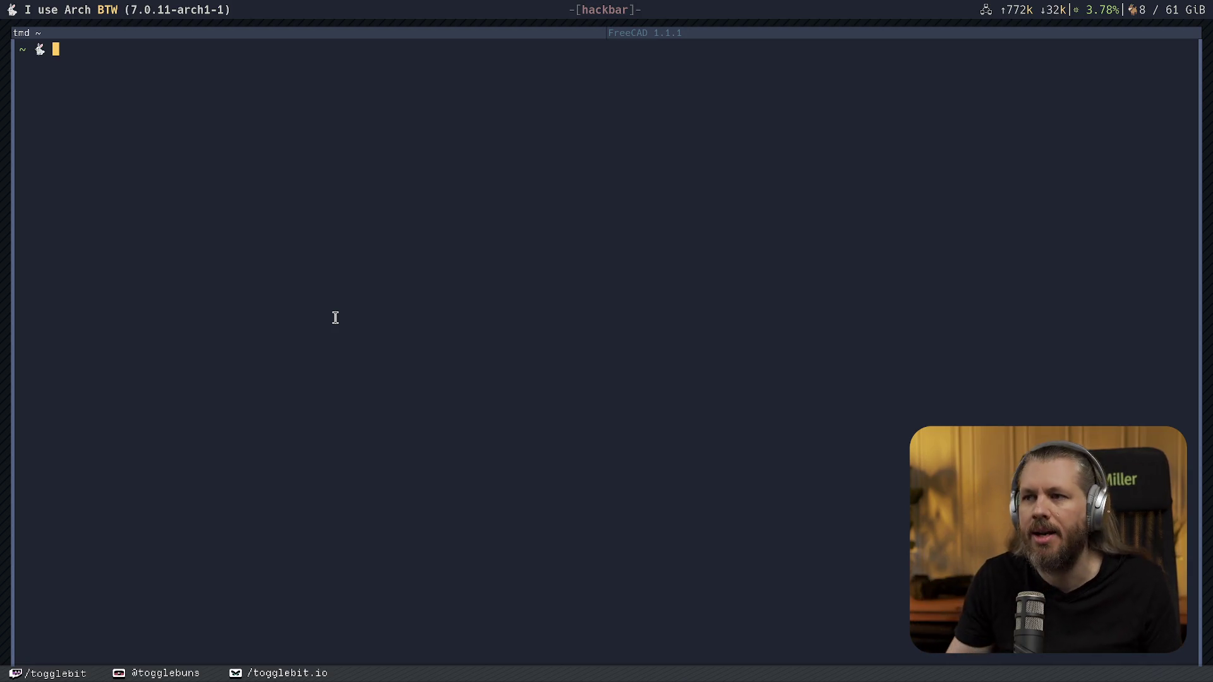
Switch back to the FreeCAD sketch from the terminal.
{"action": "left_click", "coordinate": [740, 37]}
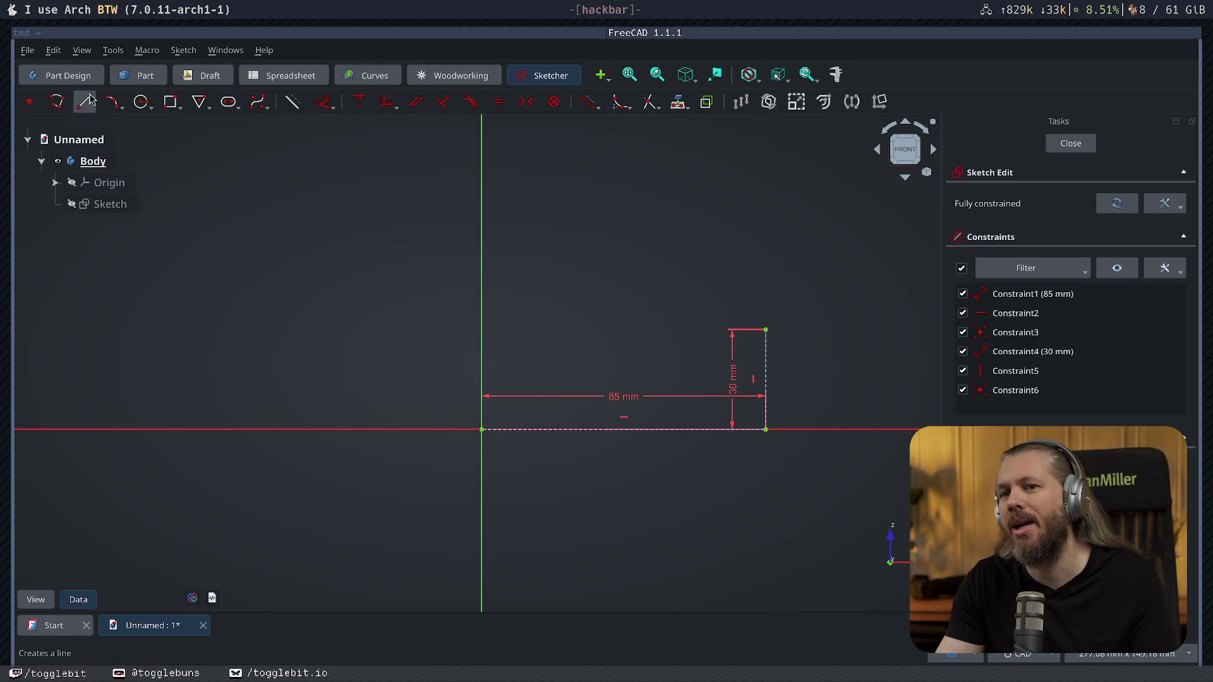
Start the Line tool with the G L shortcut and cancel it without drawing.
{"action": "key", "text": "g"}
{"action": "key", "text": "l"}
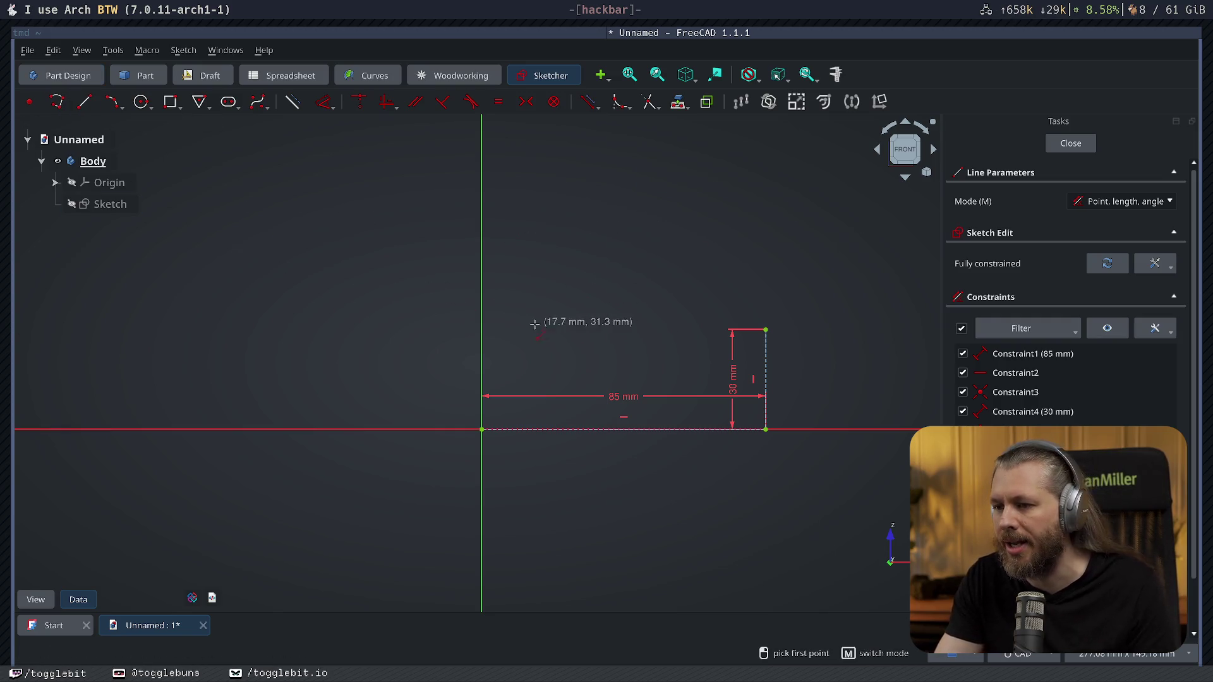
{"action": "key", "text": "Escape"}
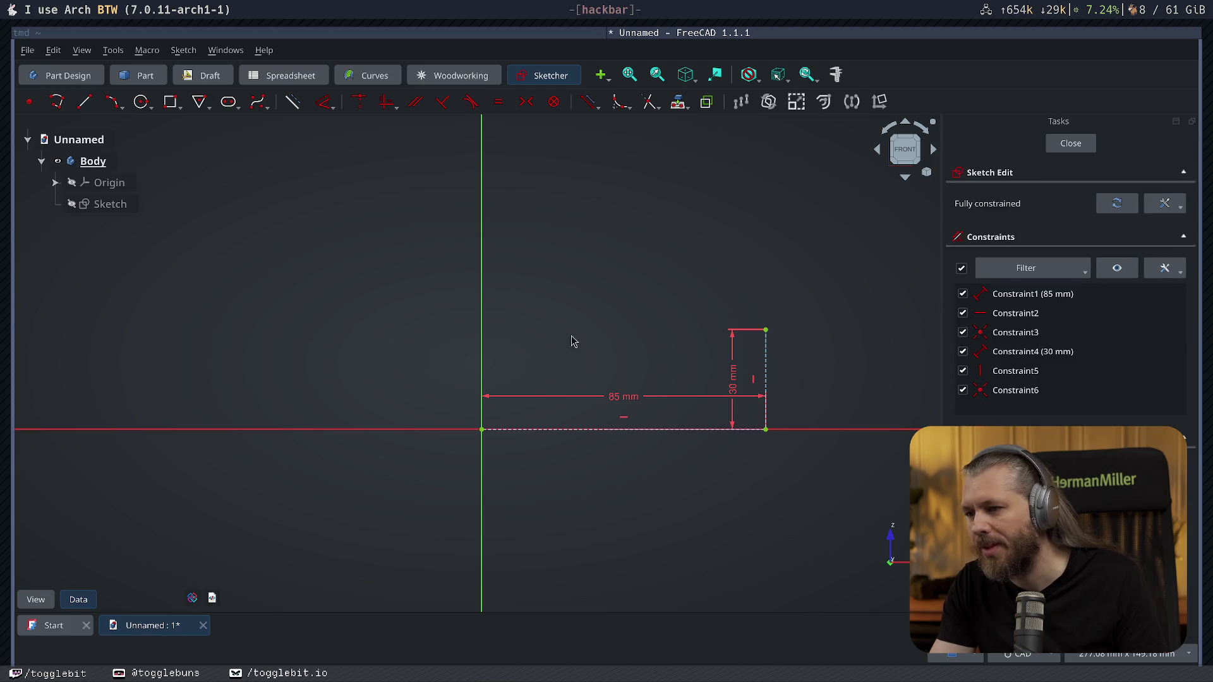
Move the 85 mm and 30 mm dimensions clear of the guides and start the Line tool.
{"action": "left_click_drag", "start_coordinate": [627, 398], "coordinate": [653, 486]}
{"action": "left_click_drag", "start_coordinate": [742, 386], "coordinate": [826, 372]}
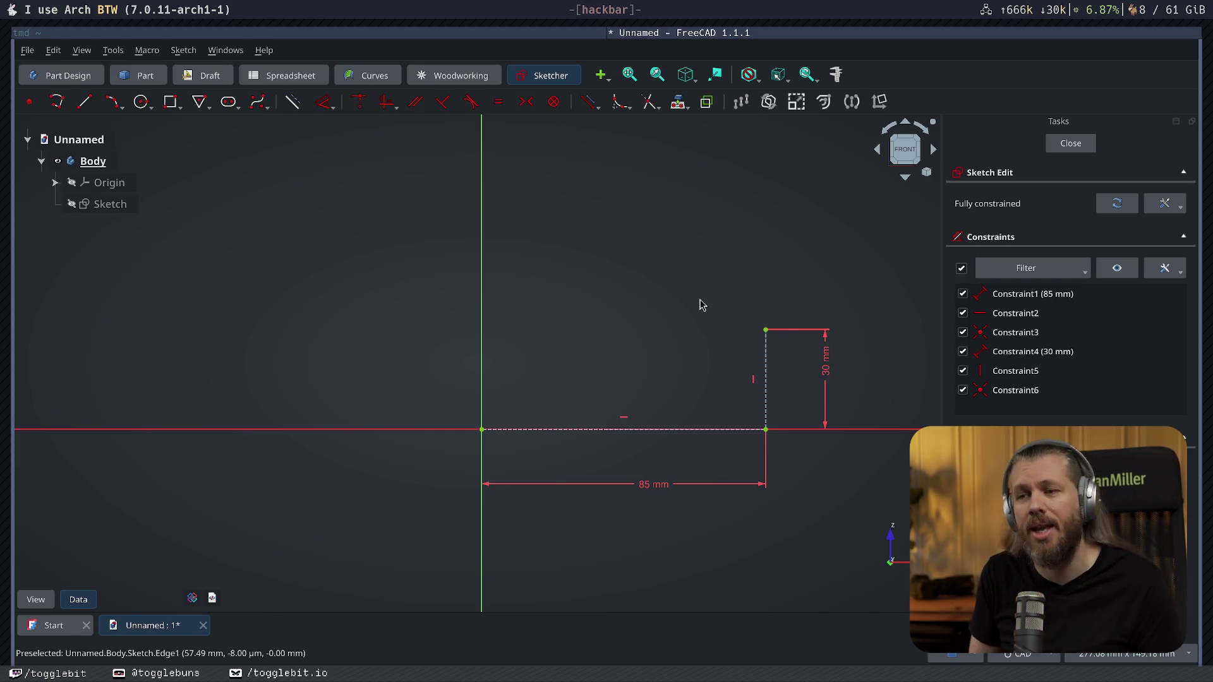
{"action": "left_click", "coordinate": [84, 102]}
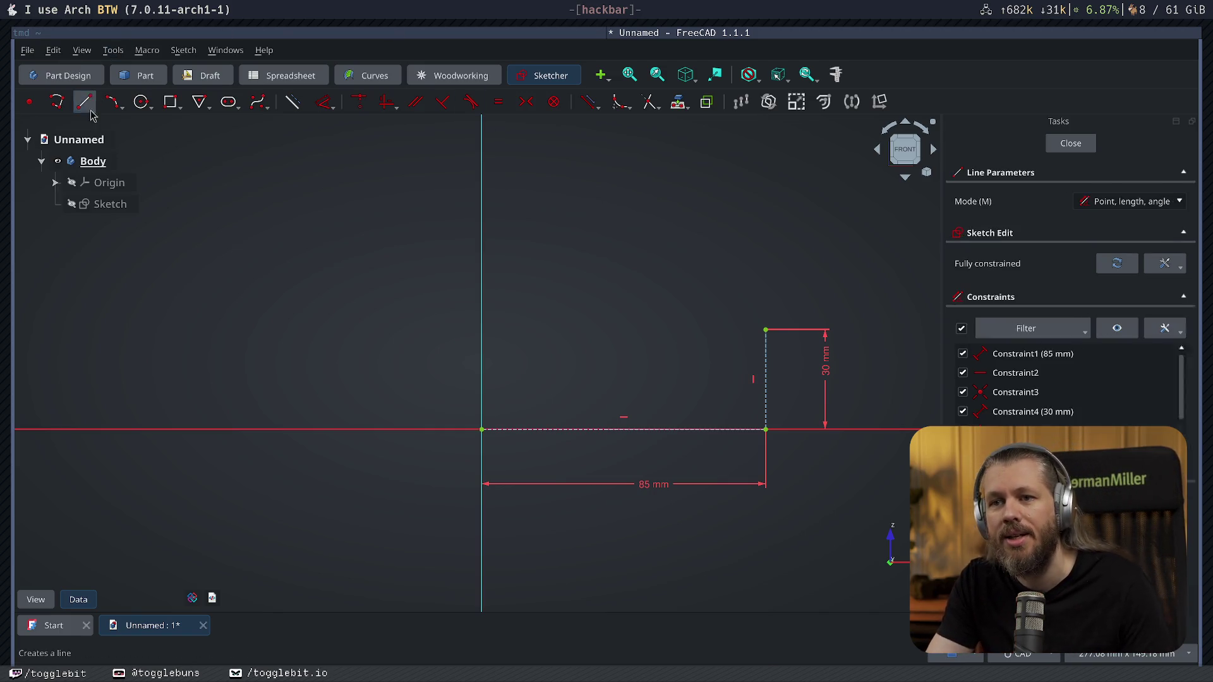
Draw a 30 mm horizontal base line from the sketch origin.
{"action": "left_click", "coordinate": [482, 430]}
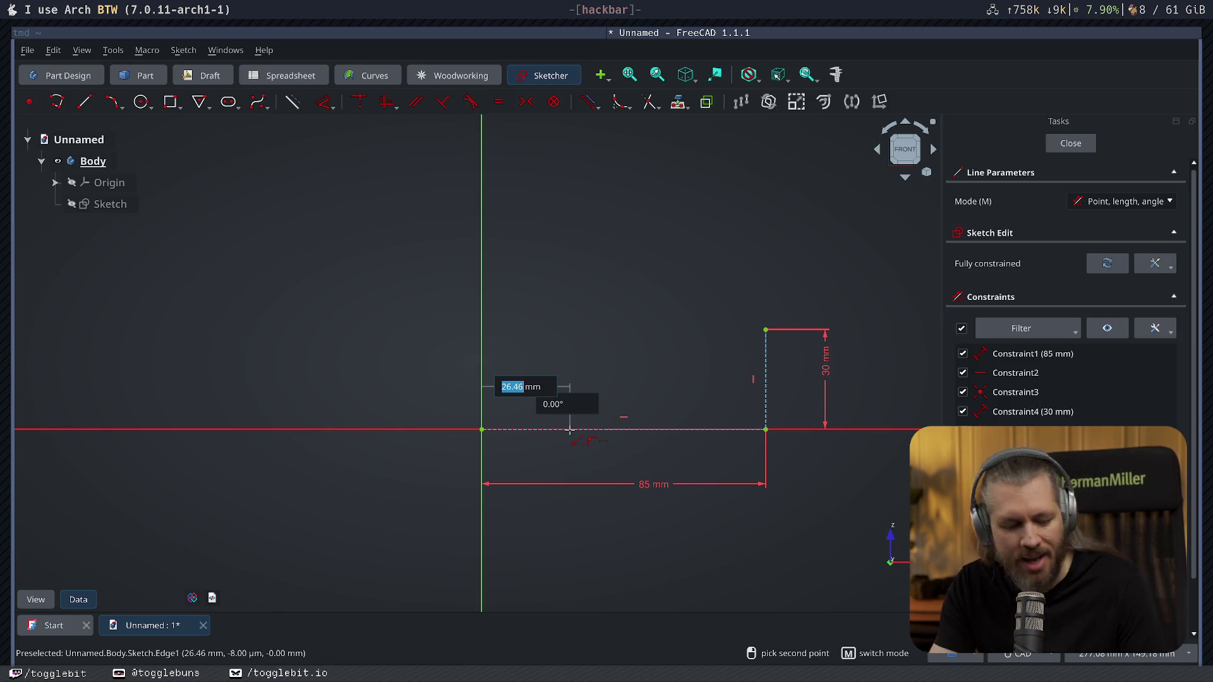
{"action": "type", "text": "30"}
{"action": "key", "text": "Return"}
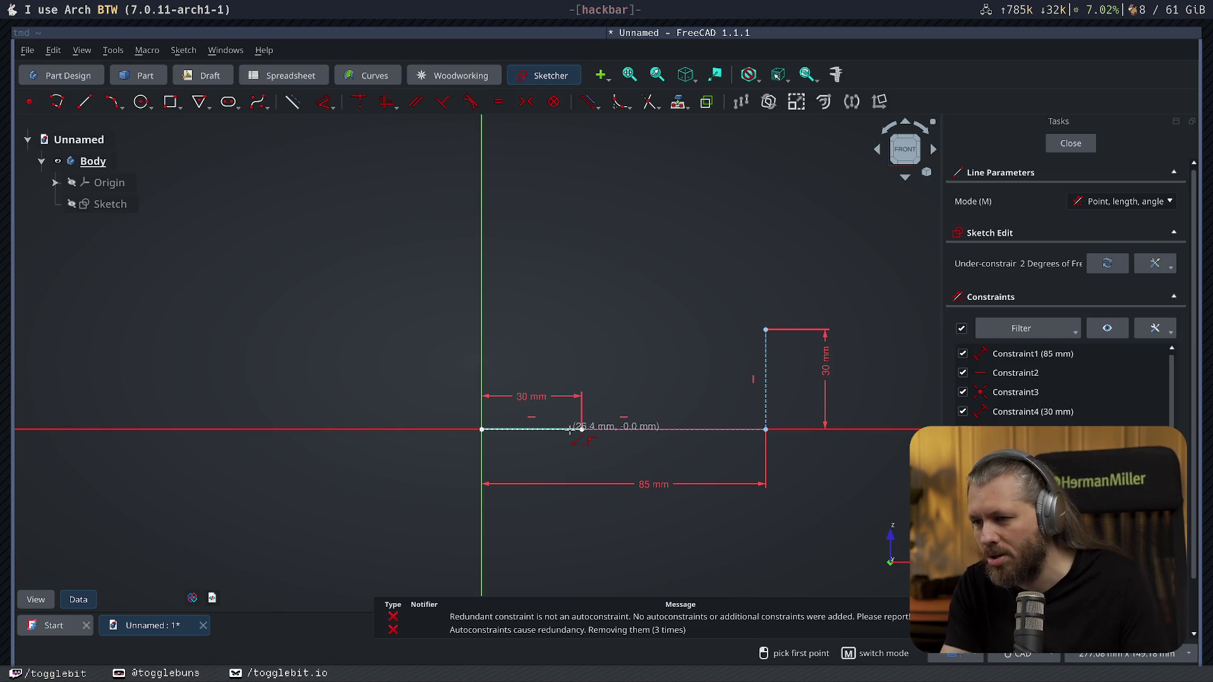
{"action": "key", "text": "Escape"}
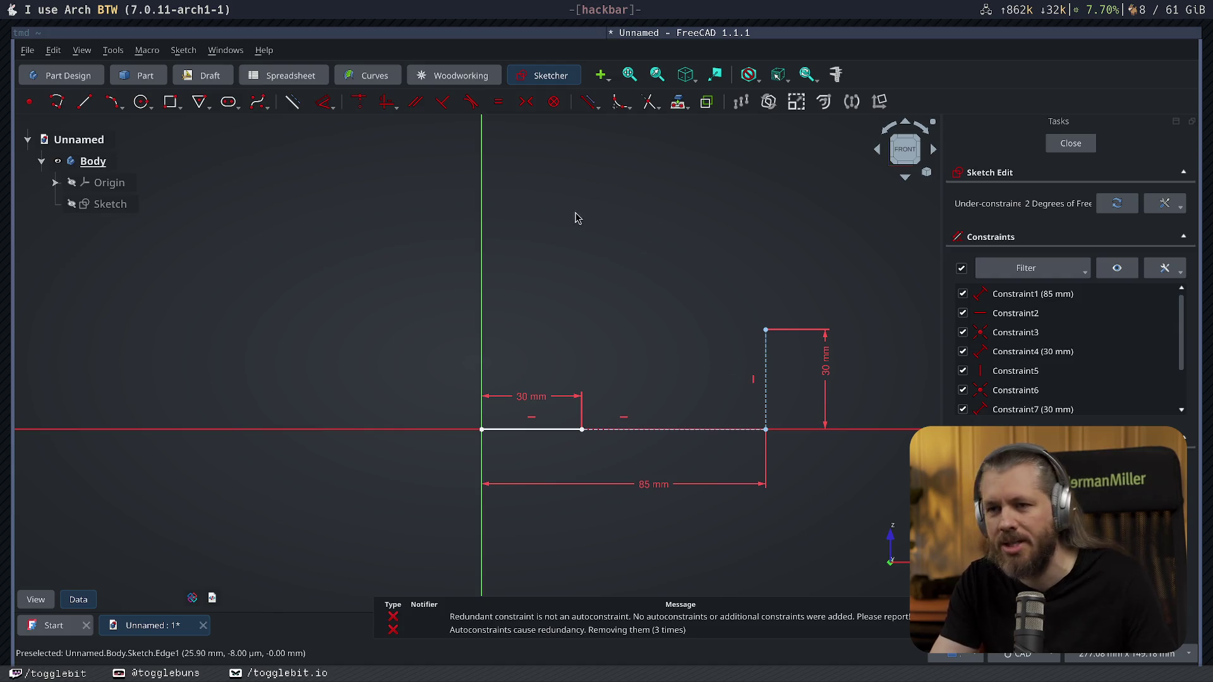
Begin a three-point arc from the base line's end toward the guide top.
{"action": "left_click", "coordinate": [111, 102]}
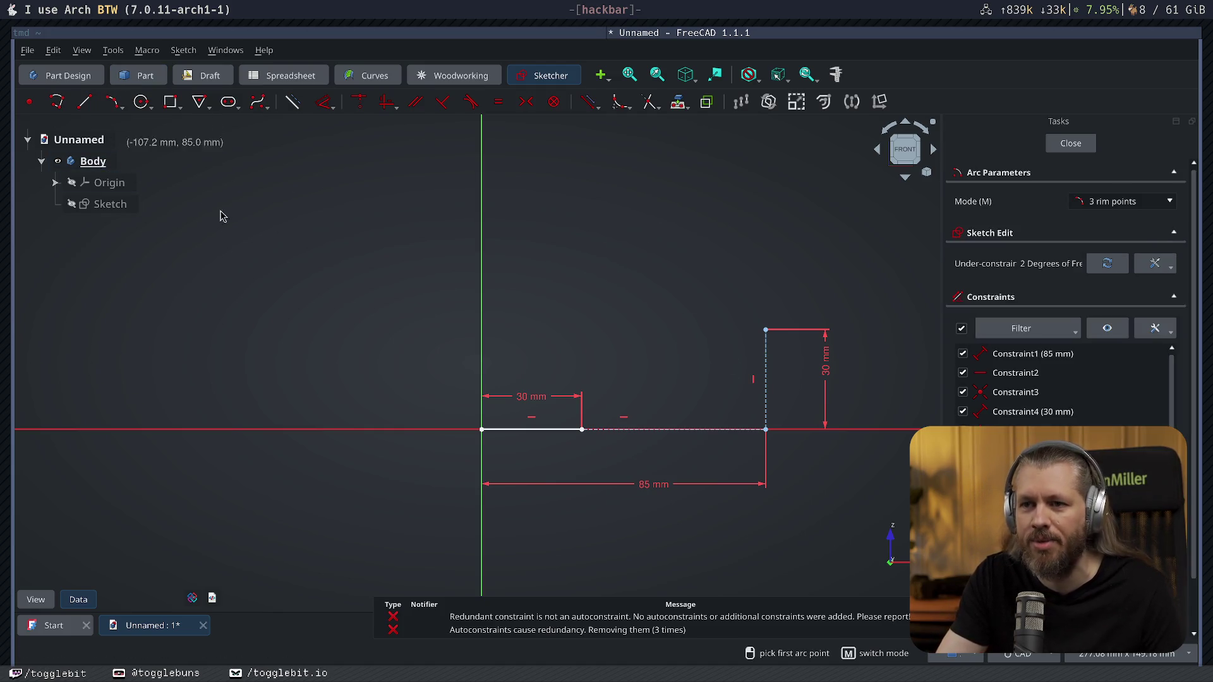
{"action": "left_click", "coordinate": [581, 429]}
{"action": "left_click", "coordinate": [767, 331]}
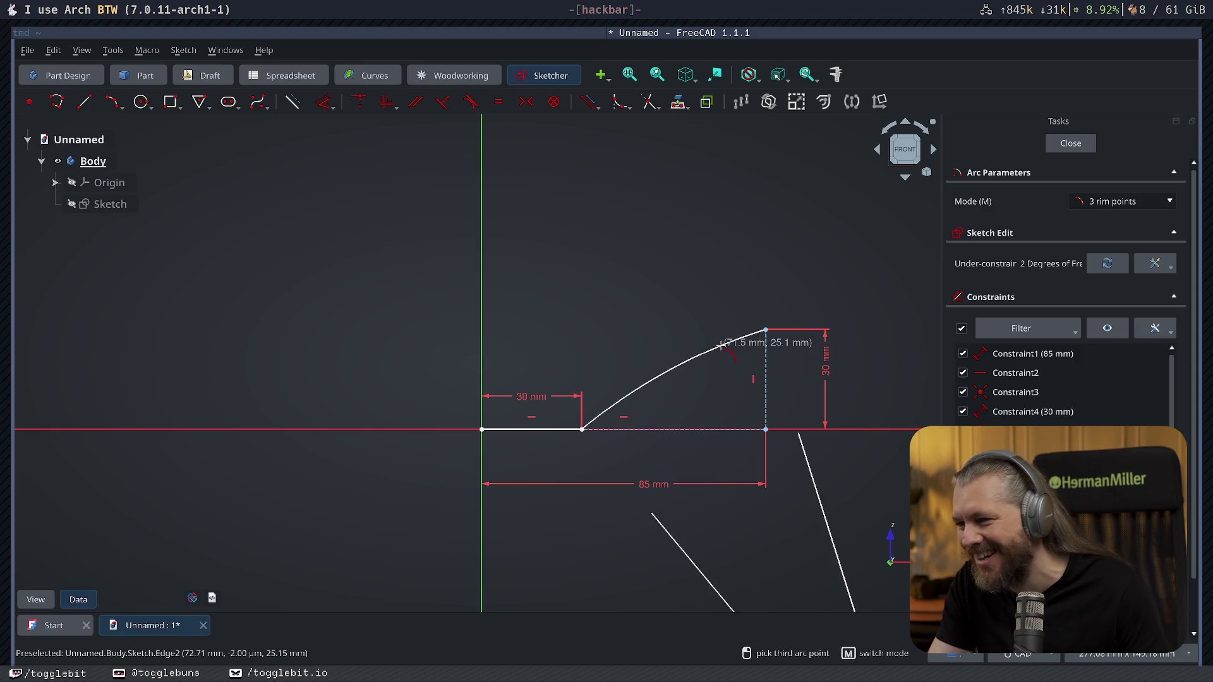
Set the arc's curvature with its third point and stop drawing arcs.
{"action": "left_click", "coordinate": [718, 384]}
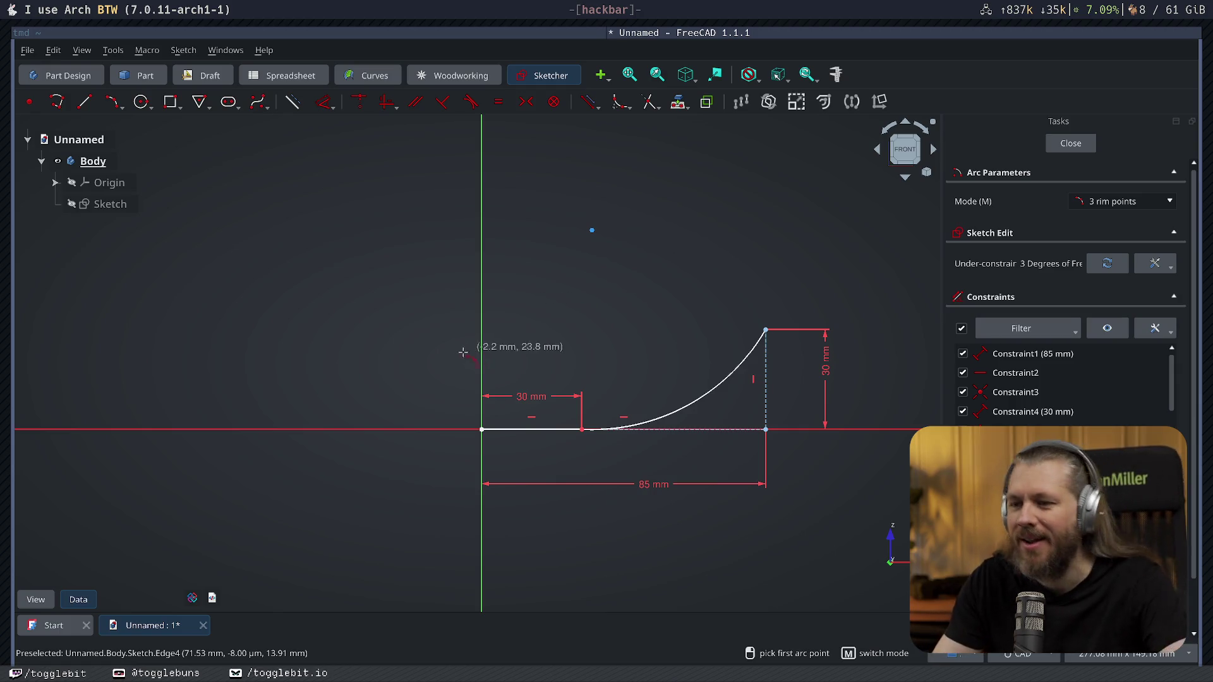
{"action": "key", "text": "Escape"}
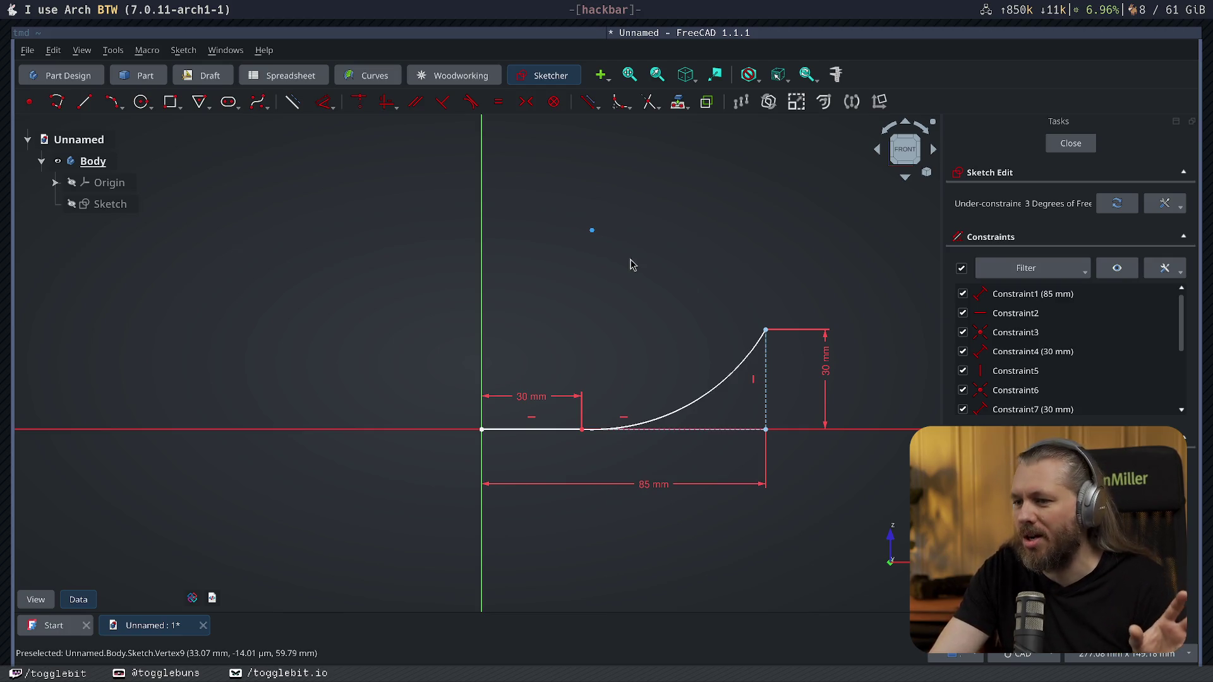
Select the line-and-arc profile and start the Translate command for an offset copy.
{"action": "left_click", "coordinate": [530, 430]}
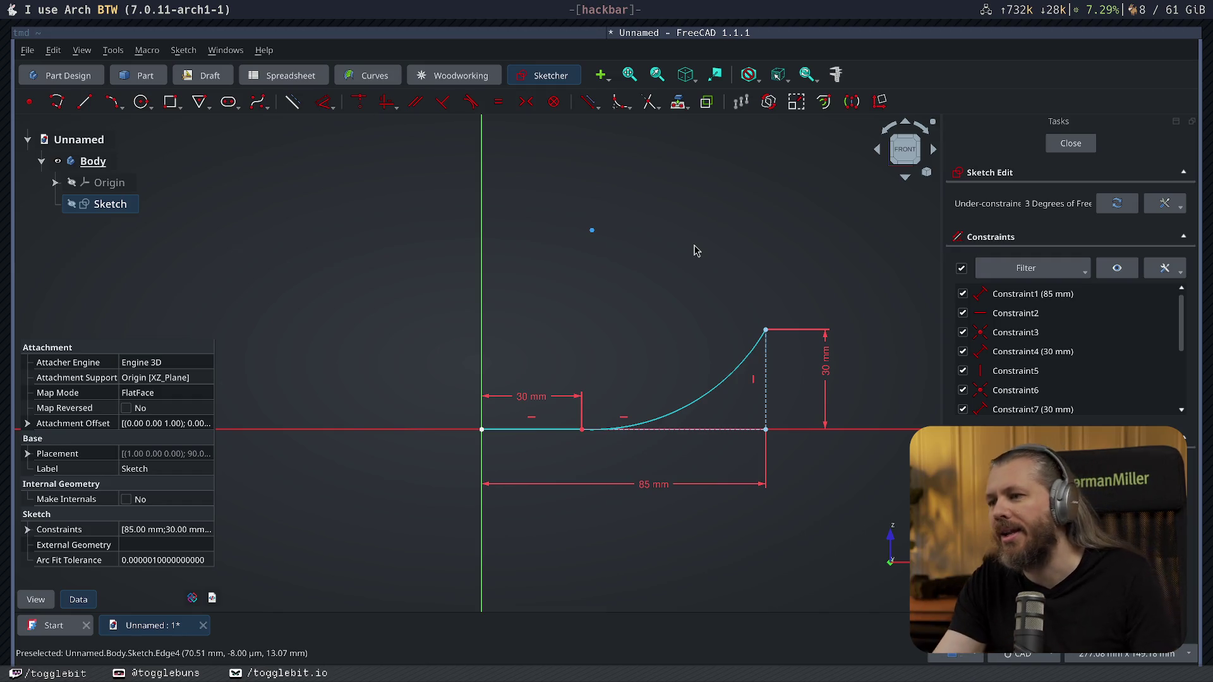
{"action": "key", "text": "w"}
{"action": "key", "text": "t"}
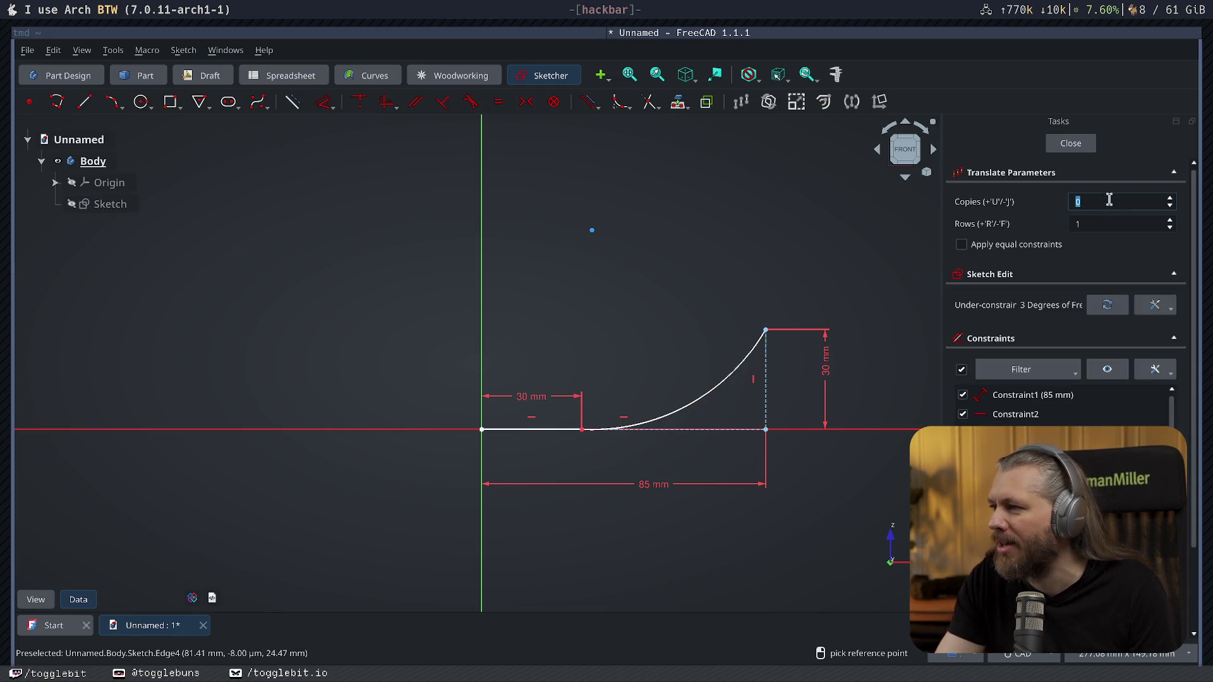
Translate a copy of the line-and-arc profile 3 mm upward at 90° to give the wall its thickness.
{"action": "left_click", "coordinate": [688, 406]}
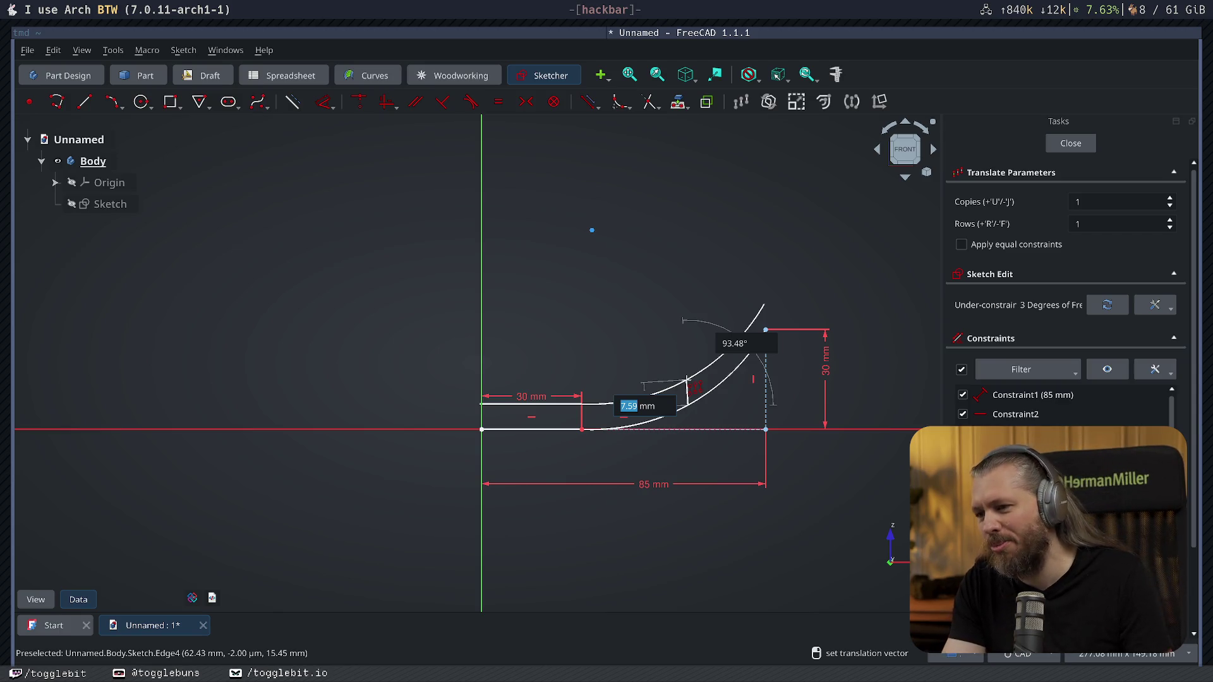
{"action": "type", "text": "3"}
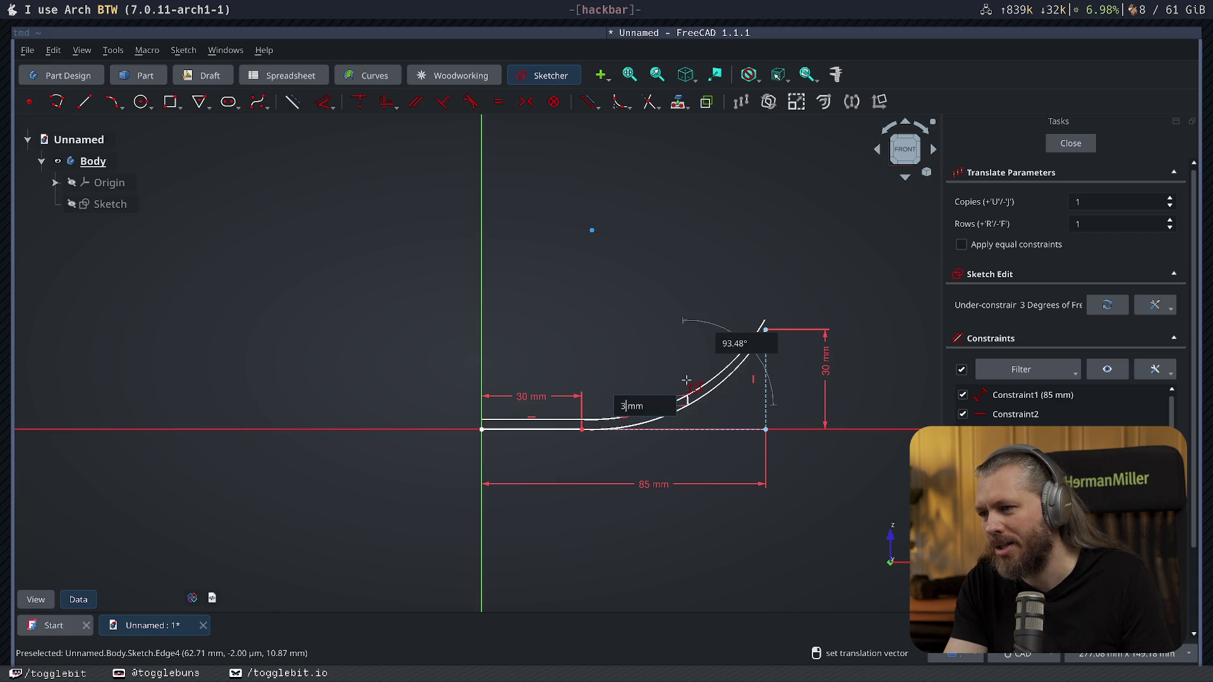
{"action": "key", "text": "Tab"}
{"action": "type", "text": "90"}
{"action": "key", "text": "Return"}
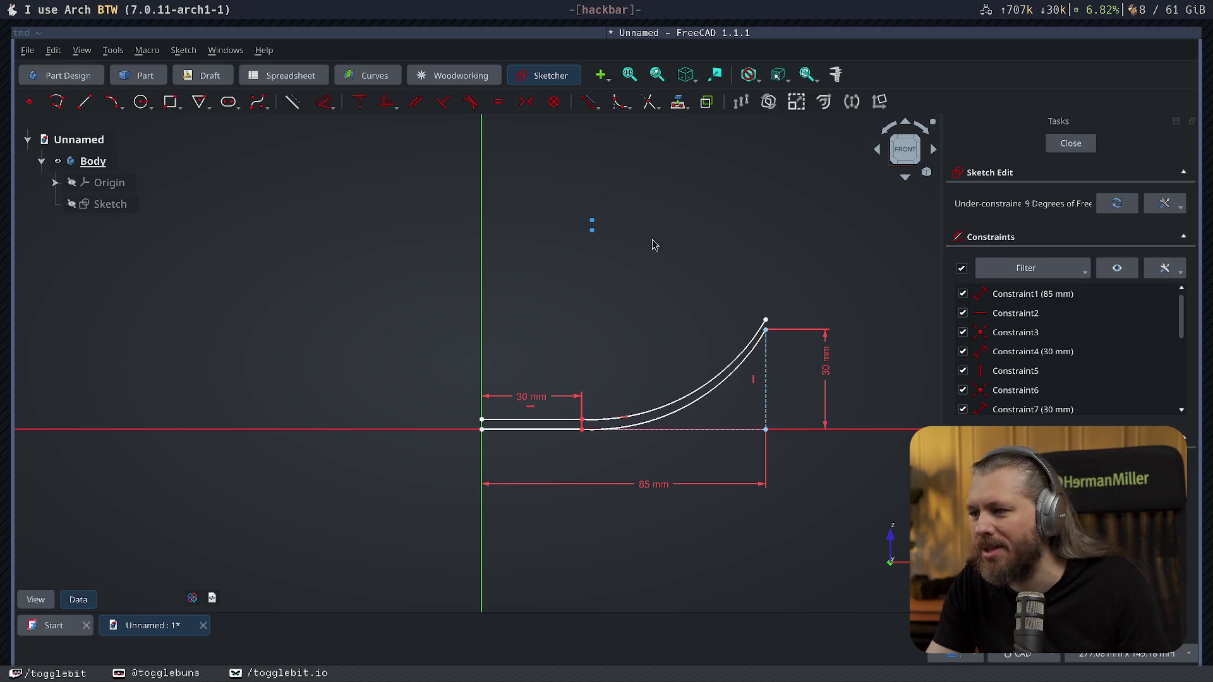
Close both ends of the doubled profile with short lines at the left end and between the arc tops.
{"action": "left_click", "coordinate": [95, 109]}
{"action": "scroll", "coordinate": [512, 446], "scroll_direction": "up", "scroll_amount": 2}
{"action": "scroll", "coordinate": [483, 408], "scroll_direction": "up", "scroll_amount": 2}
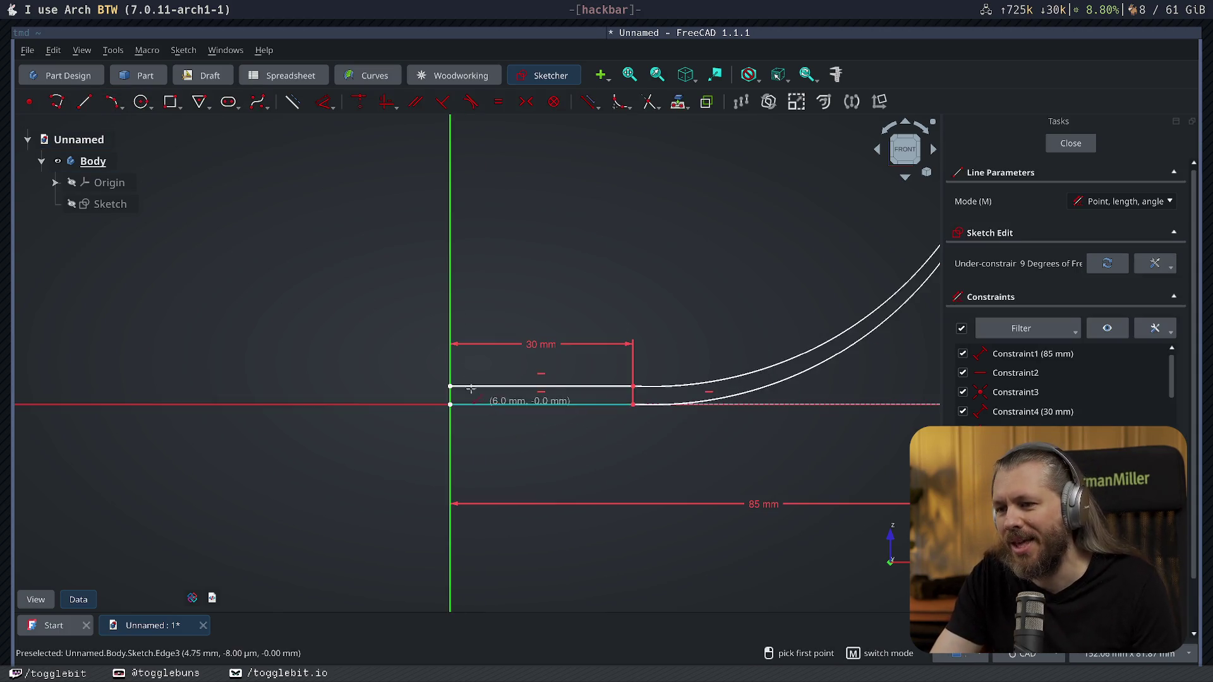
{"action": "left_click", "coordinate": [450, 387]}
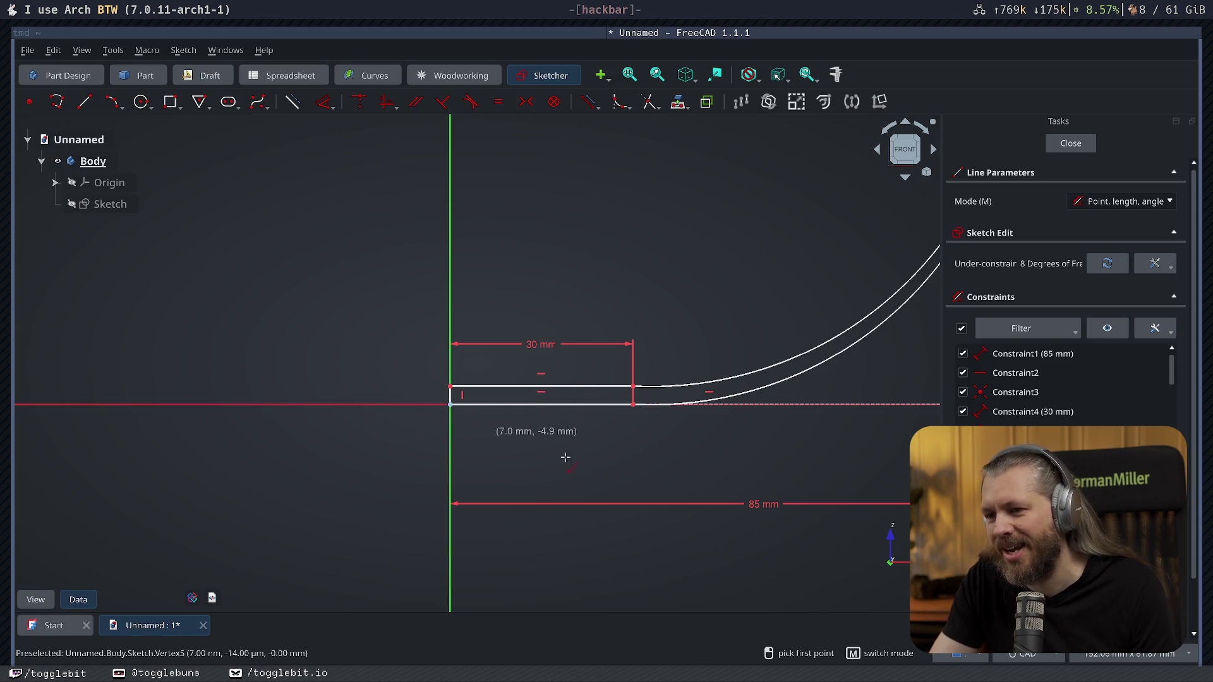
{"action": "middle_click_drag", "start_coordinate": [756, 466], "coordinate": [400, 522]}
{"action": "left_click", "coordinate": [614, 280]}
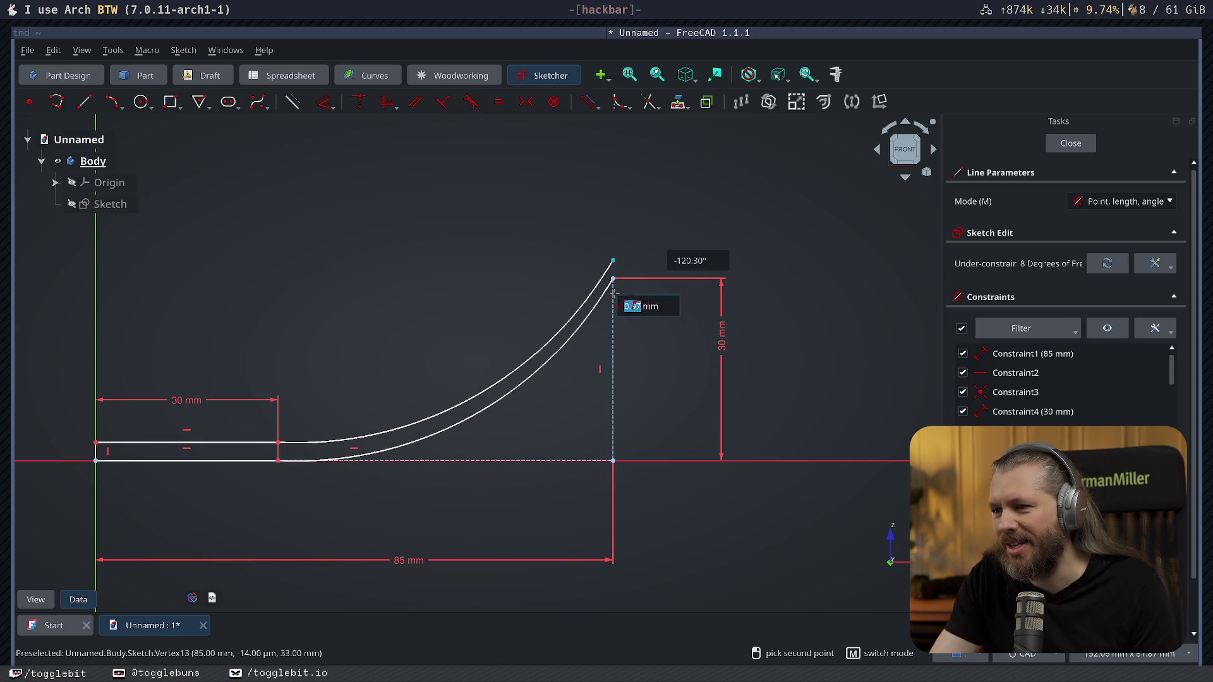
{"action": "key", "text": "Escape"}
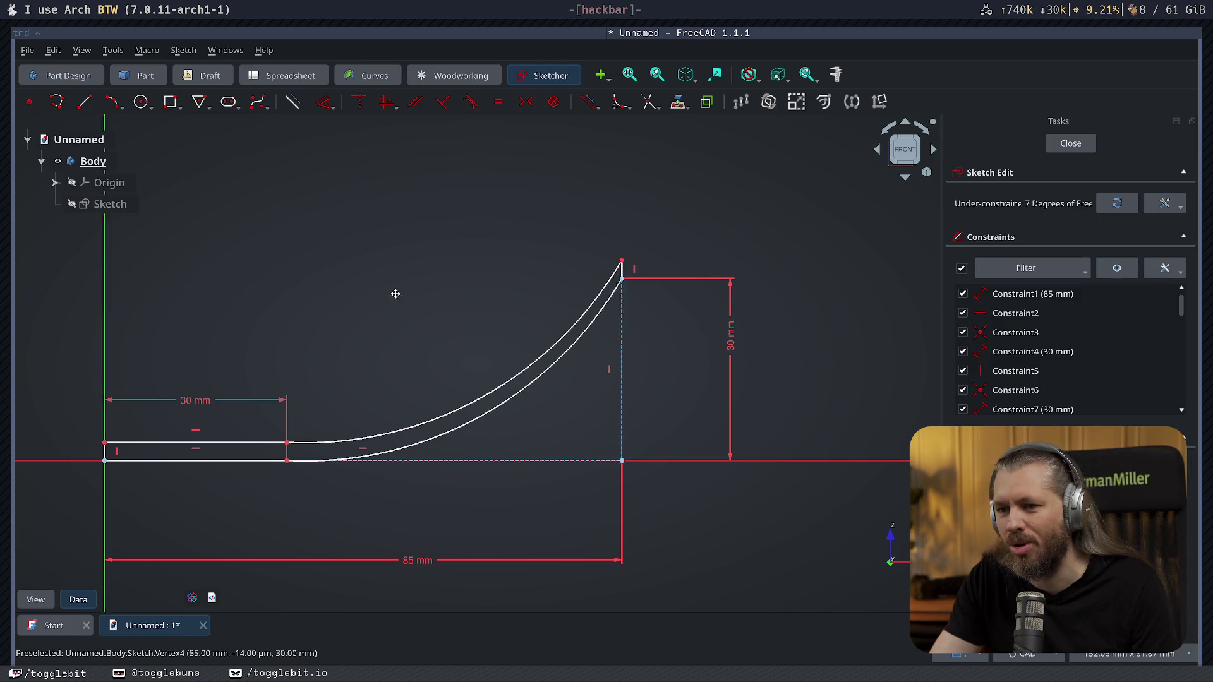
{"action": "middle_click_drag", "start_coordinate": [395, 293], "coordinate": [513, 311]}
{"action": "scroll", "coordinate": [521, 305], "scroll_direction": "down", "scroll_amount": 1}
{"action": "scroll", "coordinate": [521, 347], "scroll_direction": "up", "scroll_amount": 1}
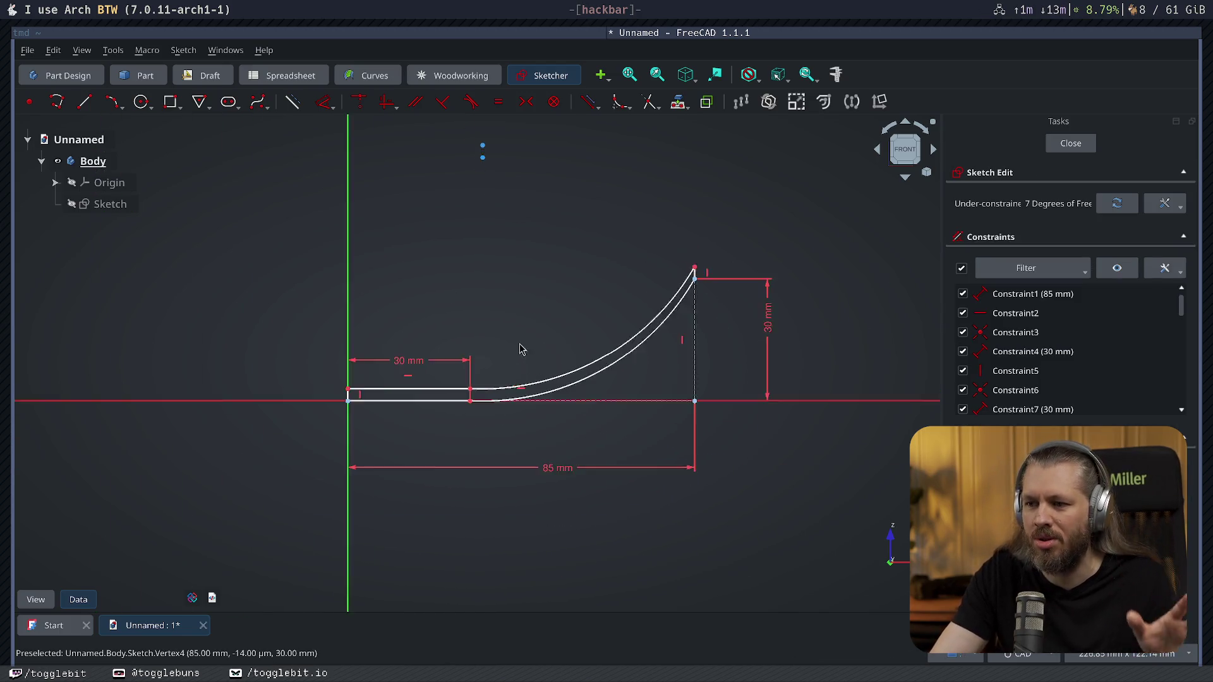
{"action": "scroll", "coordinate": [499, 367], "scroll_direction": "up", "scroll_amount": 4}
{"action": "scroll", "coordinate": [508, 323], "scroll_direction": "down", "scroll_amount": 3}
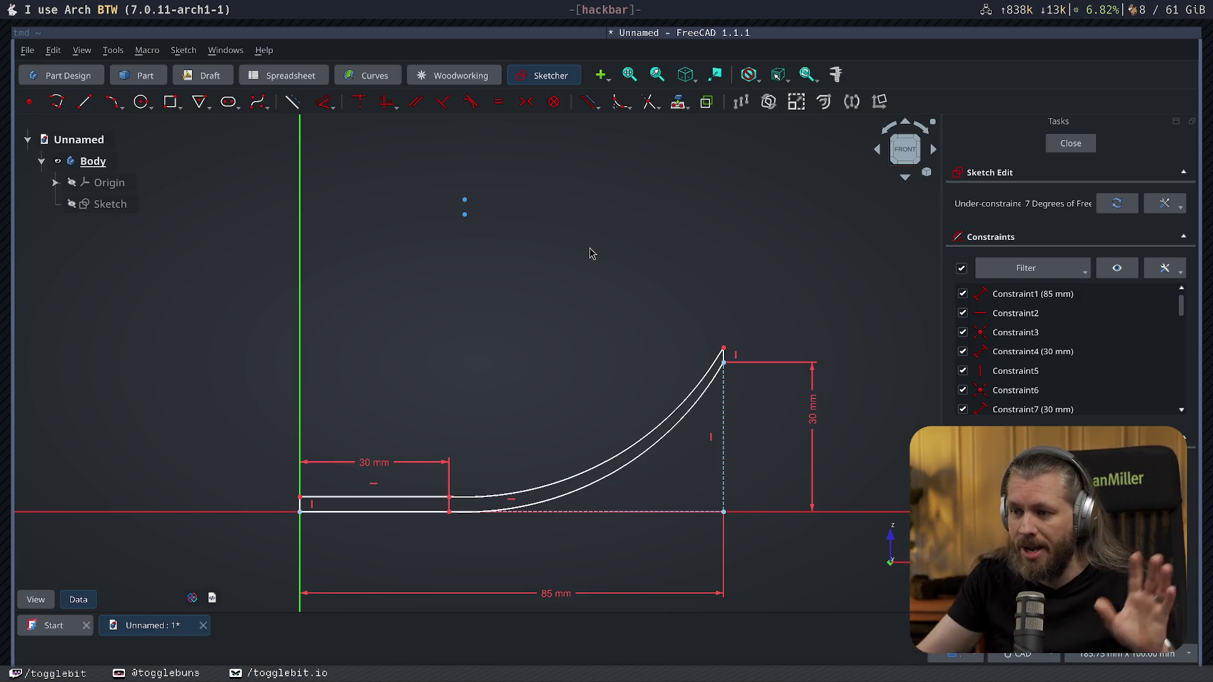
Leave the constrained 85 × 30 mm profile sketch and return to Part Design.
{"action": "left_click", "coordinate": [1079, 144]}
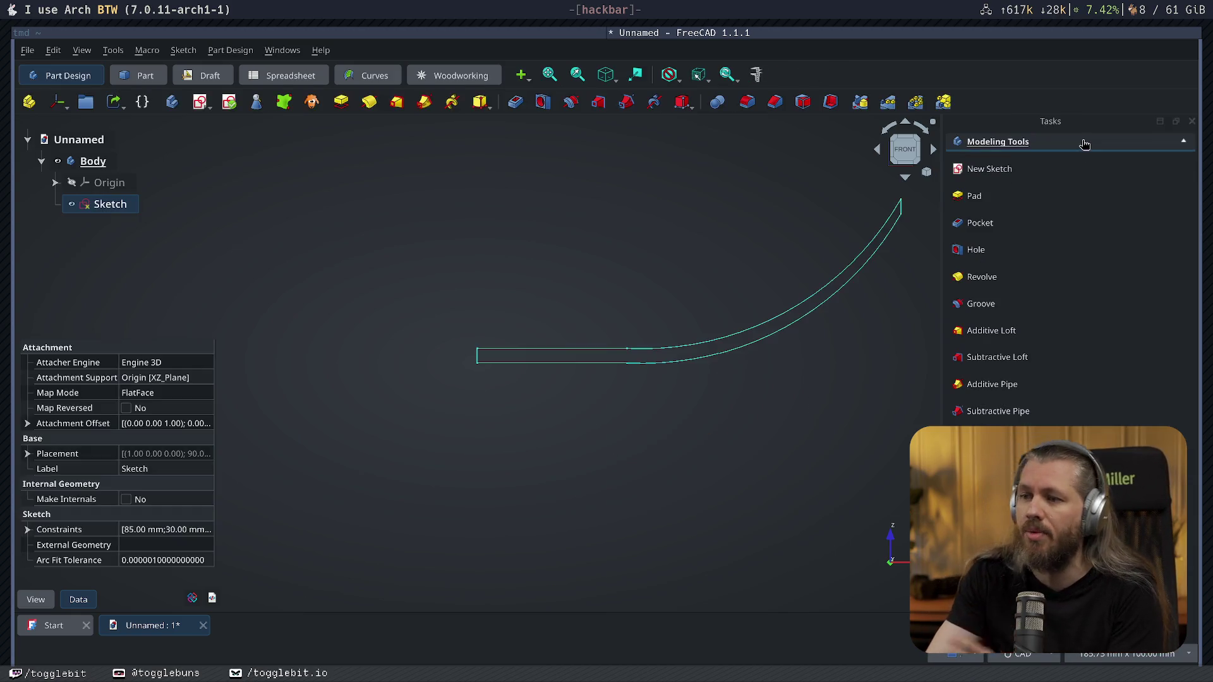
Revolve the profile 360° around the vertical sketch axis into a dish-shaped solid and inspect it.
{"action": "left_click", "coordinate": [981, 277]}
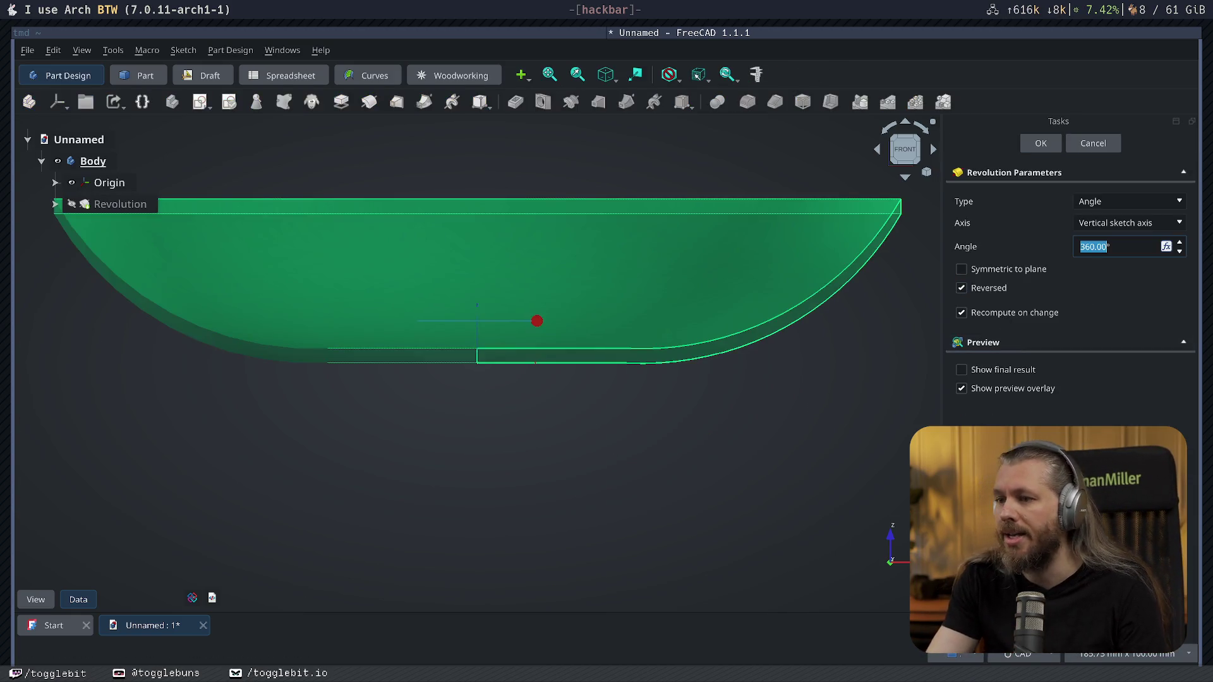
{"action": "left_click", "coordinate": [1041, 143]}
{"action": "middle_click_drag", "start_coordinate": [569, 427], "coordinate": [503, 513]}
{"action": "scroll", "coordinate": [551, 493], "scroll_direction": "down", "scroll_amount": 3}
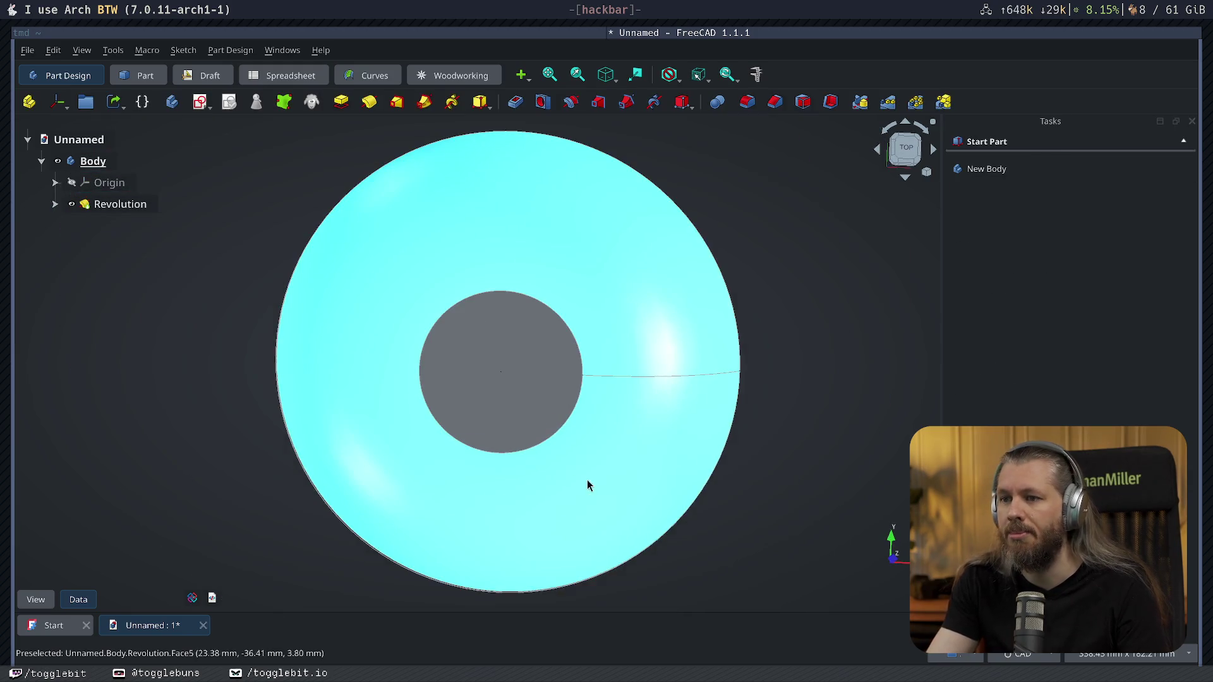
{"action": "middle_click_drag", "start_coordinate": [587, 481], "coordinate": [619, 381]}
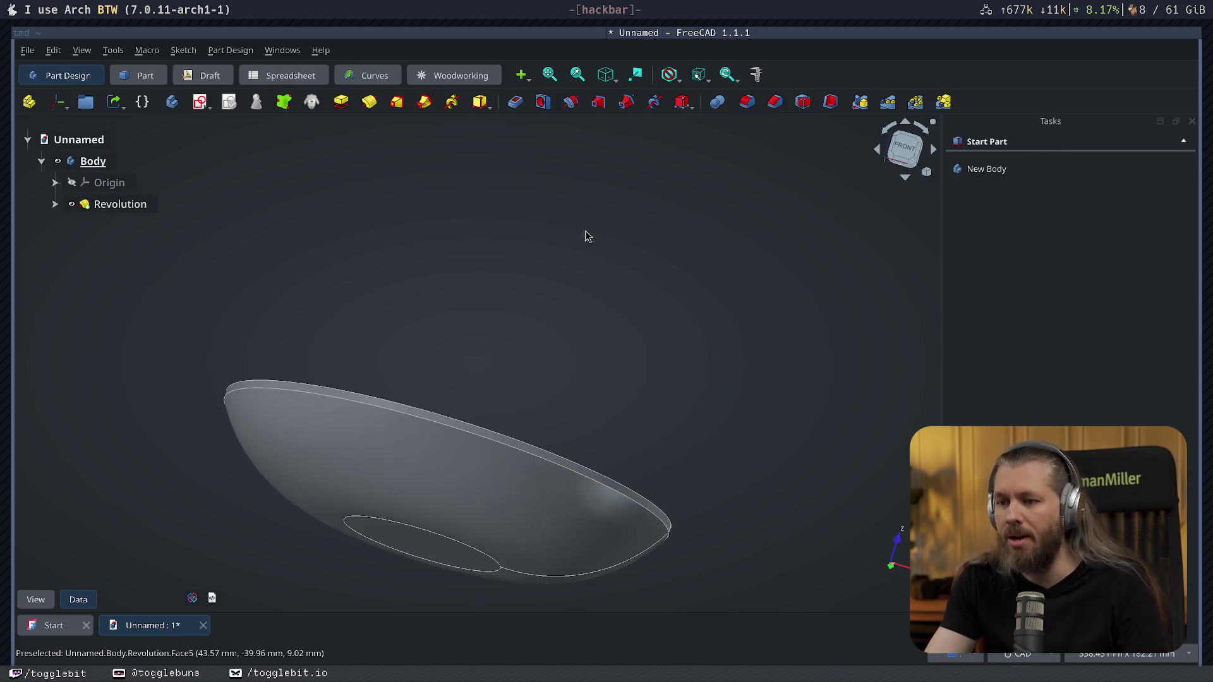
{"action": "mouse_move", "coordinate": [585, 236]}
{"action": "middle_mouse_down"}
{"action": "mouse_move", "coordinate": [599, 254]}
{"action": "mouse_move", "coordinate": [658, 213]}
{"action": "middle_mouse_up"}
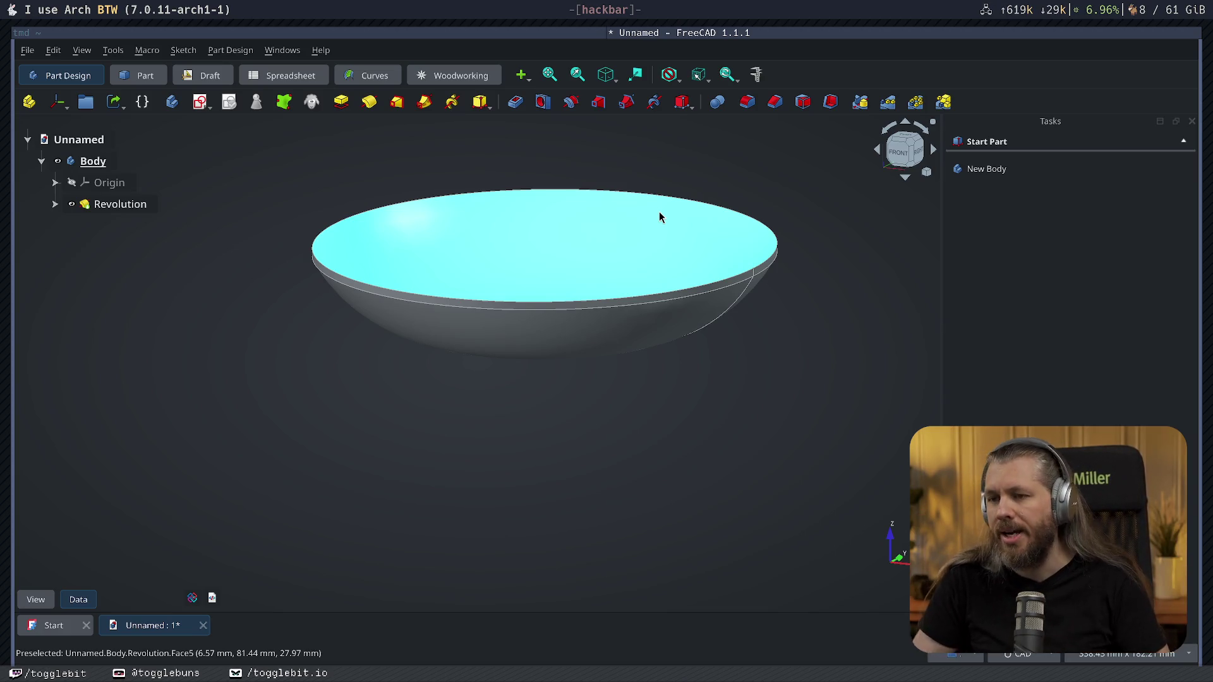
{"action": "mouse_move", "coordinate": [520, 406]}
{"action": "middle_mouse_down"}
{"action": "mouse_move", "coordinate": [574, 471]}
{"action": "mouse_move", "coordinate": [465, 430]}
{"action": "mouse_move", "coordinate": [588, 385]}
{"action": "mouse_move", "coordinate": [540, 443]}
{"action": "middle_mouse_up"}
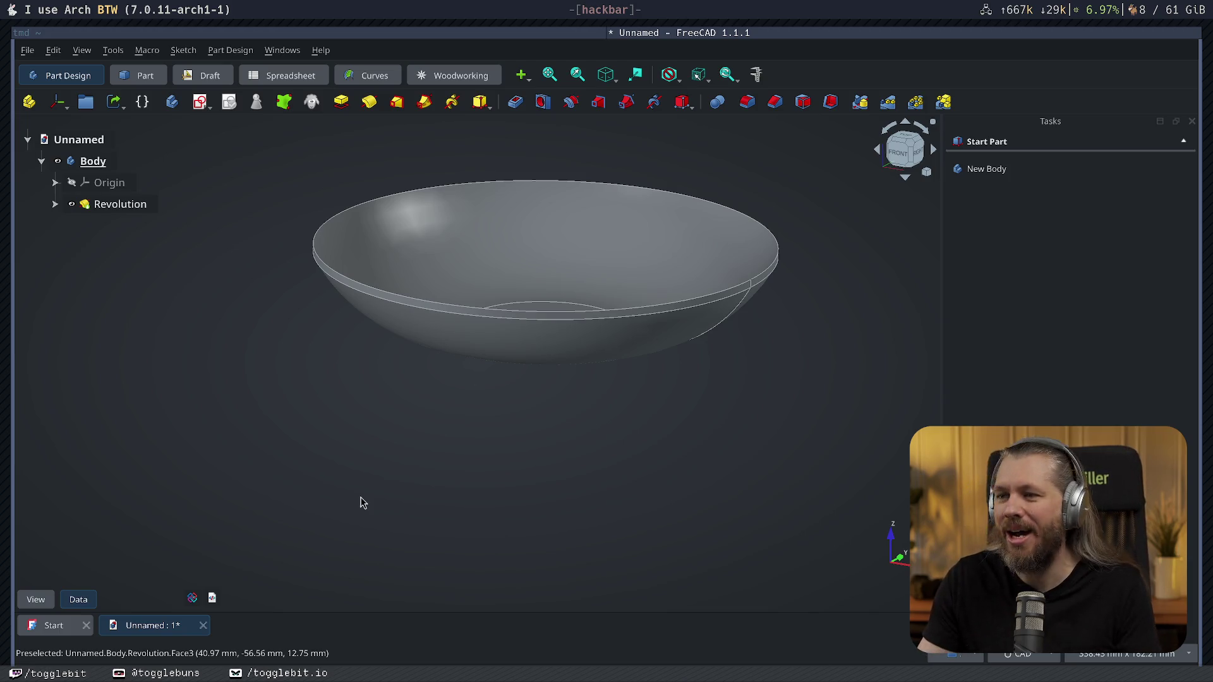
{"action": "middle_click_drag", "start_coordinate": [634, 411], "coordinate": [615, 406]}
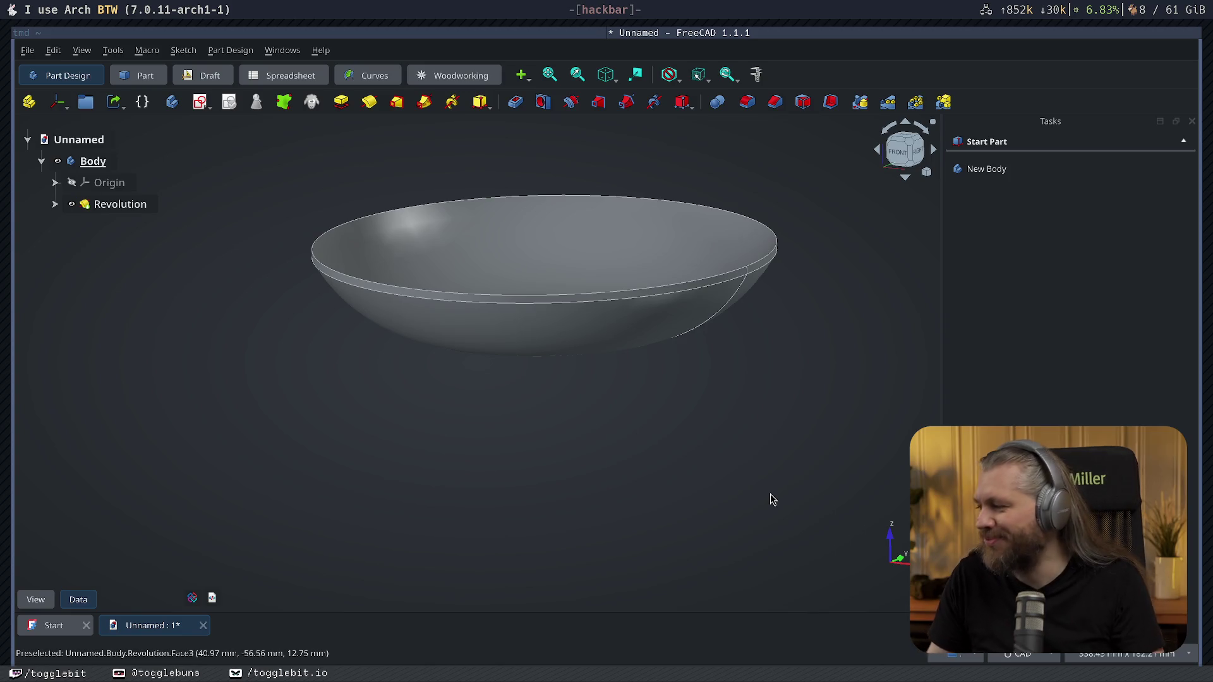
{"action": "mouse_move", "coordinate": [409, 520]}
{"action": "middle_mouse_down"}
{"action": "mouse_move", "coordinate": [499, 447]}
{"action": "mouse_move", "coordinate": [312, 531]}
{"action": "mouse_move", "coordinate": [657, 477]}
{"action": "mouse_move", "coordinate": [276, 341]}
{"action": "mouse_move", "coordinate": [382, 287]}
{"action": "mouse_move", "coordinate": [313, 401]}
{"action": "mouse_move", "coordinate": [409, 468]}
{"action": "mouse_move", "coordinate": [489, 480]}
{"action": "mouse_move", "coordinate": [367, 487]}
{"action": "mouse_move", "coordinate": [365, 413]}
{"action": "middle_mouse_up"}
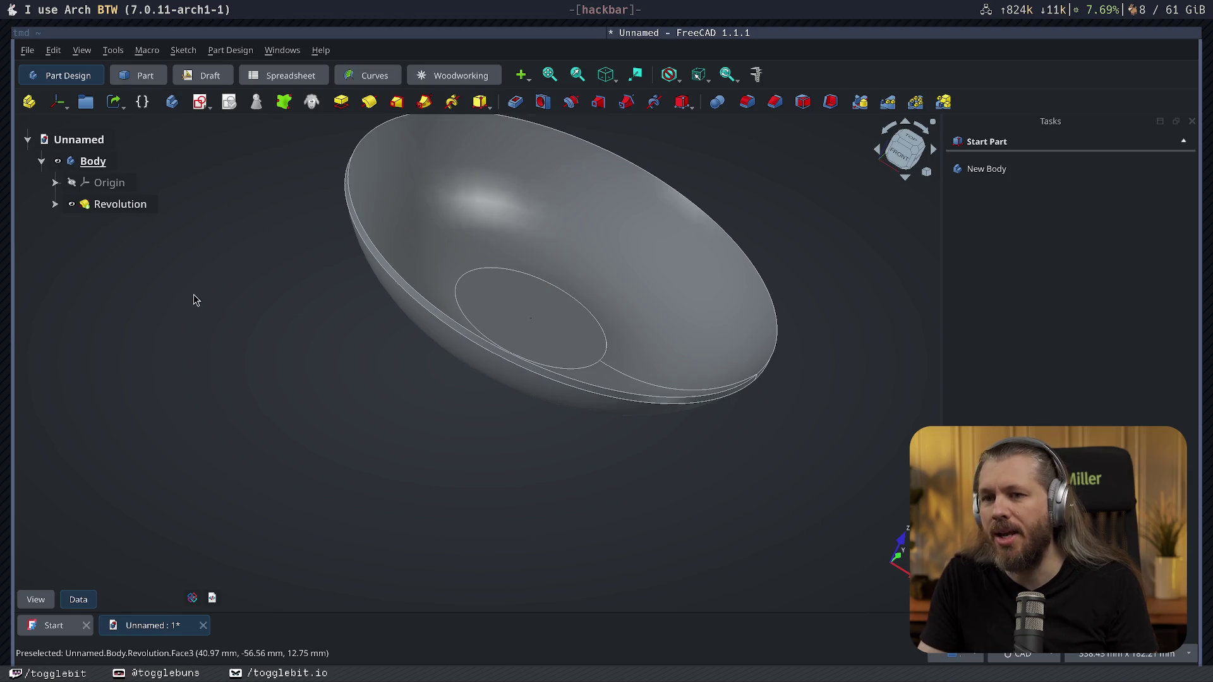
{"action": "left_click", "coordinate": [66, 207]}
Reopen the Revolution's sketch and dimension the base's short vertical edge at 15 mm.
{"action": "left_click", "coordinate": [55, 210], "text": "ctrl"}
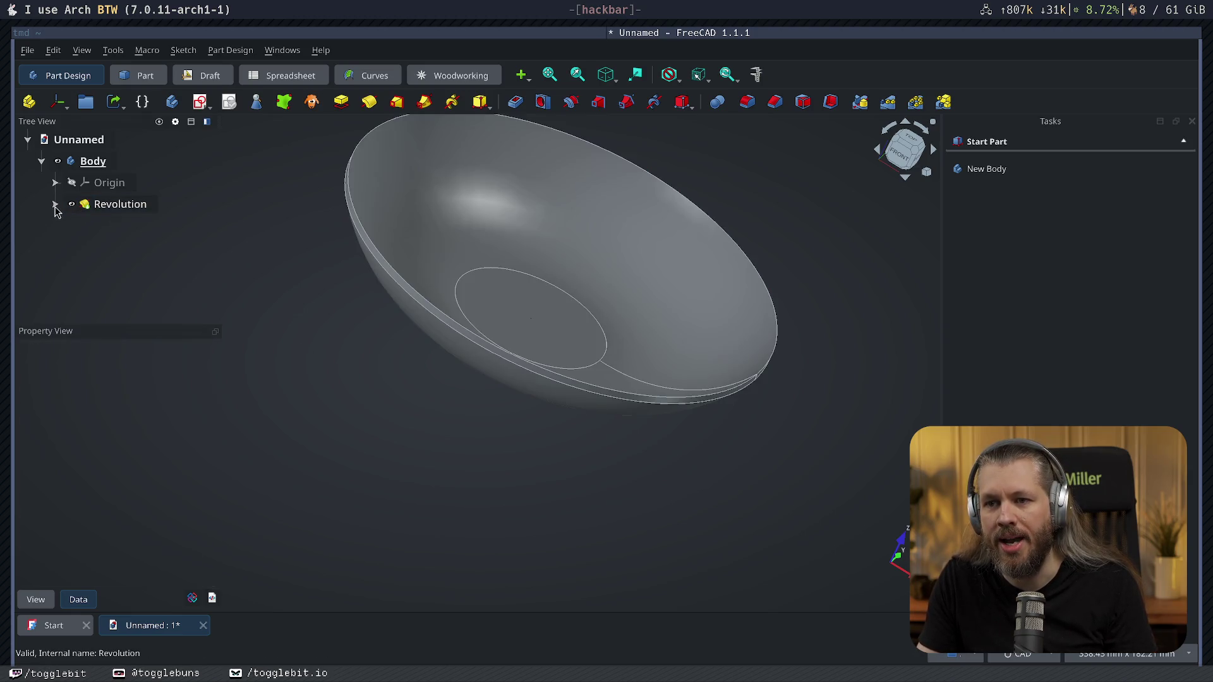
{"action": "double_click", "coordinate": [123, 224]}
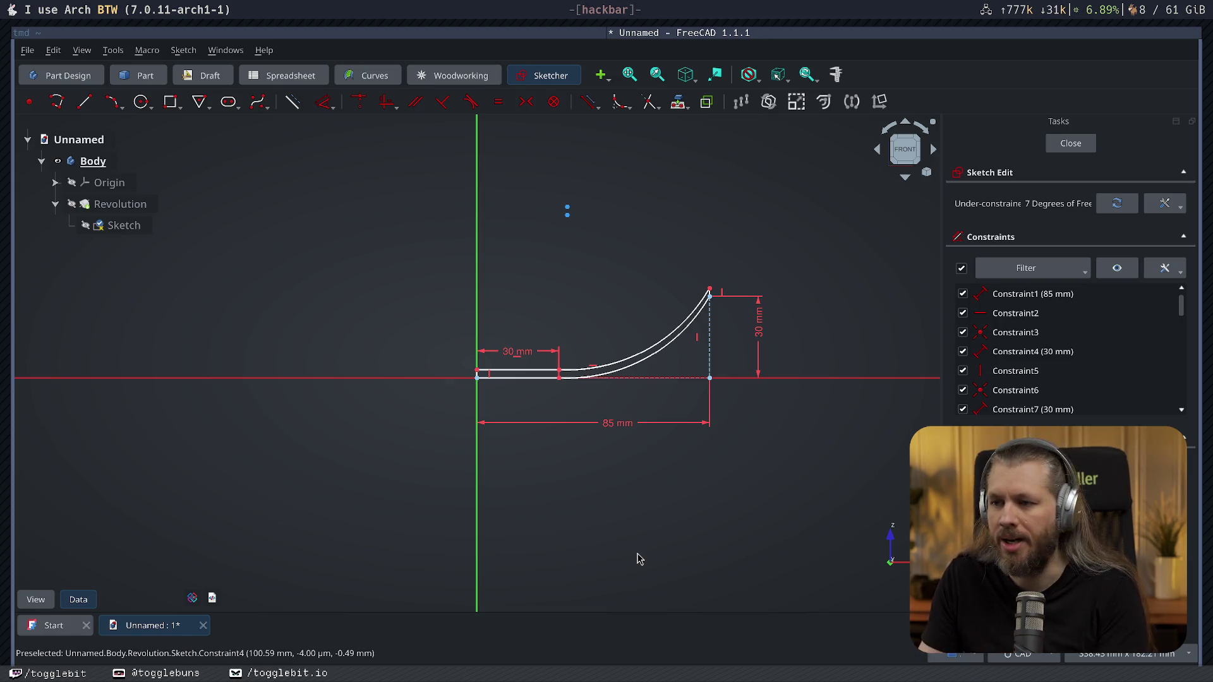
{"action": "left_click_drag", "start_coordinate": [517, 351], "coordinate": [387, 349]}
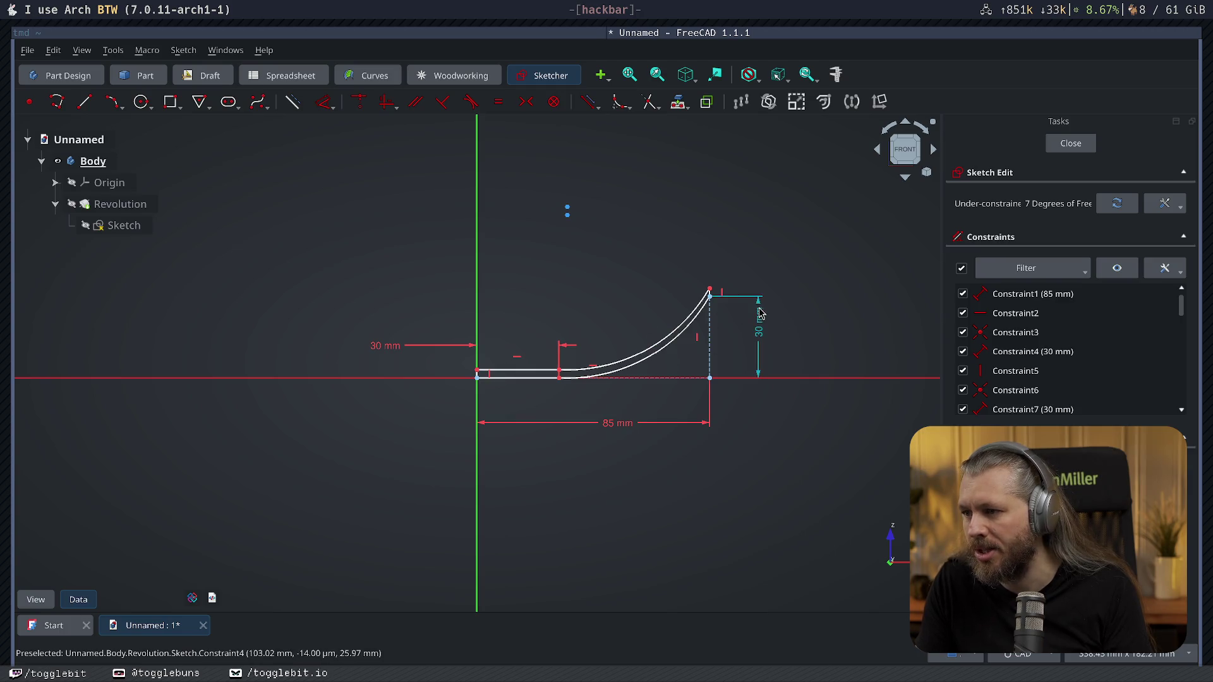
{"action": "scroll", "coordinate": [550, 405], "scroll_direction": "up", "scroll_amount": 3}
{"action": "scroll", "coordinate": [553, 420], "scroll_direction": "up", "scroll_amount": 5}
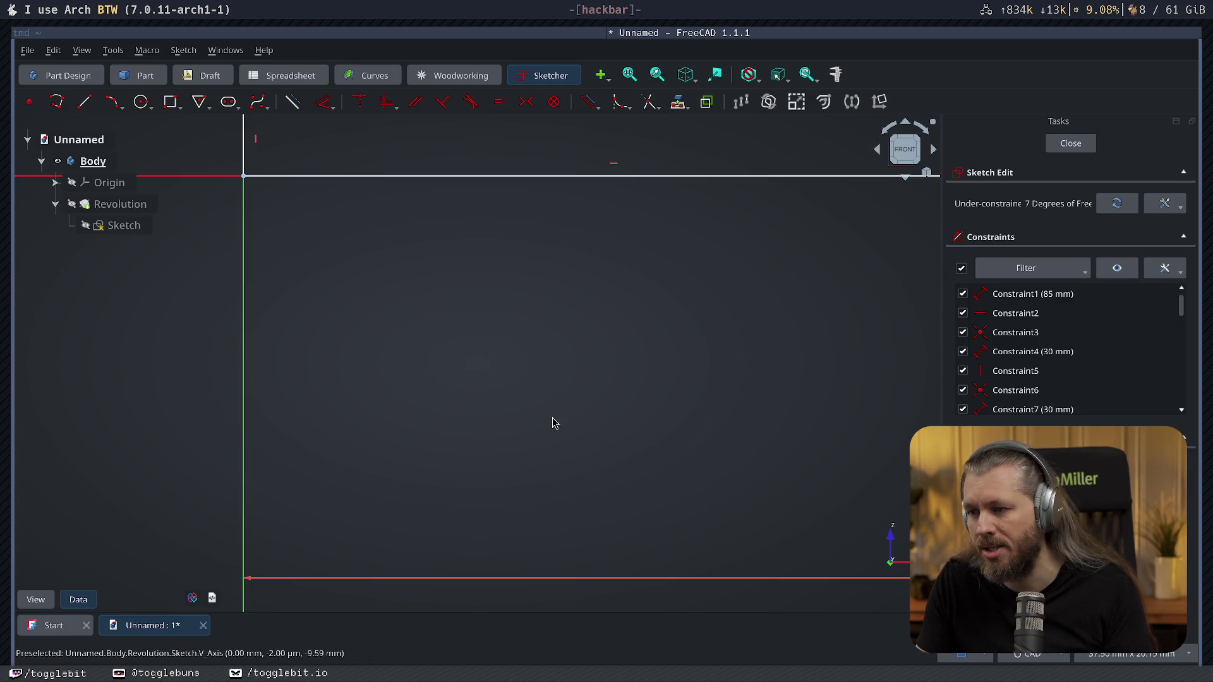
{"action": "scroll", "coordinate": [709, 519], "scroll_direction": "down", "scroll_amount": 3}
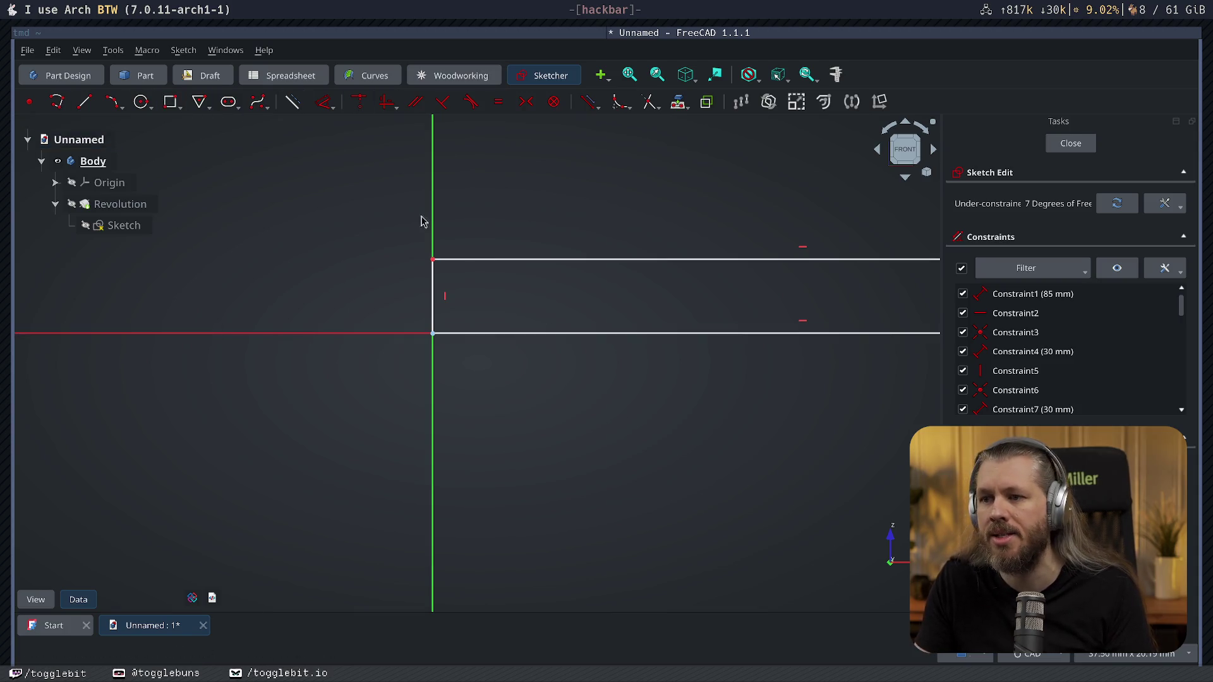
{"action": "left_click", "coordinate": [324, 101]}
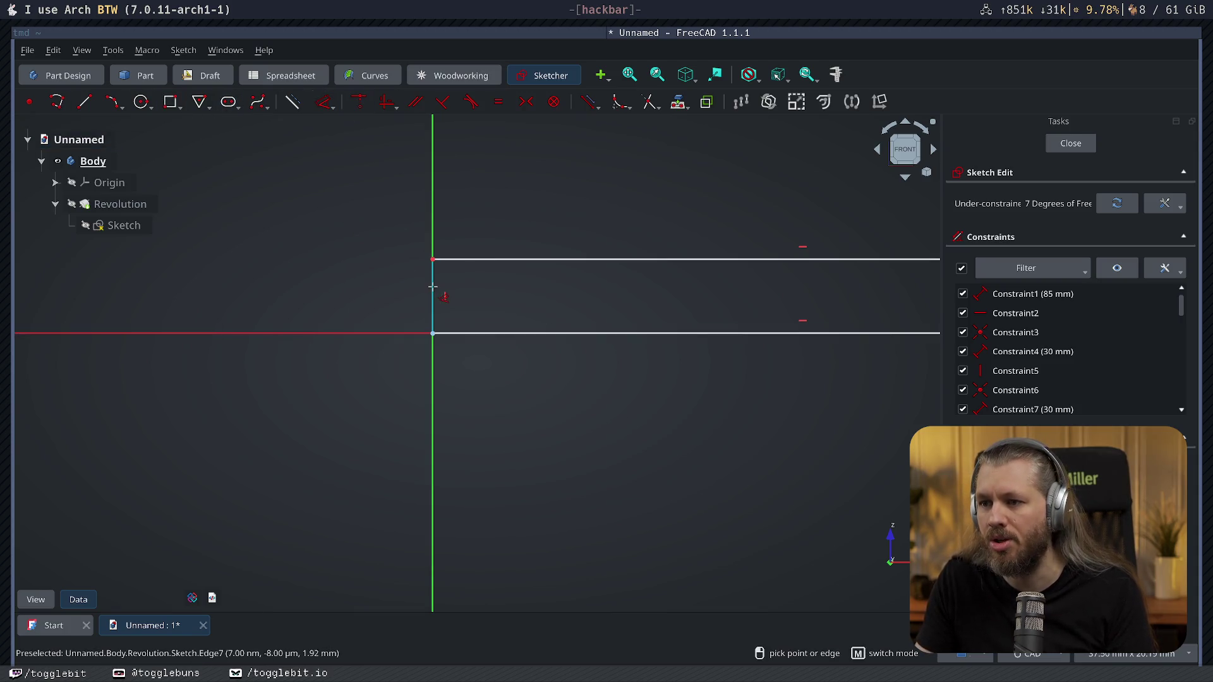
{"action": "left_click", "coordinate": [433, 286]}
{"action": "left_click", "coordinate": [360, 318]}
{"action": "type", "text": "15"}
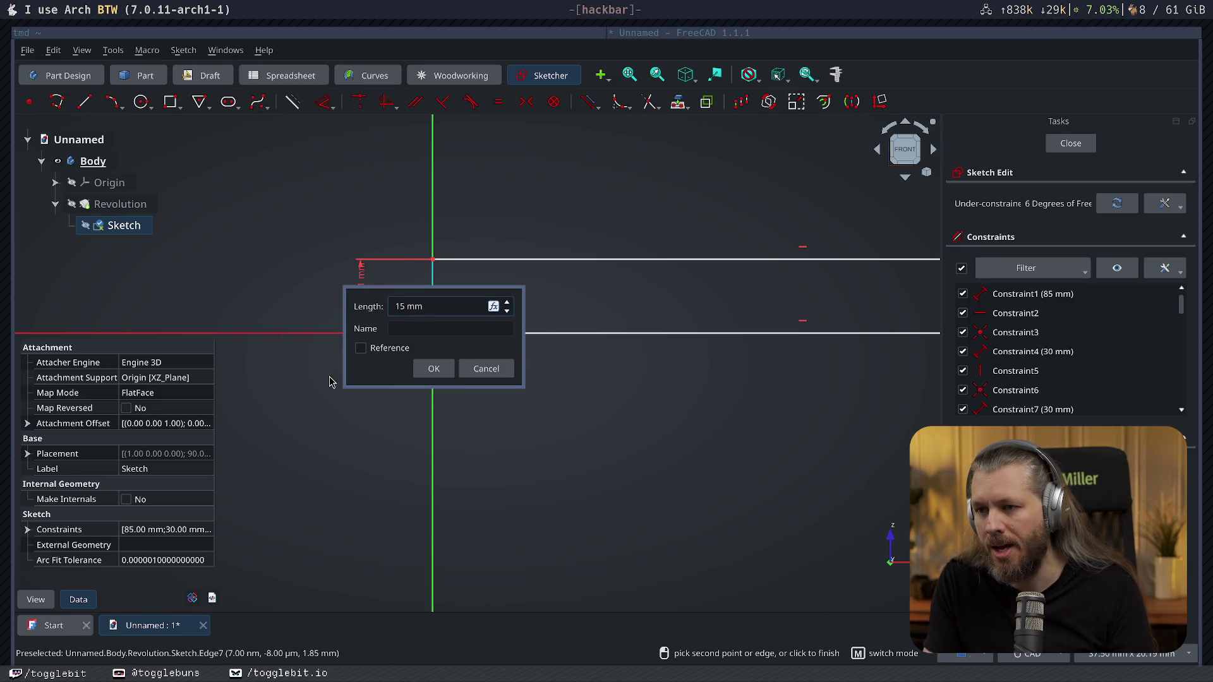
{"action": "key", "text": "Return"}
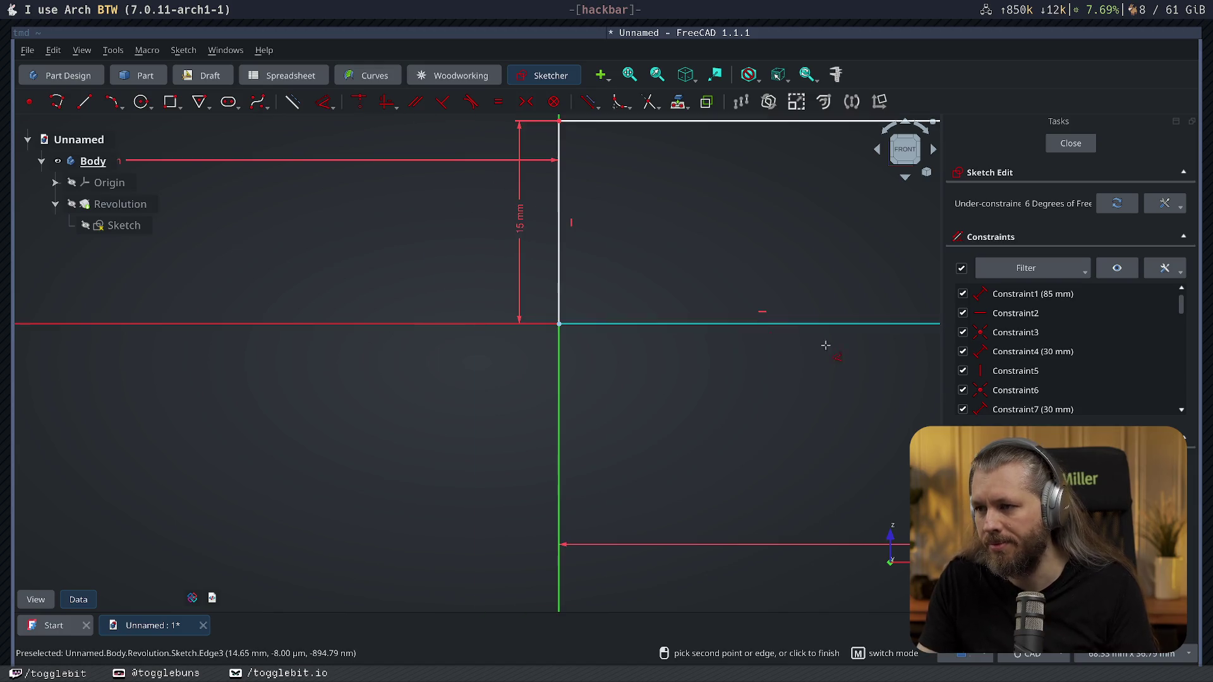
{"action": "scroll", "coordinate": [490, 426], "scroll_direction": "down", "scroll_amount": 3}
{"action": "scroll", "coordinate": [532, 455], "scroll_direction": "down", "scroll_amount": 2}
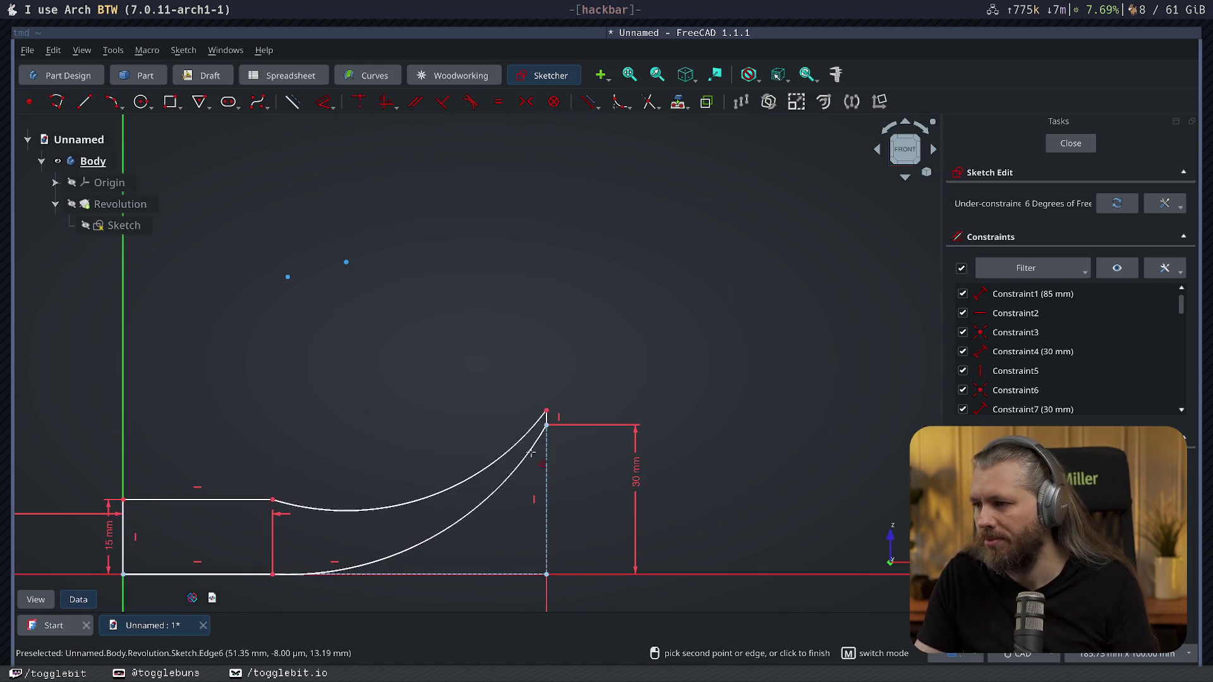
Constrain the rim corner and dimension the rim's vertical edge at 15 mm.
{"action": "left_click", "coordinate": [549, 421]}
{"action": "scroll", "coordinate": [514, 454], "scroll_direction": "up", "scroll_amount": 2}
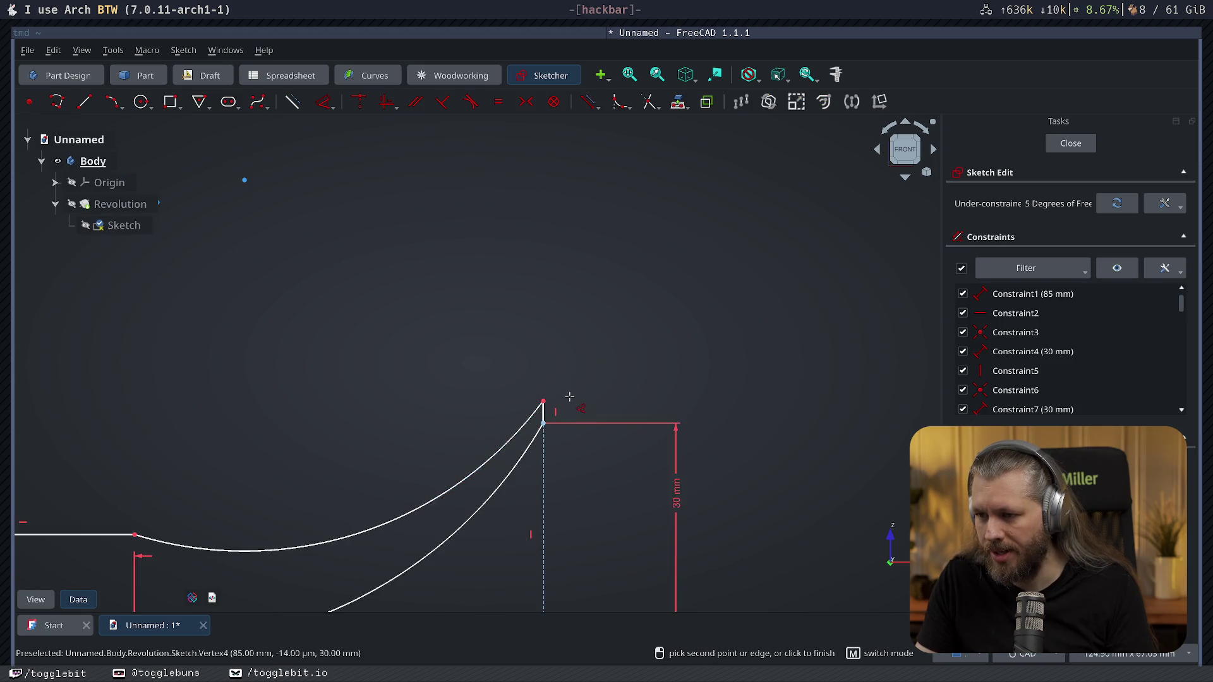
{"action": "scroll", "coordinate": [513, 454], "scroll_direction": "up", "scroll_amount": 2}
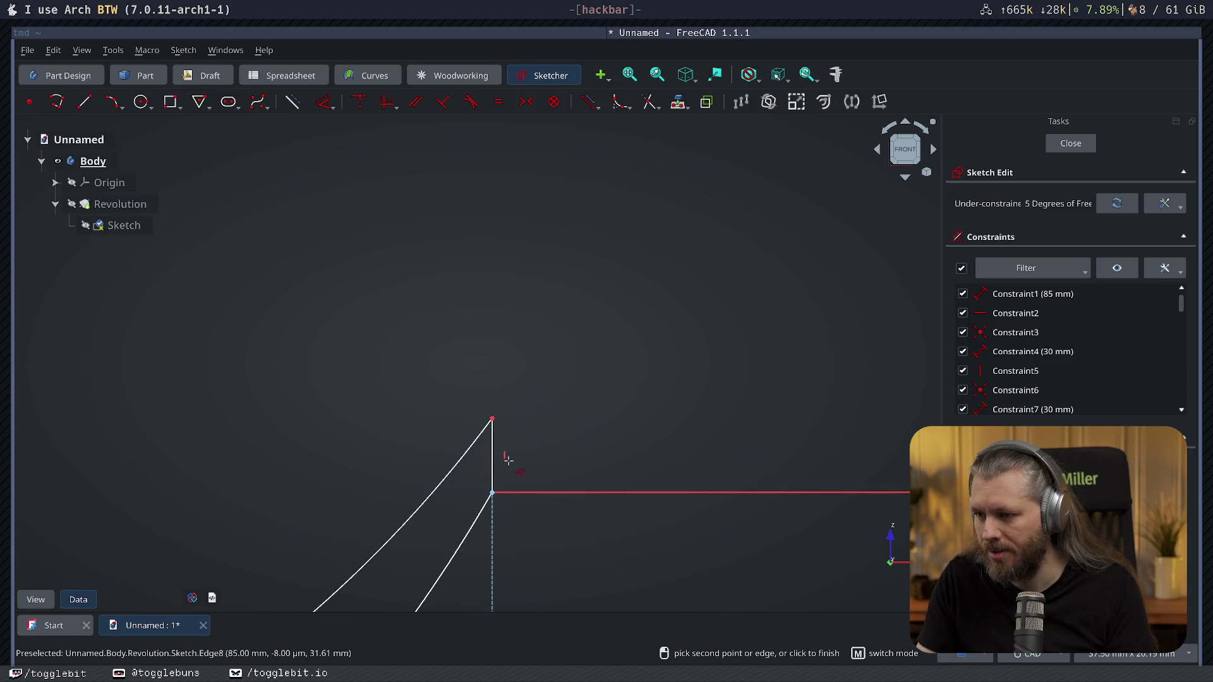
{"action": "middle_click_drag", "start_coordinate": [709, 454], "coordinate": [727, 225]}
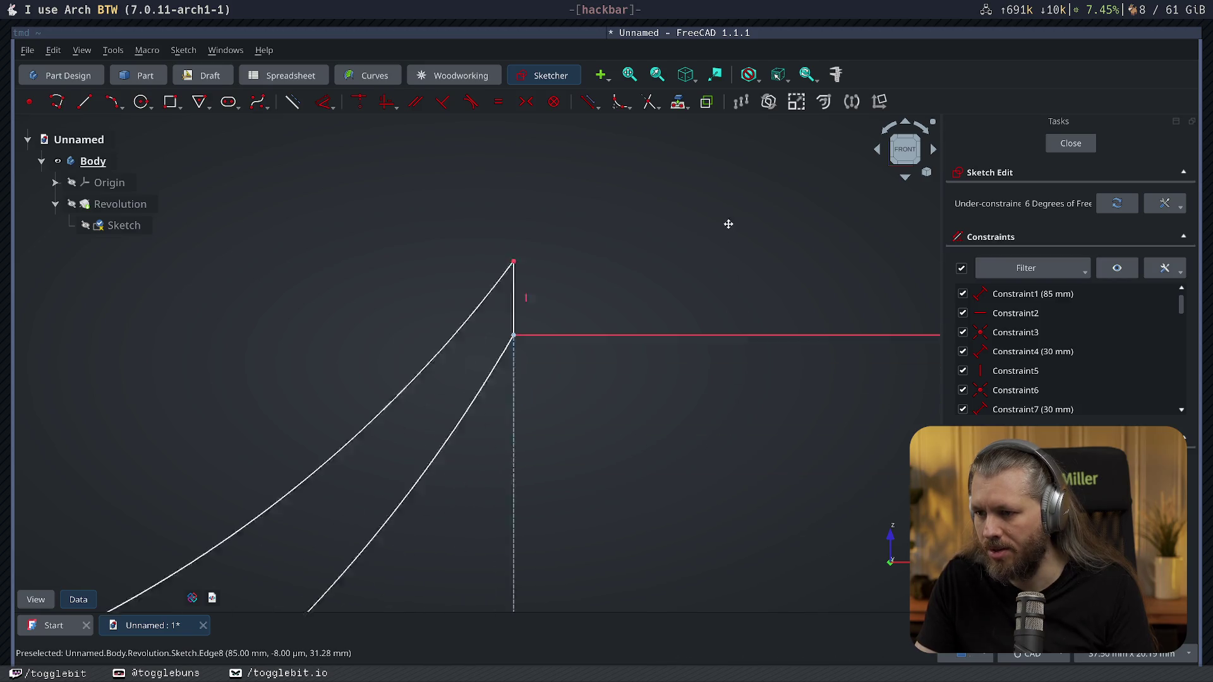
{"action": "scroll", "coordinate": [787, 341], "scroll_direction": "down", "scroll_amount": 3}
{"action": "scroll", "coordinate": [874, 461], "scroll_direction": "down", "scroll_amount": 2}
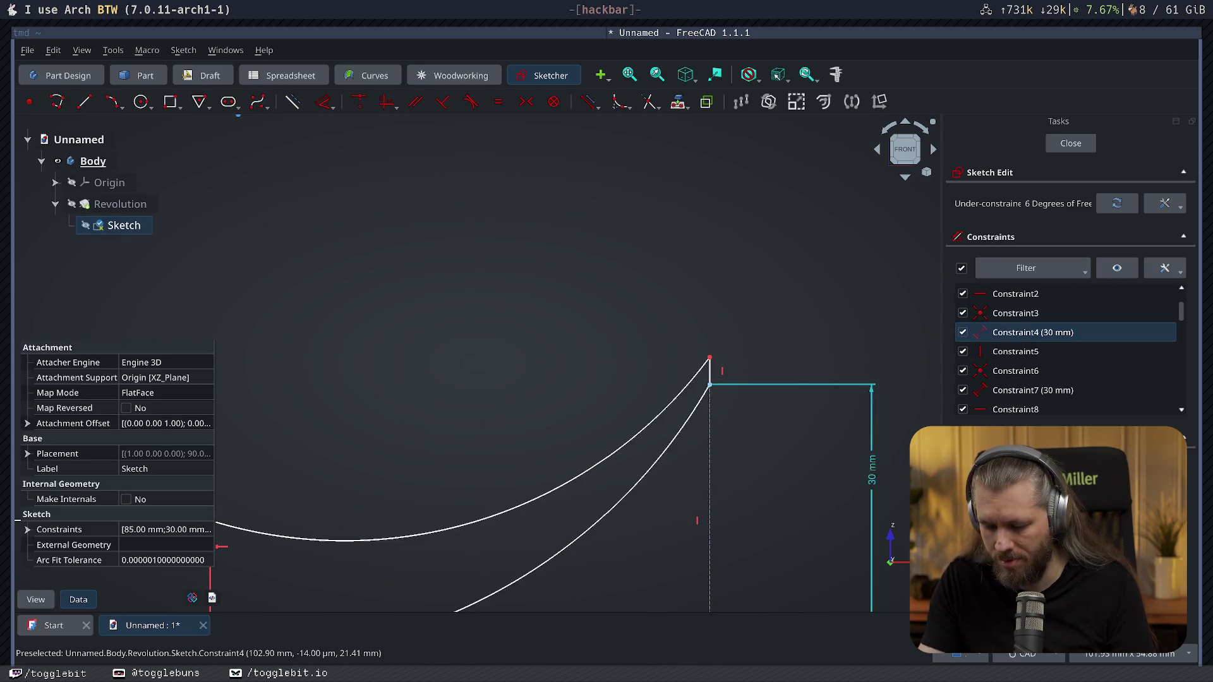
{"action": "middle_click_drag", "start_coordinate": [825, 441], "coordinate": [786, 135]}
{"action": "scroll", "coordinate": [786, 136], "scroll_direction": "up", "scroll_amount": 1}
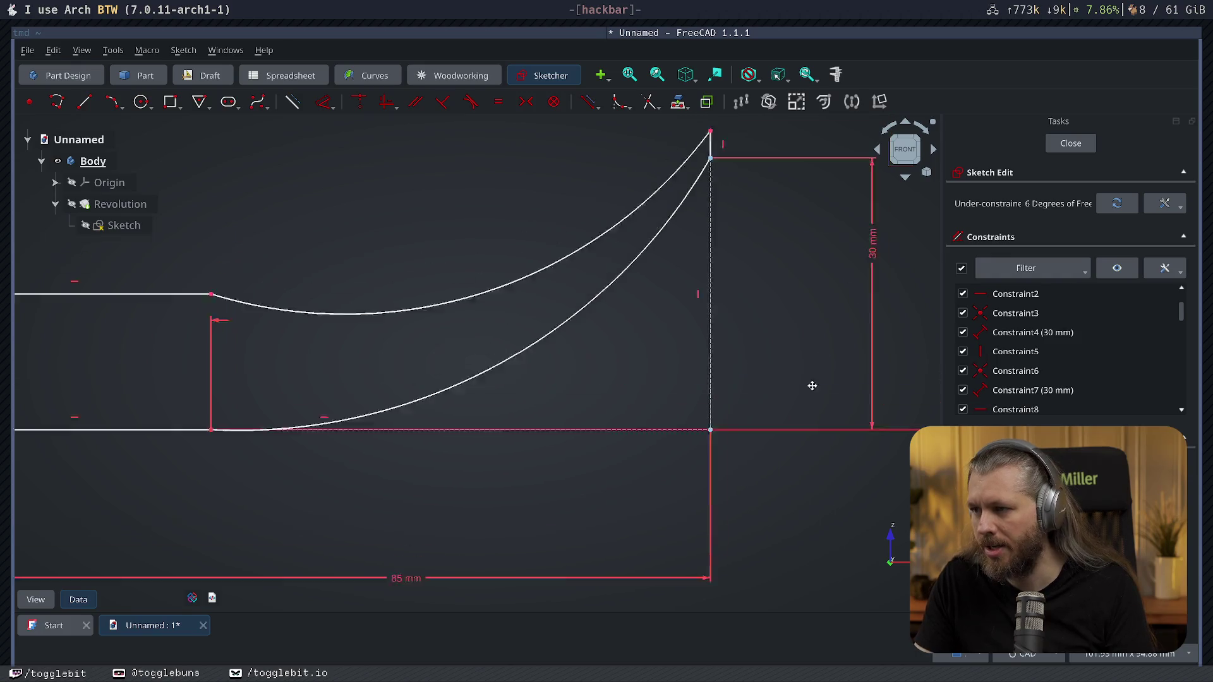
{"action": "middle_click_drag", "start_coordinate": [813, 386], "coordinate": [757, 516]}
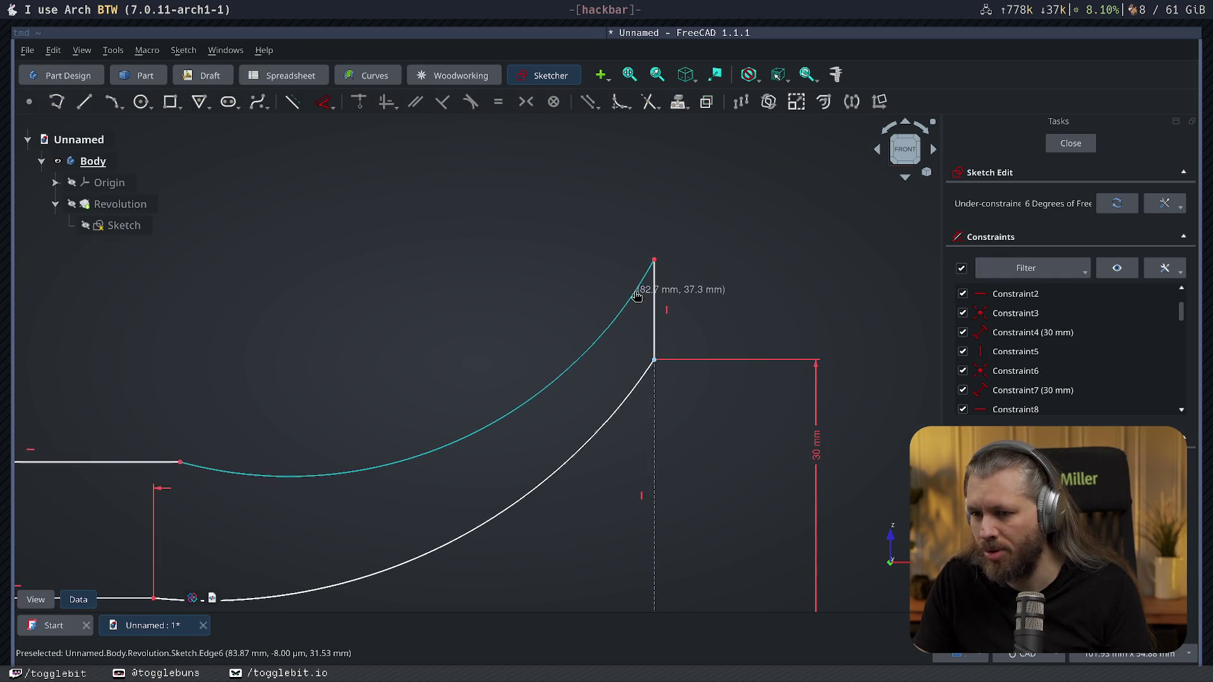
{"action": "left_click_drag", "start_coordinate": [636, 295], "coordinate": [655, 267]}
{"action": "key", "text": "d"}
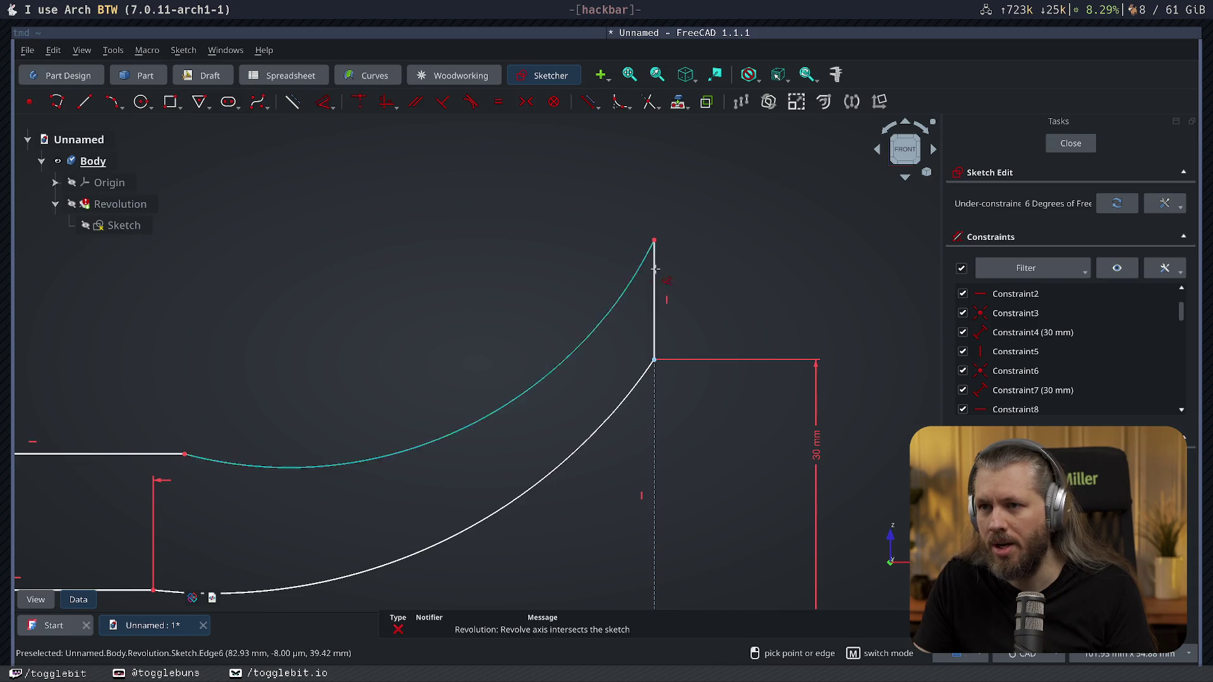
{"action": "left_click", "coordinate": [658, 272]}
{"action": "left_click", "coordinate": [799, 280]}
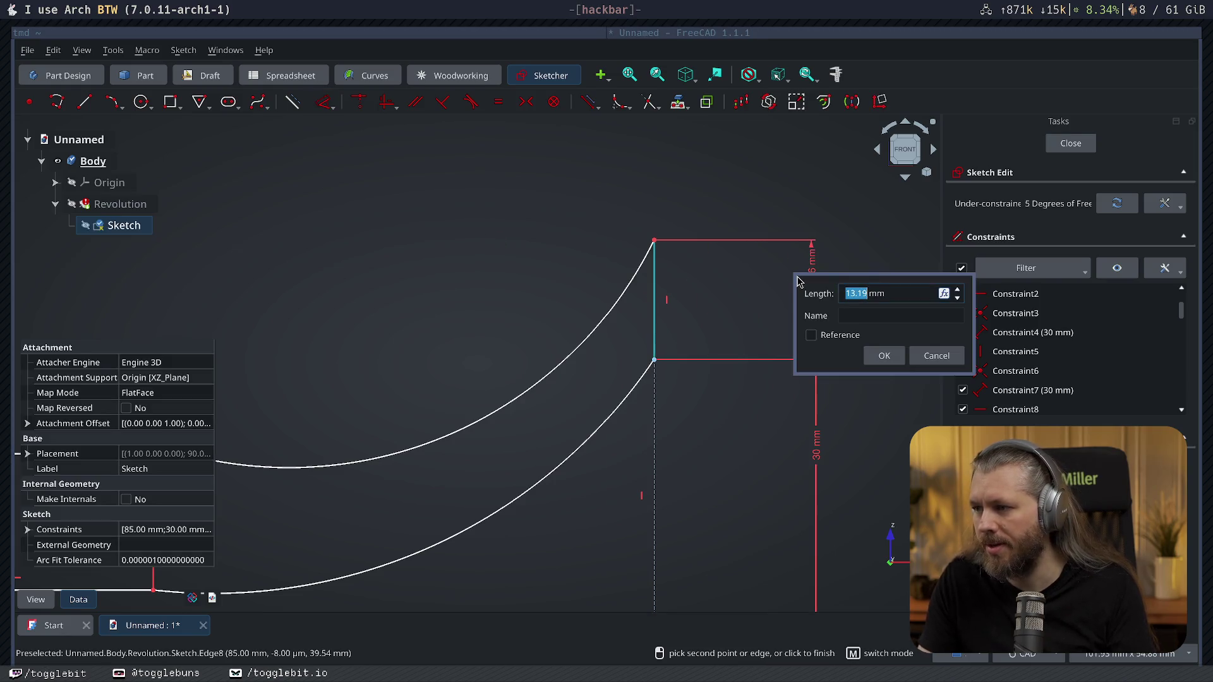
{"action": "type", "text": "15"}
{"action": "key", "text": "Return"}
{"action": "scroll", "coordinate": [422, 351], "scroll_direction": "down", "scroll_amount": 3}
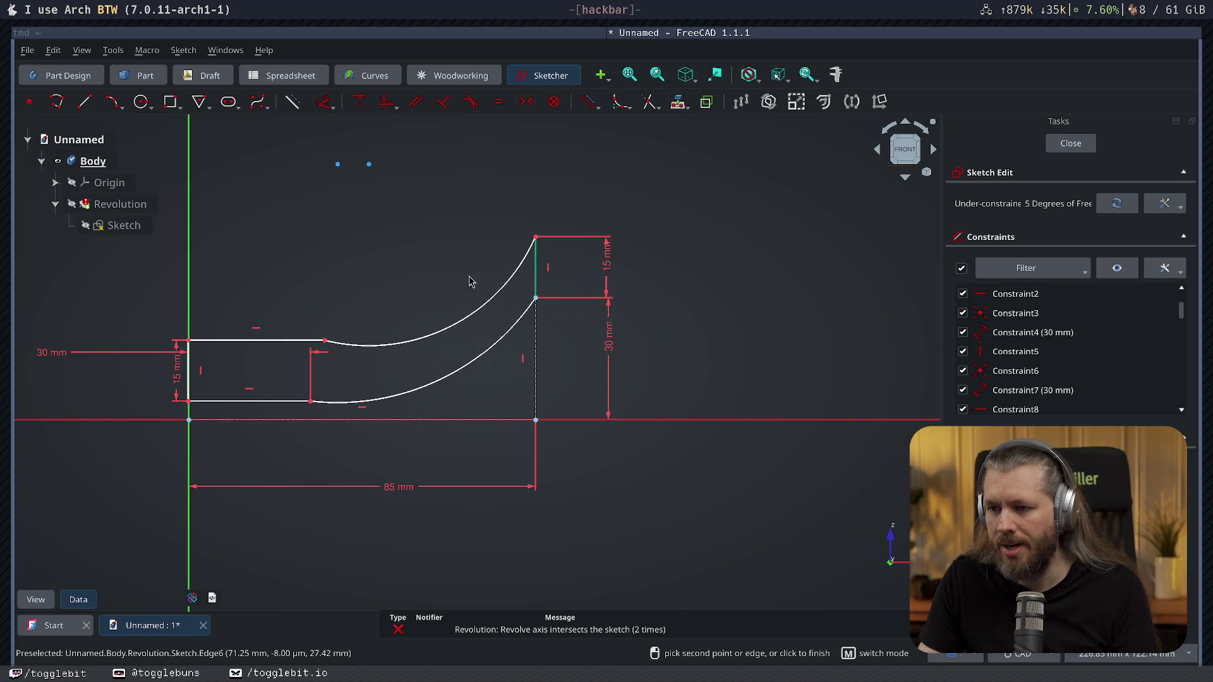
{"action": "scroll", "coordinate": [422, 351], "scroll_direction": "up", "scroll_amount": 2}
{"action": "scroll", "coordinate": [423, 299], "scroll_direction": "down", "scroll_amount": 4}
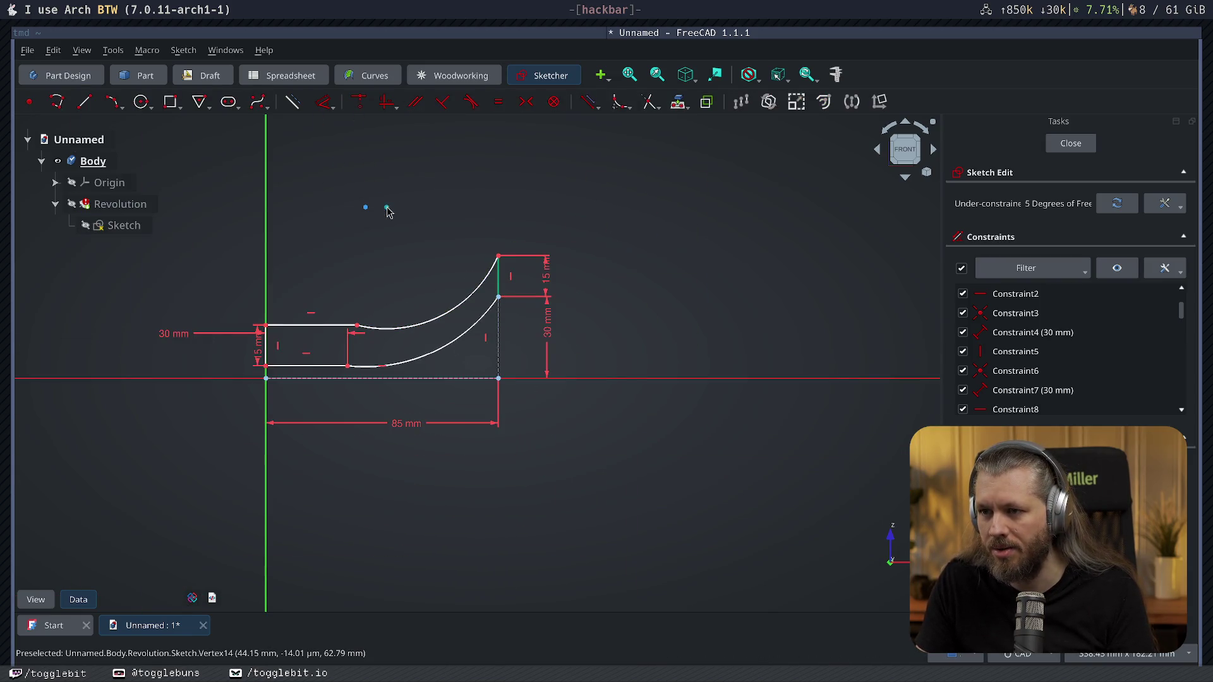
Drag the arc centre to reshape the curved wall, then finish editing the sketch.
{"action": "left_click_drag", "start_coordinate": [386, 207], "coordinate": [362, 190]}
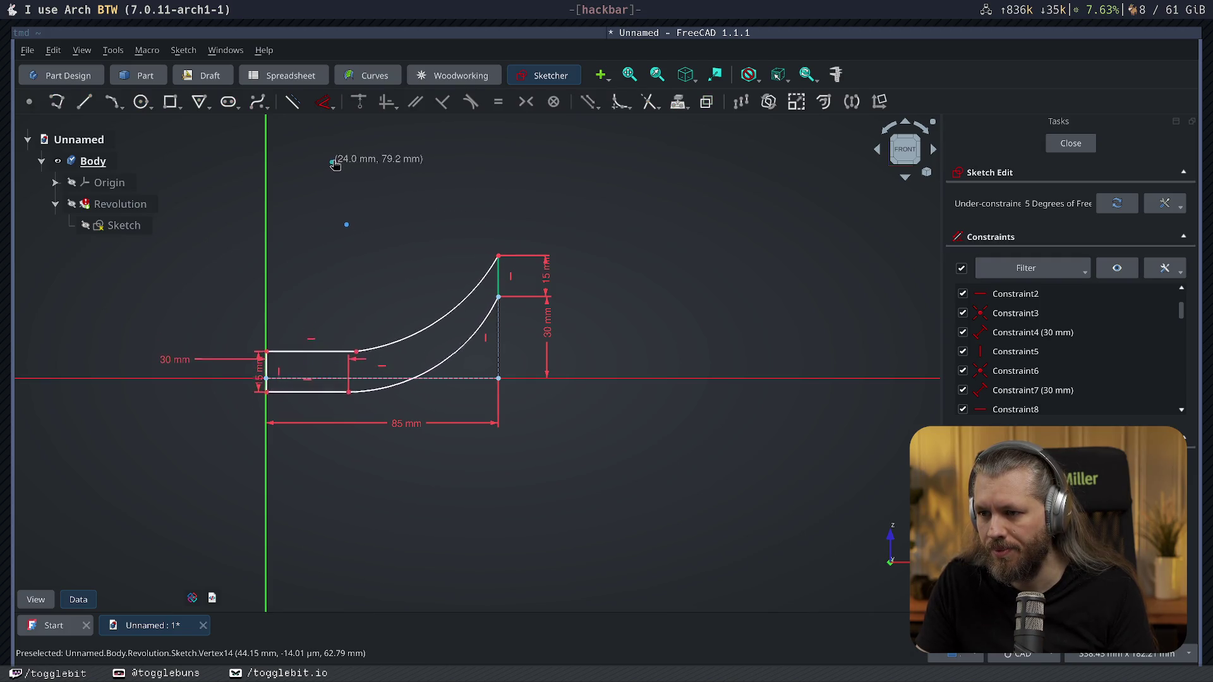
{"action": "left_click_drag", "start_coordinate": [362, 189], "coordinate": [342, 148]}
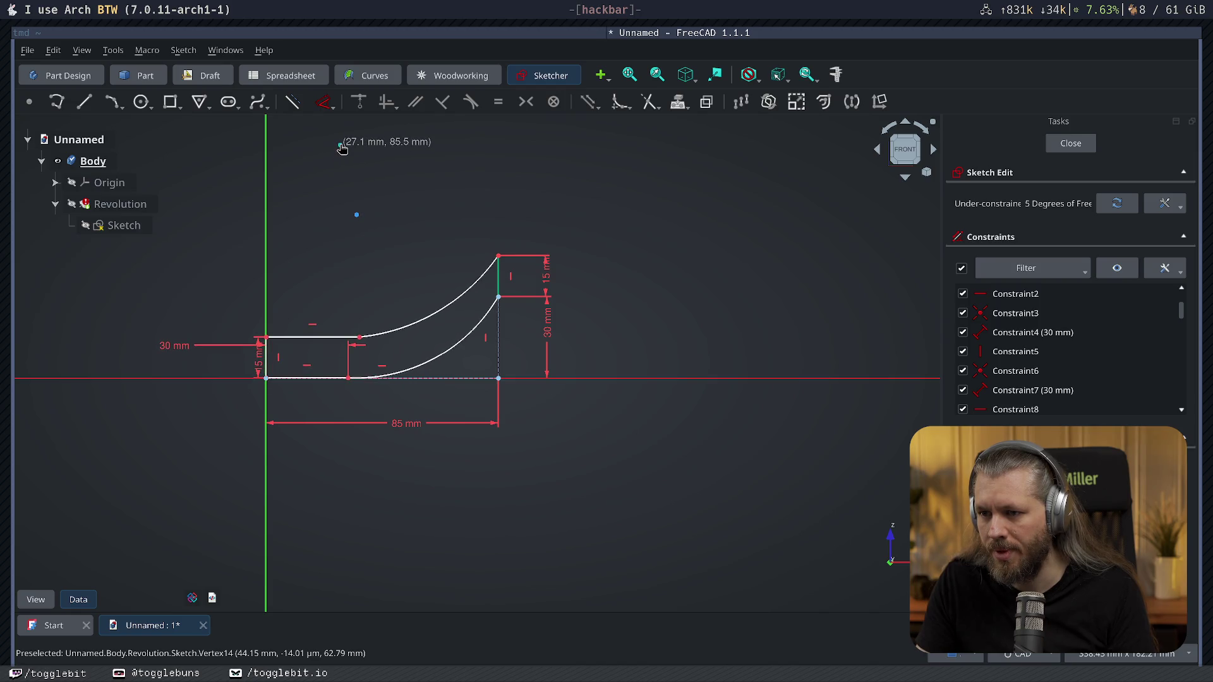
{"action": "left_click_drag", "start_coordinate": [342, 147], "coordinate": [339, 146]}
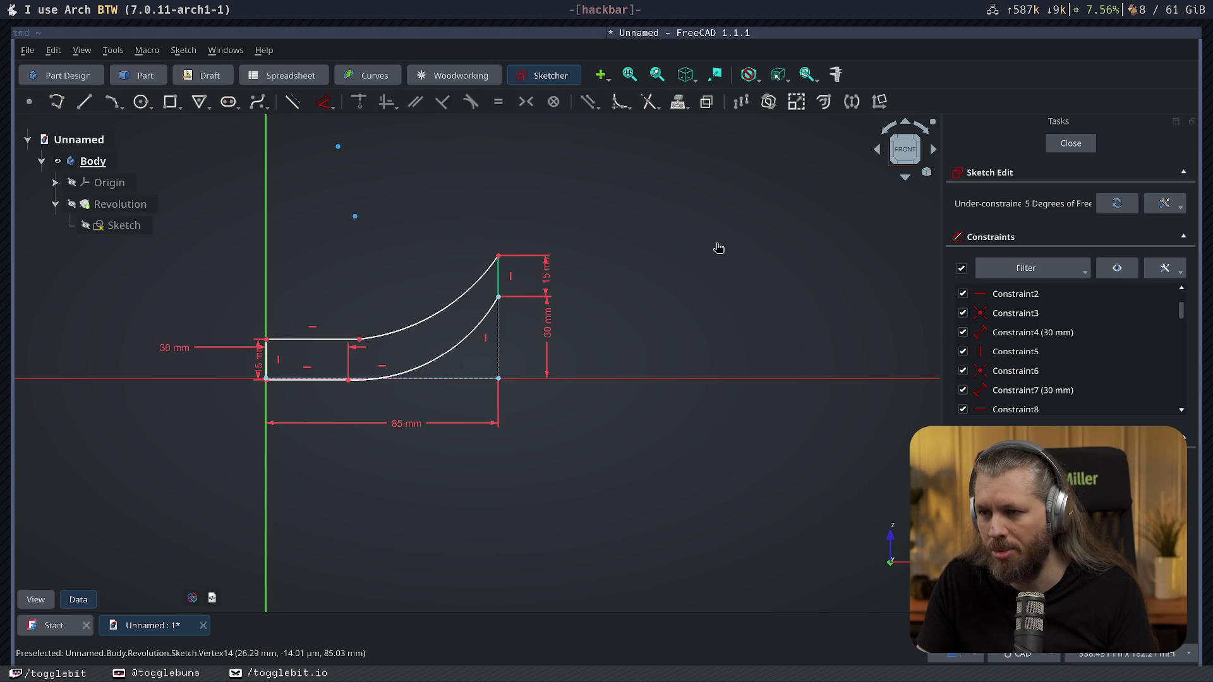
{"action": "left_click", "coordinate": [1093, 143]}
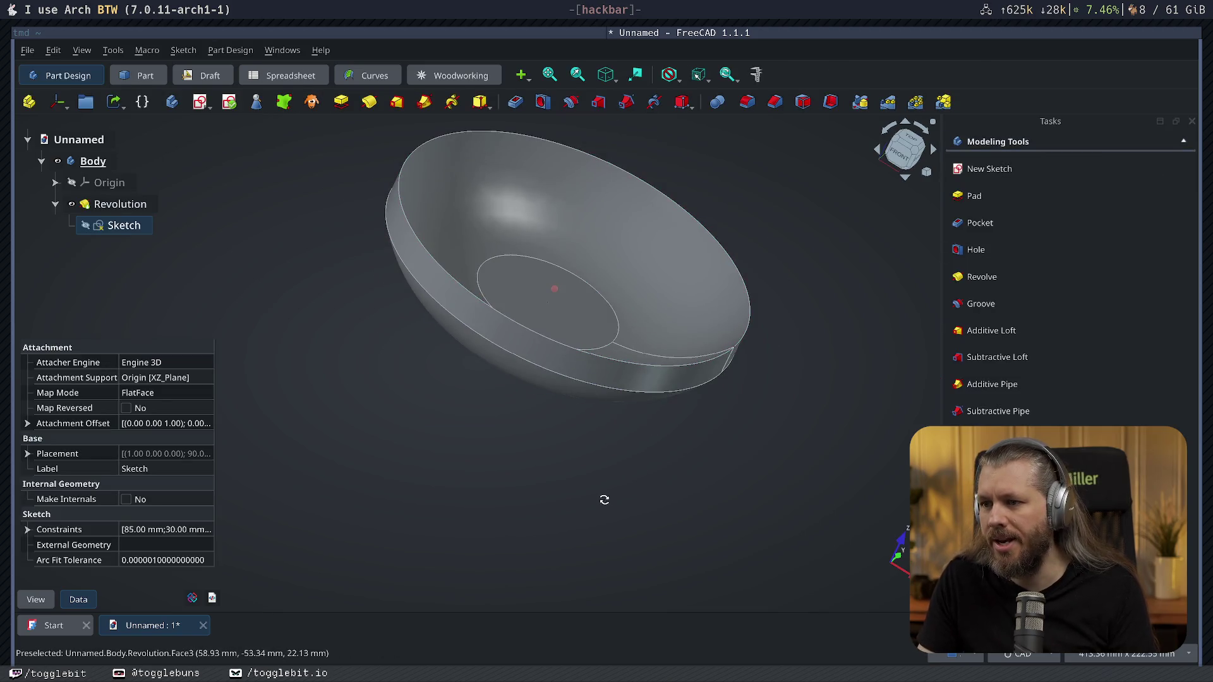
Orbit the flat-based bowl to inspect it, then reopen its profile sketch.
{"action": "mouse_move", "coordinate": [601, 498]}
{"action": "middle_mouse_down"}
{"action": "mouse_move", "coordinate": [488, 380]}
{"action": "mouse_move", "coordinate": [447, 366]}
{"action": "mouse_move", "coordinate": [745, 480]}
{"action": "mouse_move", "coordinate": [434, 379]}
{"action": "mouse_move", "coordinate": [567, 329]}
{"action": "mouse_move", "coordinate": [648, 405]}
{"action": "middle_mouse_up"}
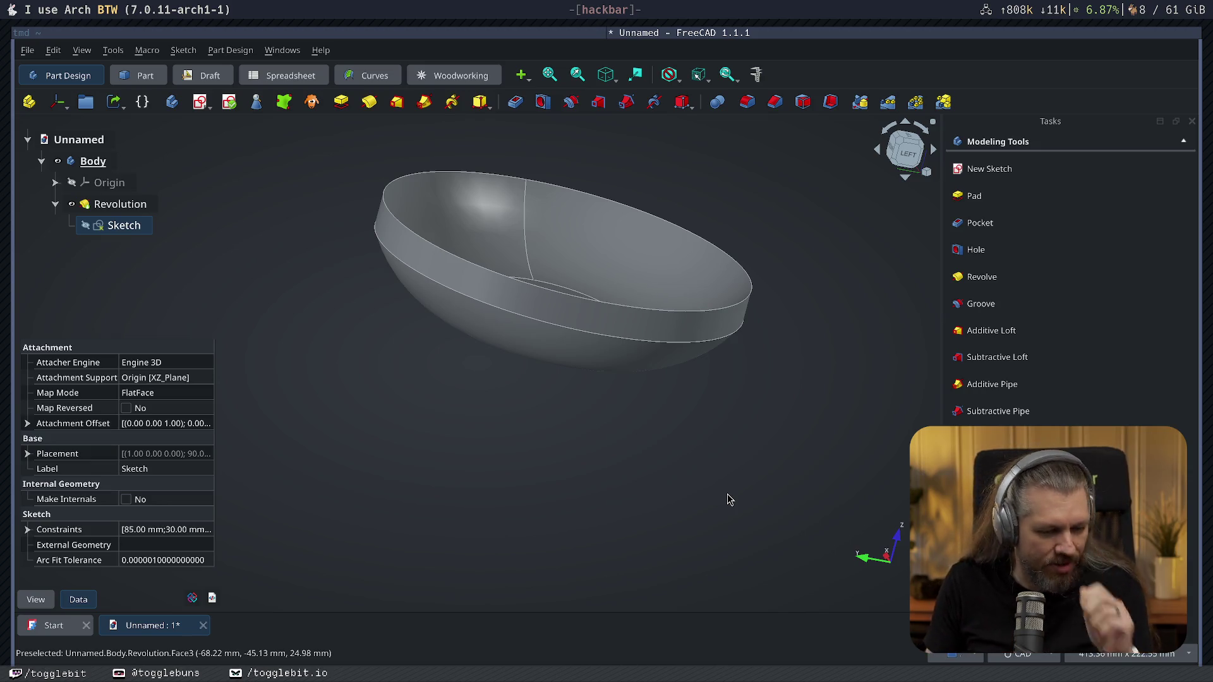
{"action": "mouse_move", "coordinate": [544, 449]}
{"action": "middle_mouse_down"}
{"action": "mouse_move", "coordinate": [569, 496]}
{"action": "mouse_move", "coordinate": [482, 461]}
{"action": "middle_mouse_up"}
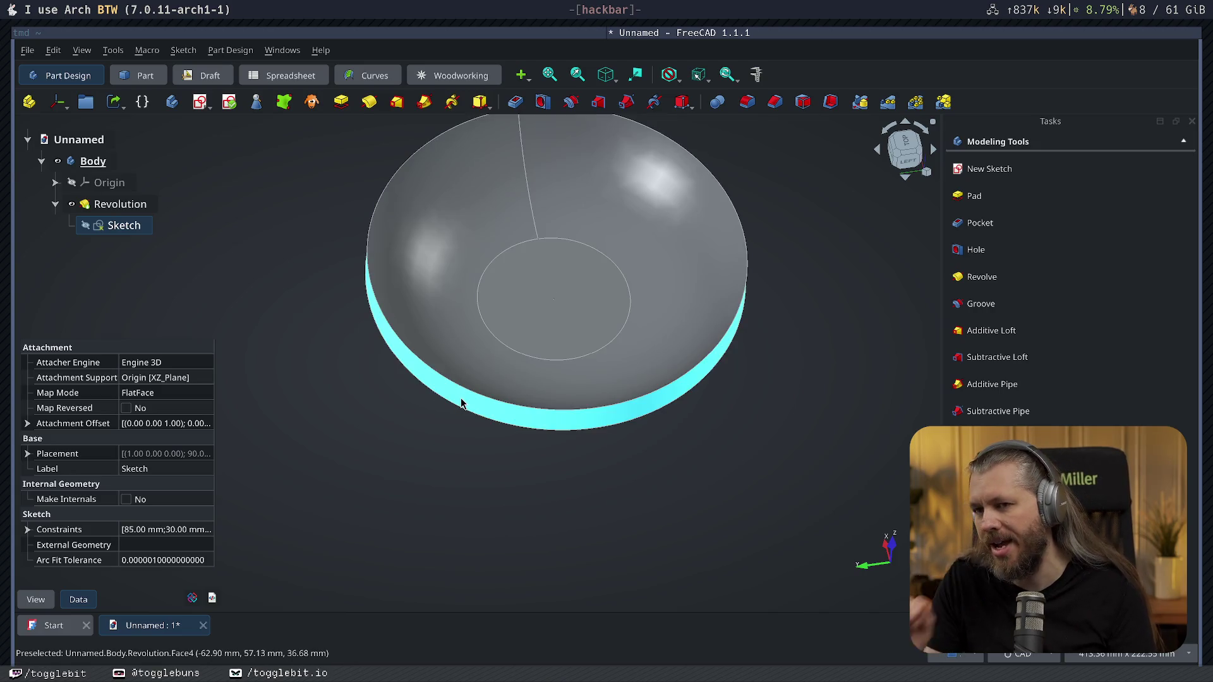
{"action": "double_click", "coordinate": [114, 224]}
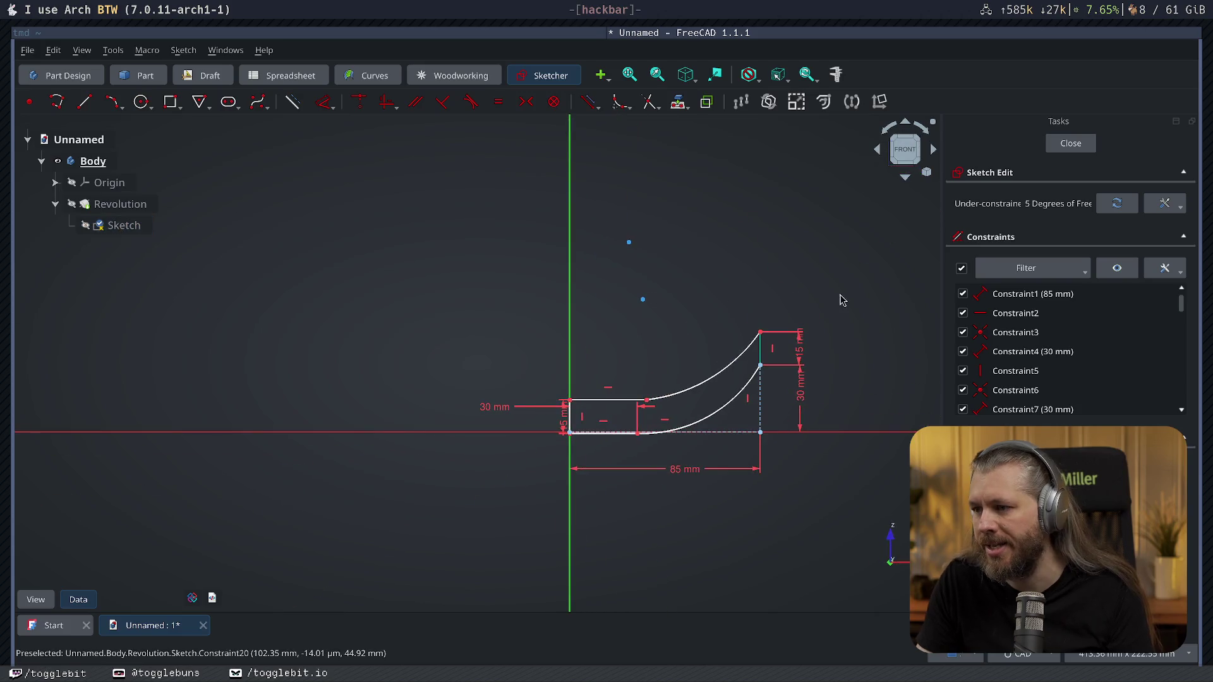
Delete the top-right 15 mm dimension and the right-side vertical constraint, nudging the top curve endpoint.
{"action": "left_click", "coordinate": [801, 355]}
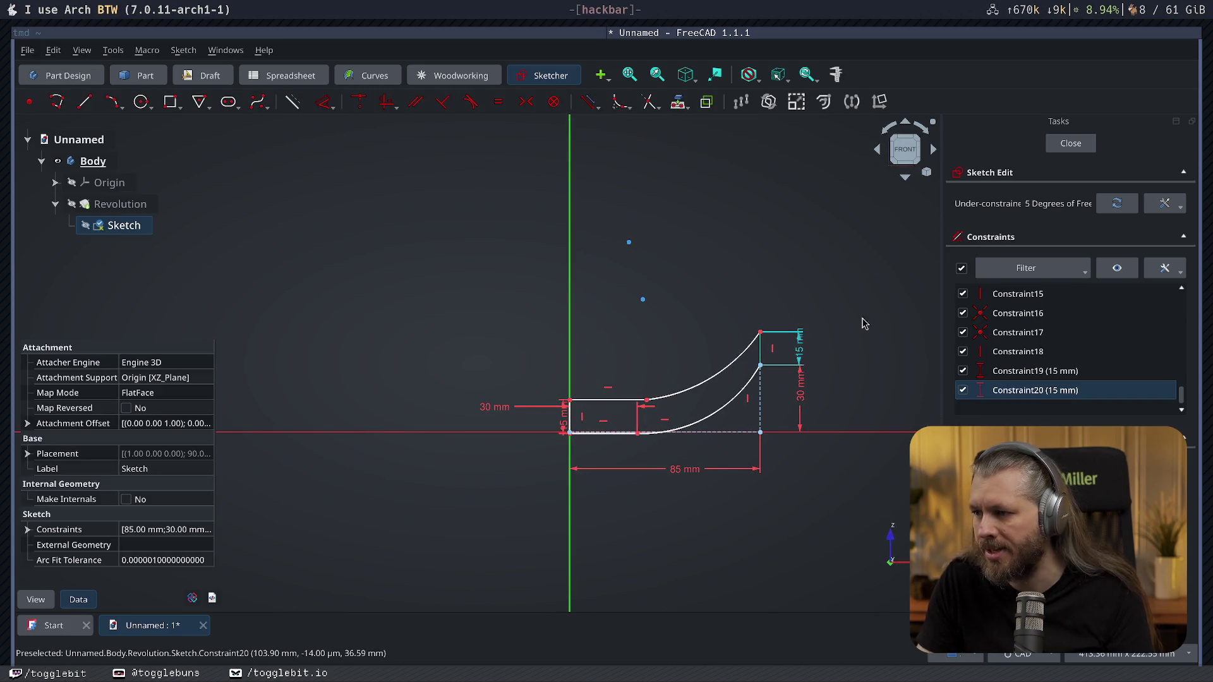
{"action": "key", "text": "Delete"}
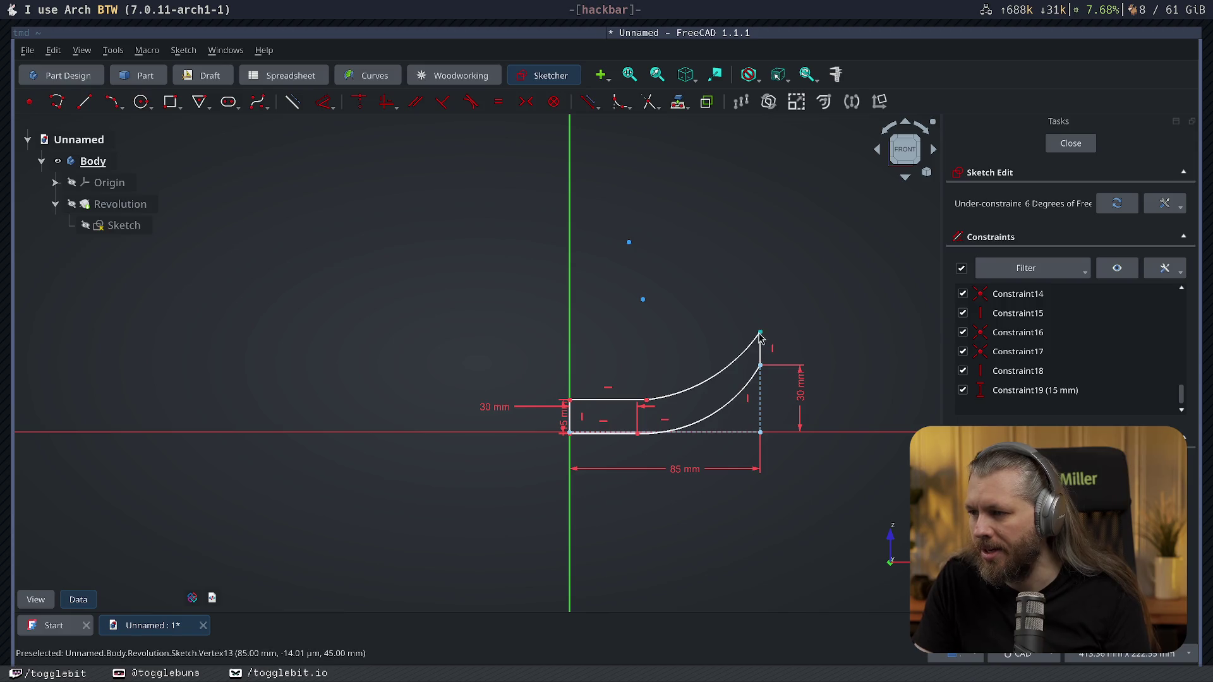
{"action": "left_click_drag", "start_coordinate": [760, 338], "coordinate": [759, 325]}
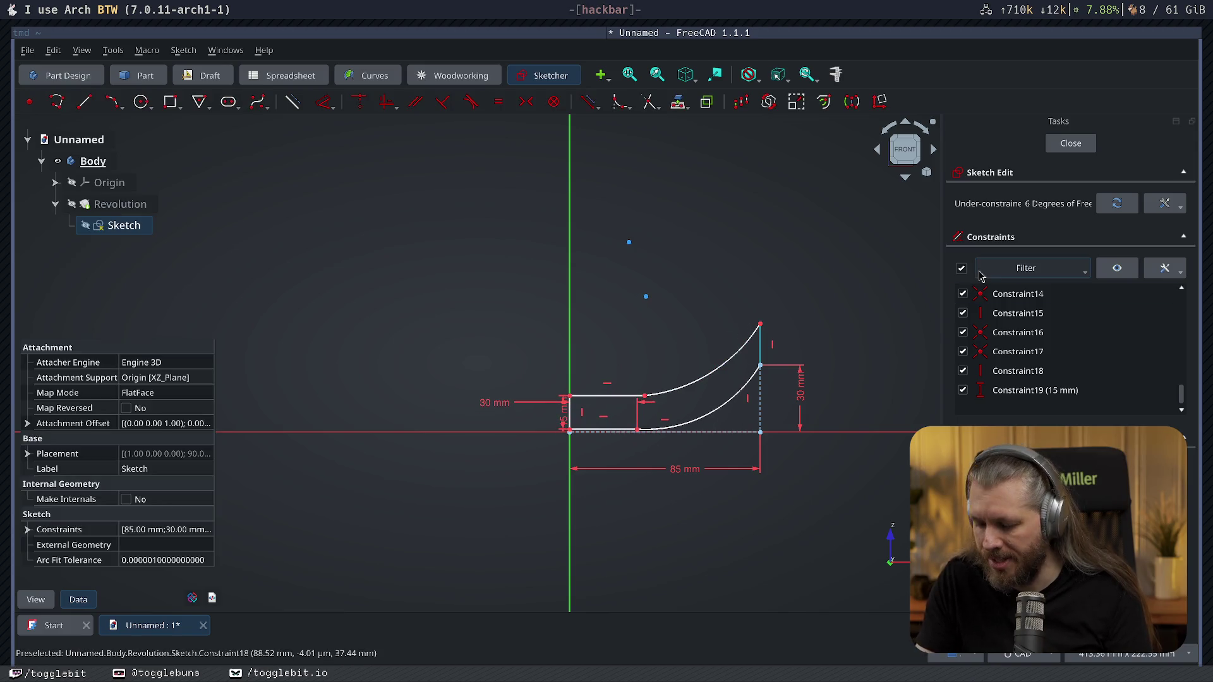
{"action": "key", "text": "Delete"}
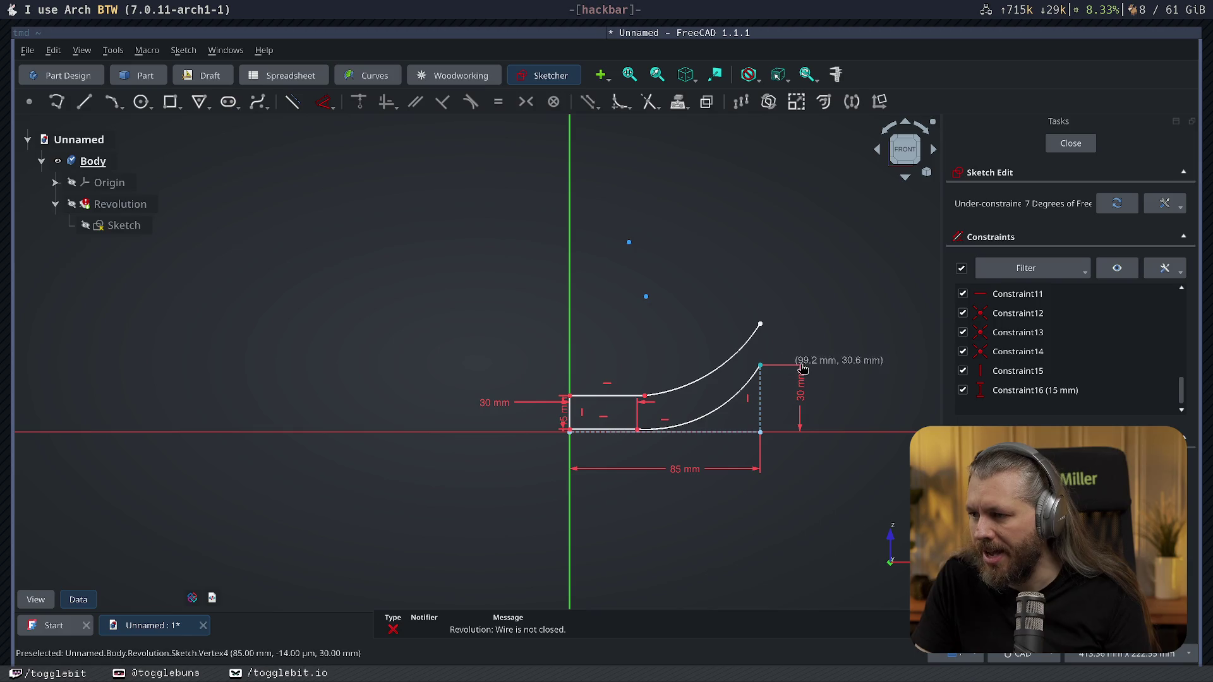
{"action": "left_click", "coordinate": [803, 370]}
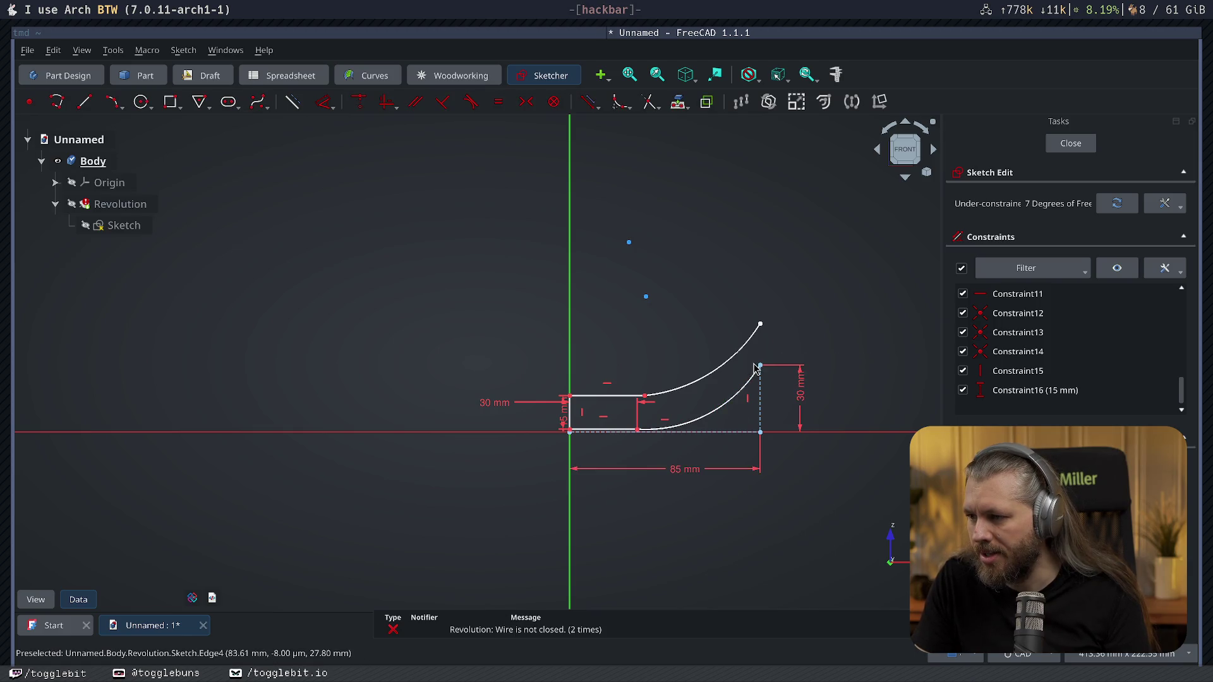
Delete Constraint10 on the inner arc's end vertex and pull the outer arc's end up and outward.
{"action": "left_click", "coordinate": [760, 368]}
{"action": "right_click", "coordinate": [761, 369]}
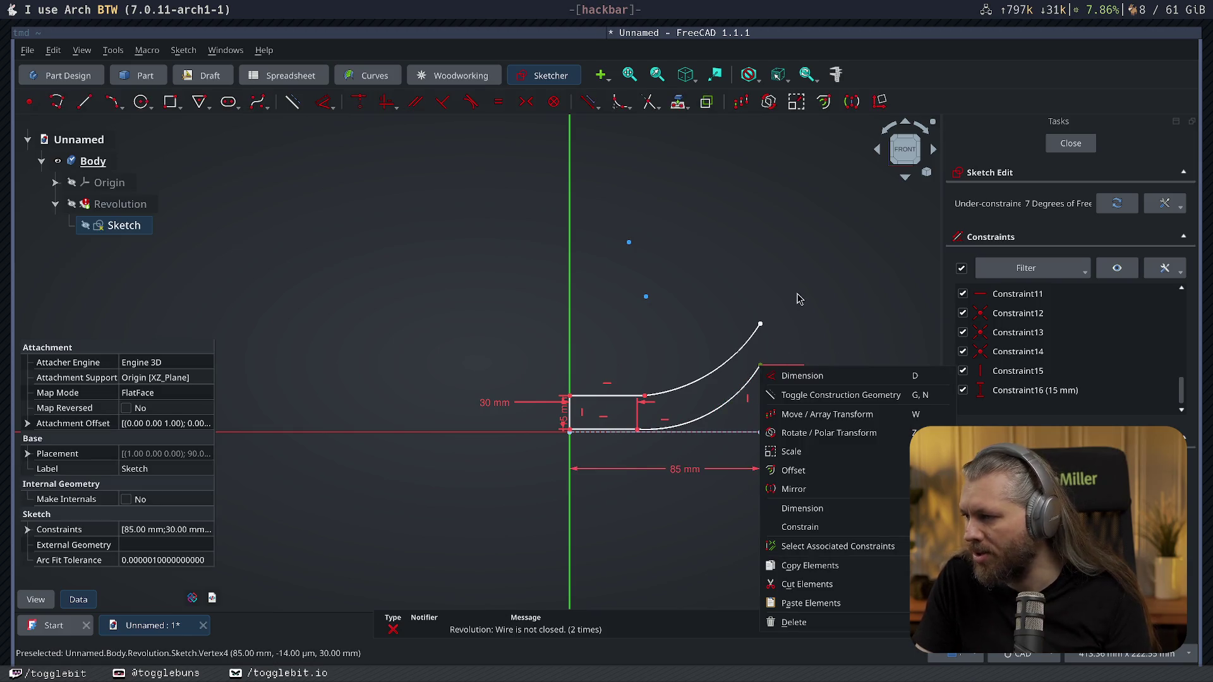
{"action": "left_click", "coordinate": [838, 547]}
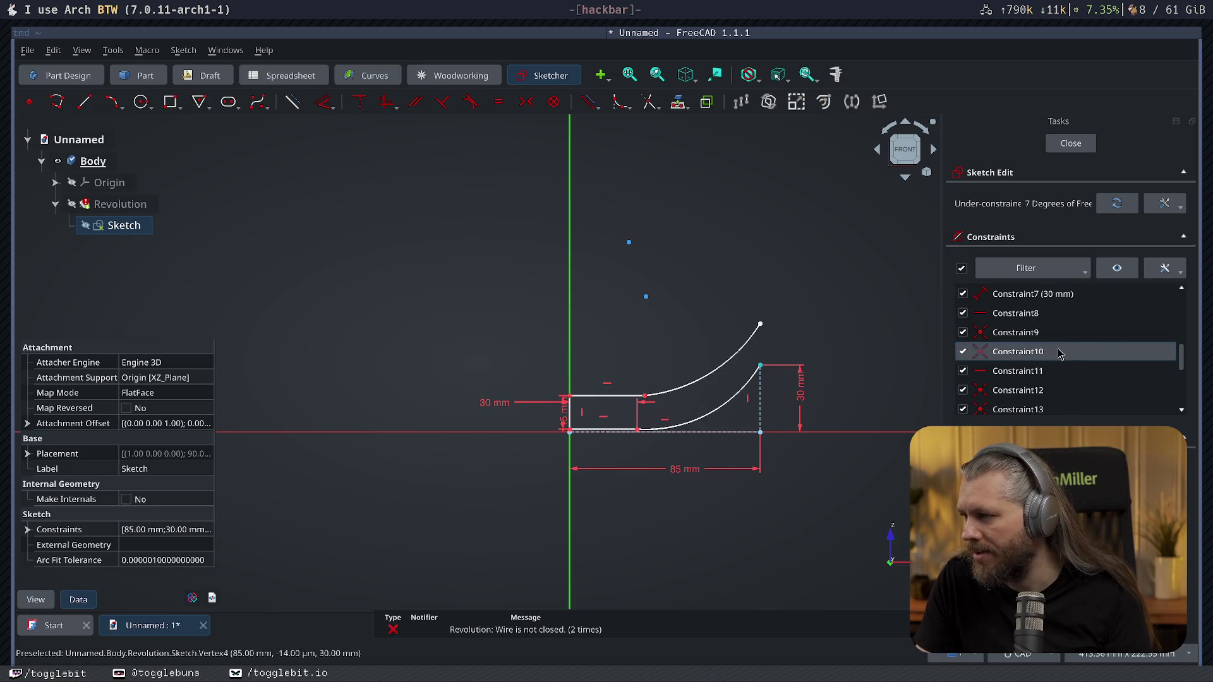
{"action": "key", "text": "3"}
{"action": "key", "text": "1"}
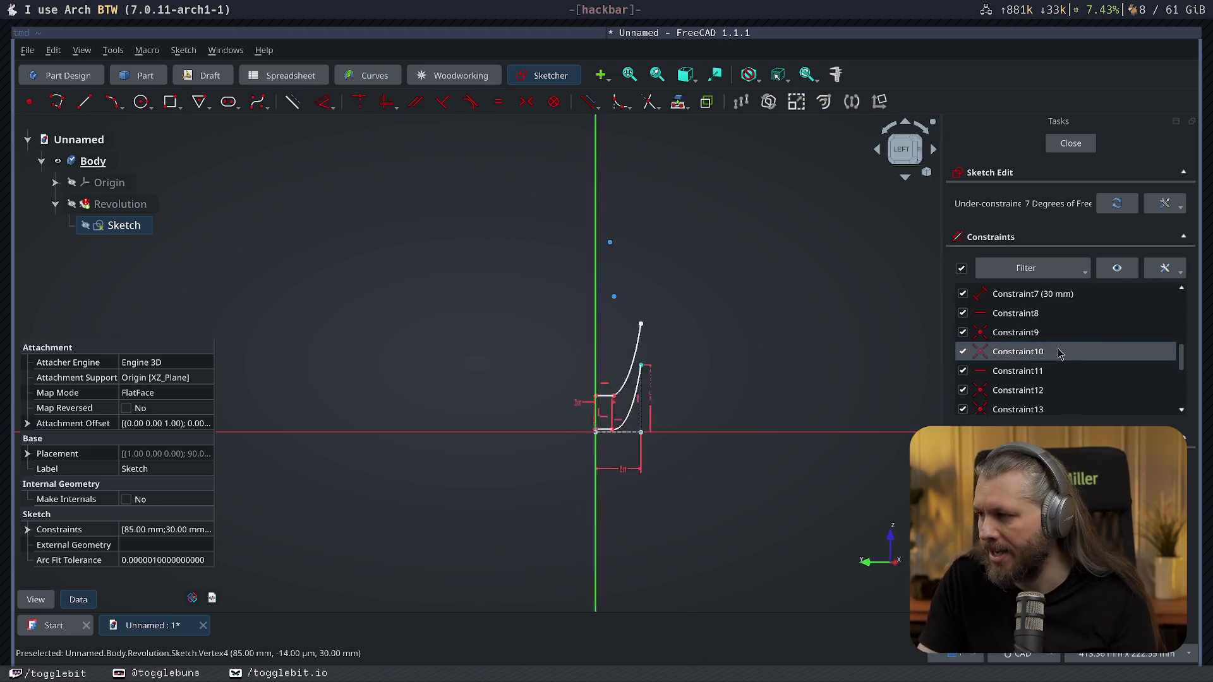
{"action": "key", "text": "Delete"}
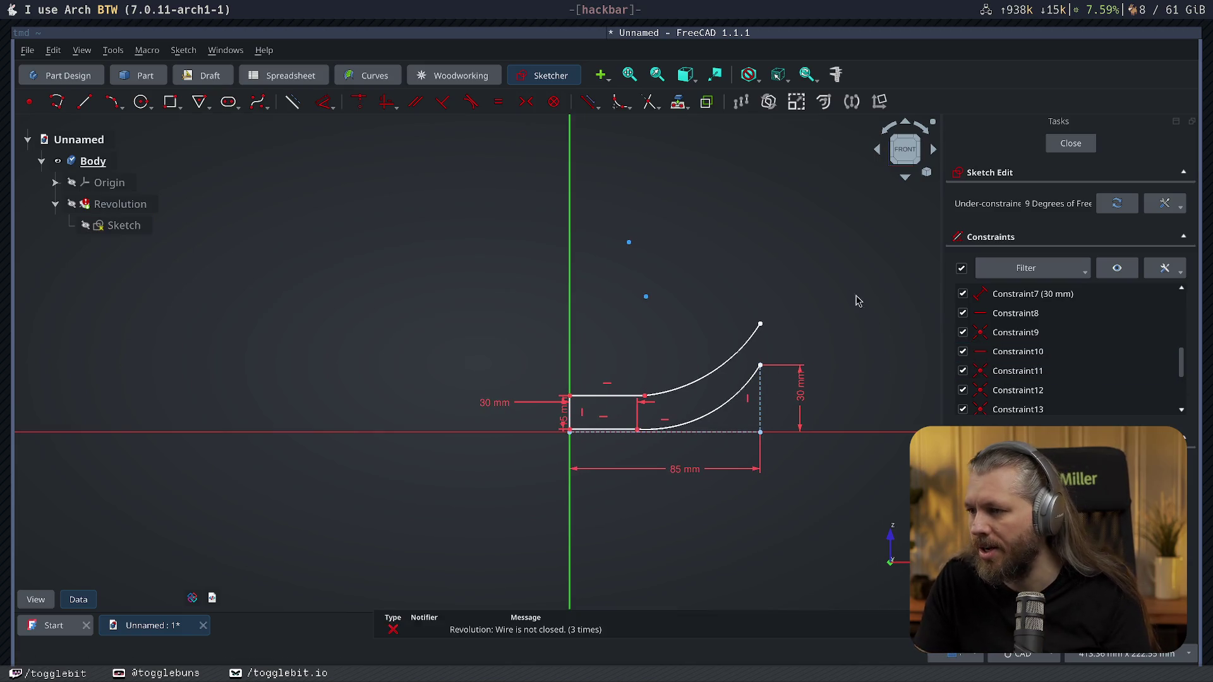
{"action": "left_click_drag", "start_coordinate": [759, 369], "coordinate": [800, 328]}
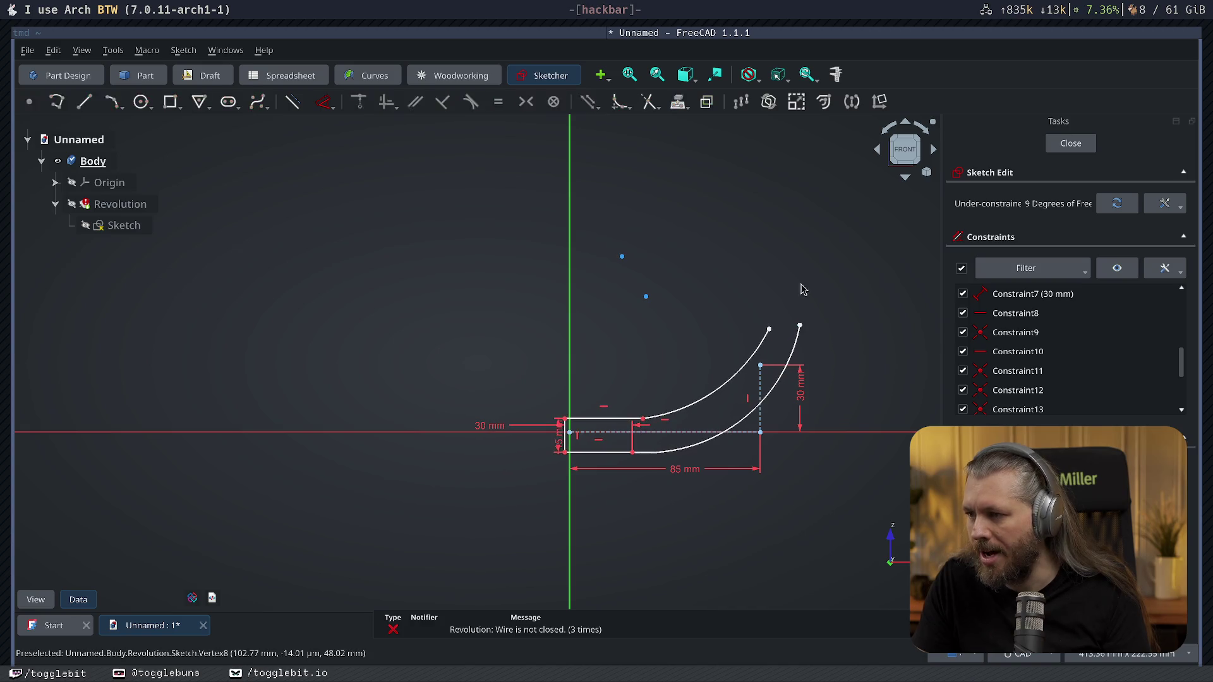
Draw a line joining the two arc tops to close the profile across the rim.
{"action": "left_click", "coordinate": [85, 102]}
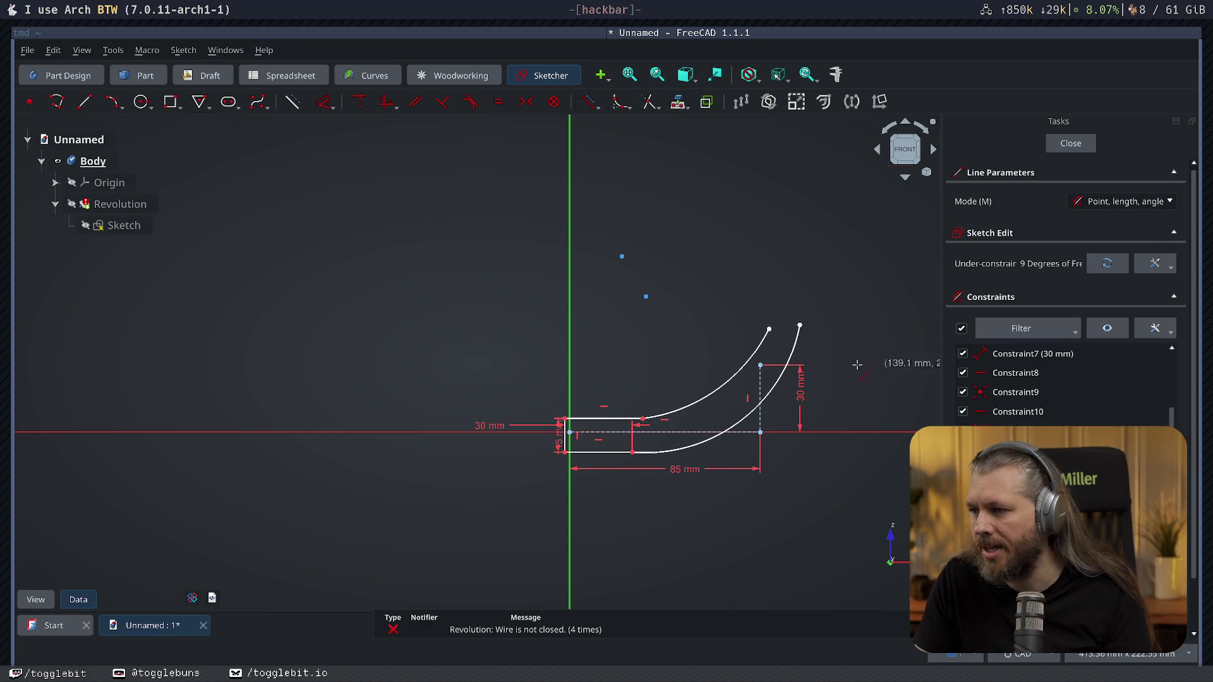
{"action": "left_click", "coordinate": [769, 329]}
{"action": "left_click", "coordinate": [801, 325]}
{"action": "right_click", "coordinate": [739, 285]}
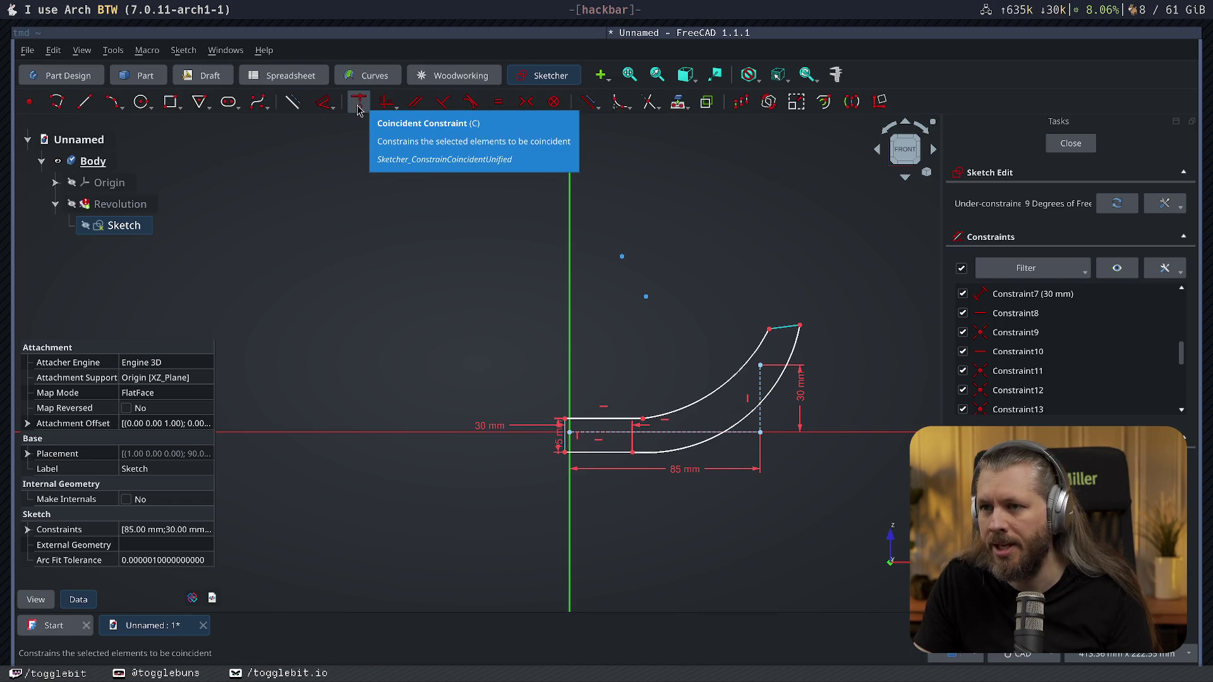
Make the new rim edge horizontal and 15 mm long, reshape the outer arc, and leave the sketch.
{"action": "left_click", "coordinate": [382, 107]}
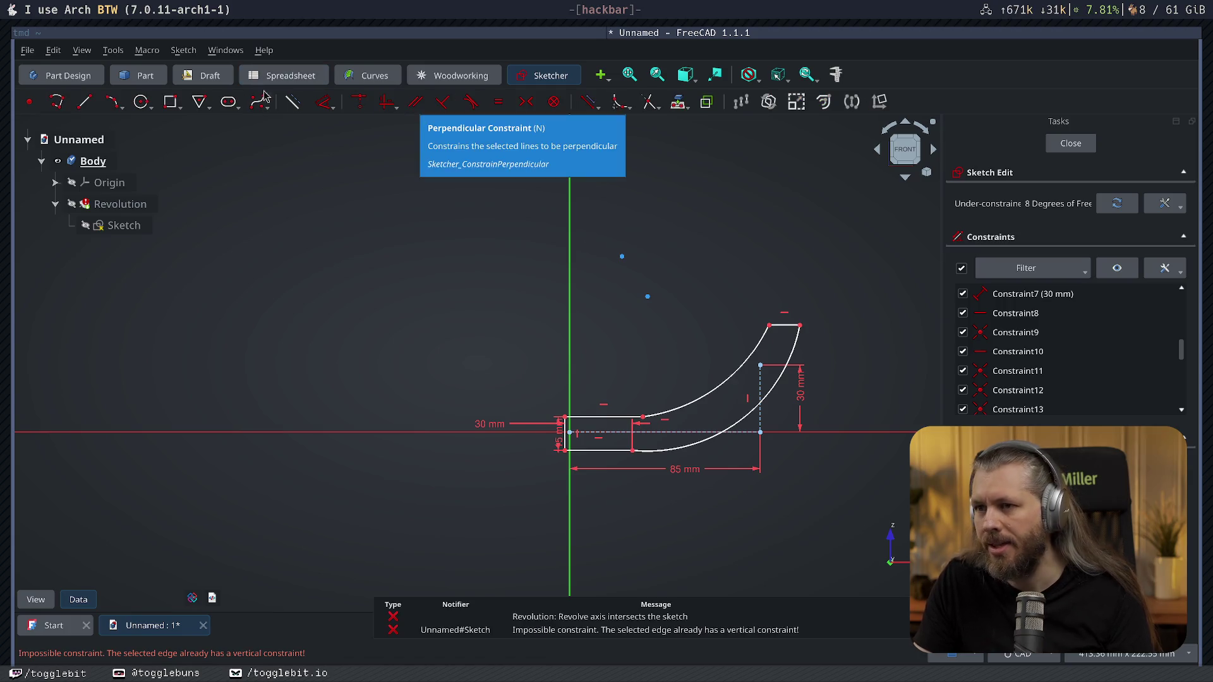
{"action": "left_click", "coordinate": [781, 331]}
{"action": "key", "text": "d"}
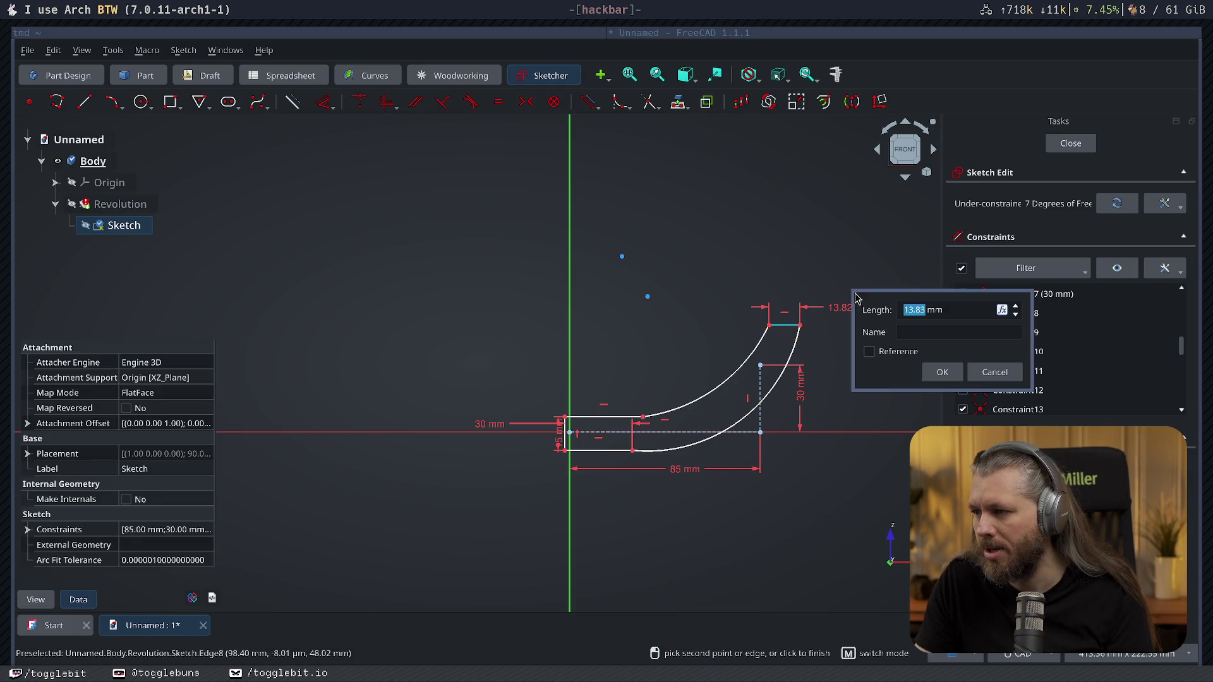
{"action": "left_click", "coordinate": [953, 377]}
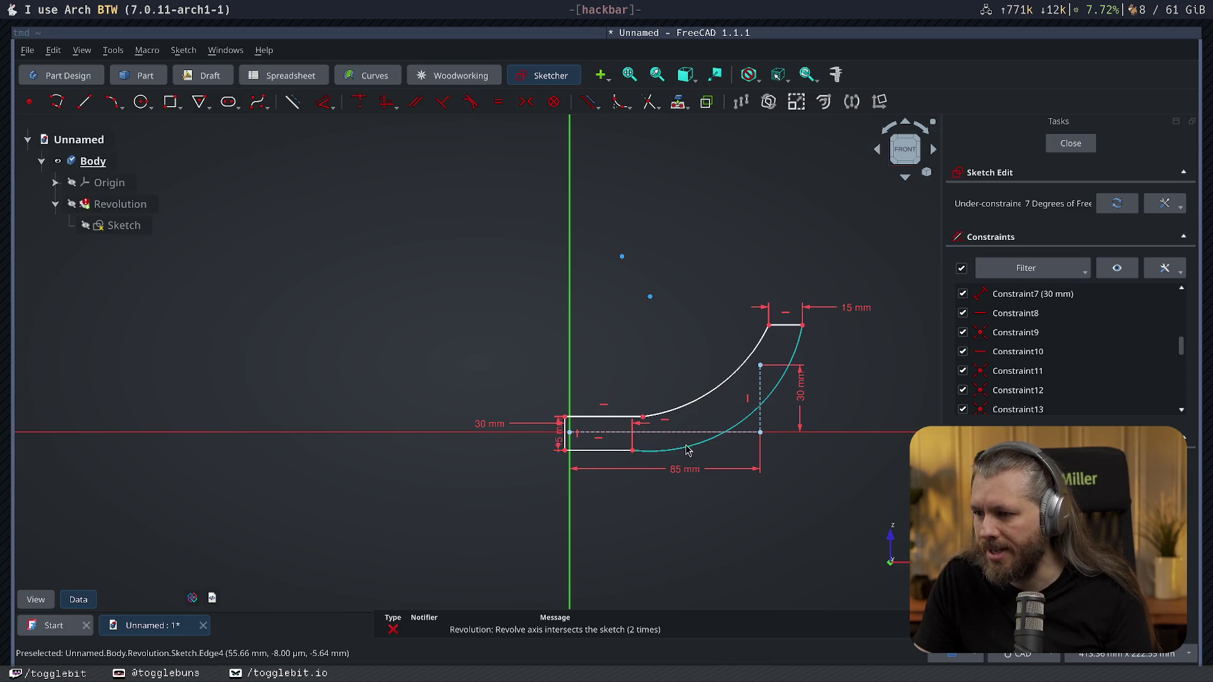
{"action": "left_click_drag", "start_coordinate": [687, 451], "coordinate": [711, 421]}
{"action": "left_click", "coordinate": [1071, 144]}
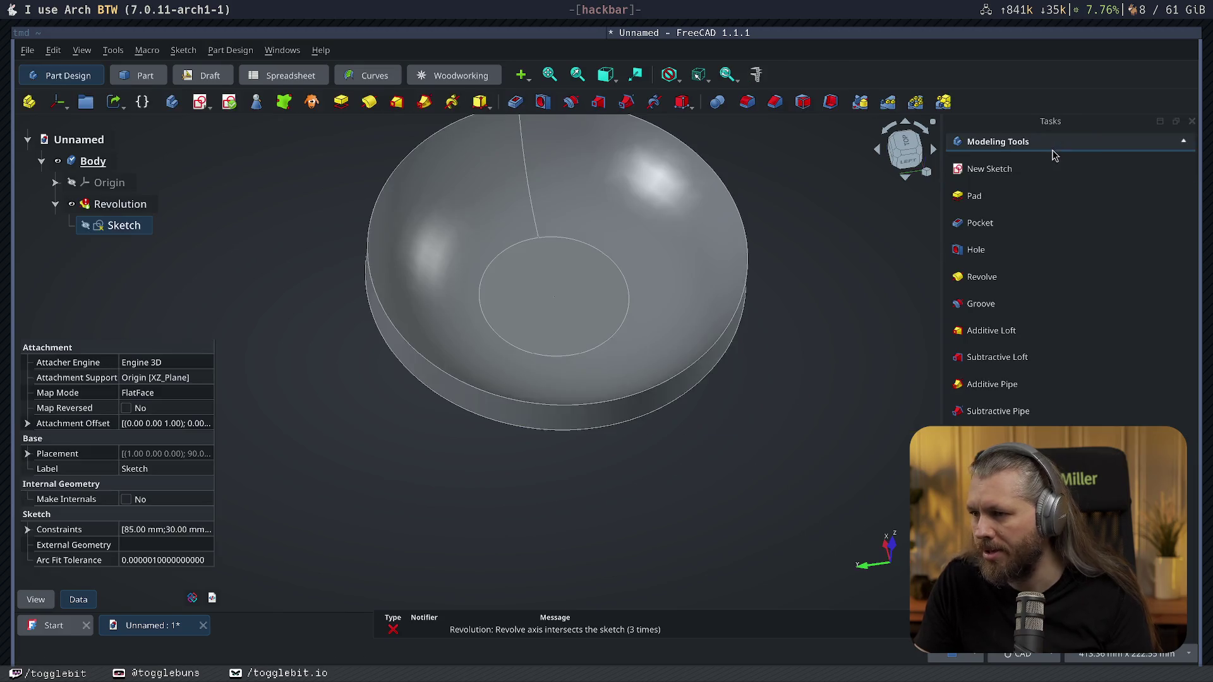
Make the base rectangle's bottom-left corner coincident with the origin, giving the revolved bowl a wide flat rim.
{"action": "double_click", "coordinate": [123, 224]}
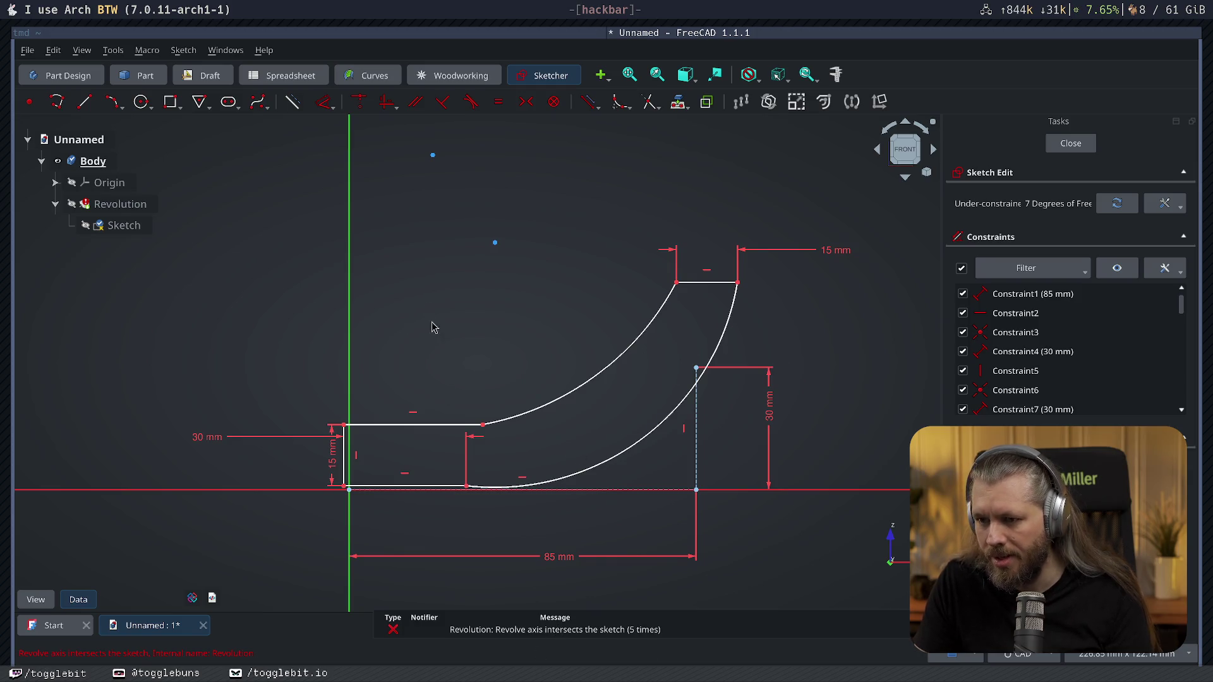
{"action": "left_click_drag", "start_coordinate": [346, 459], "coordinate": [358, 453]}
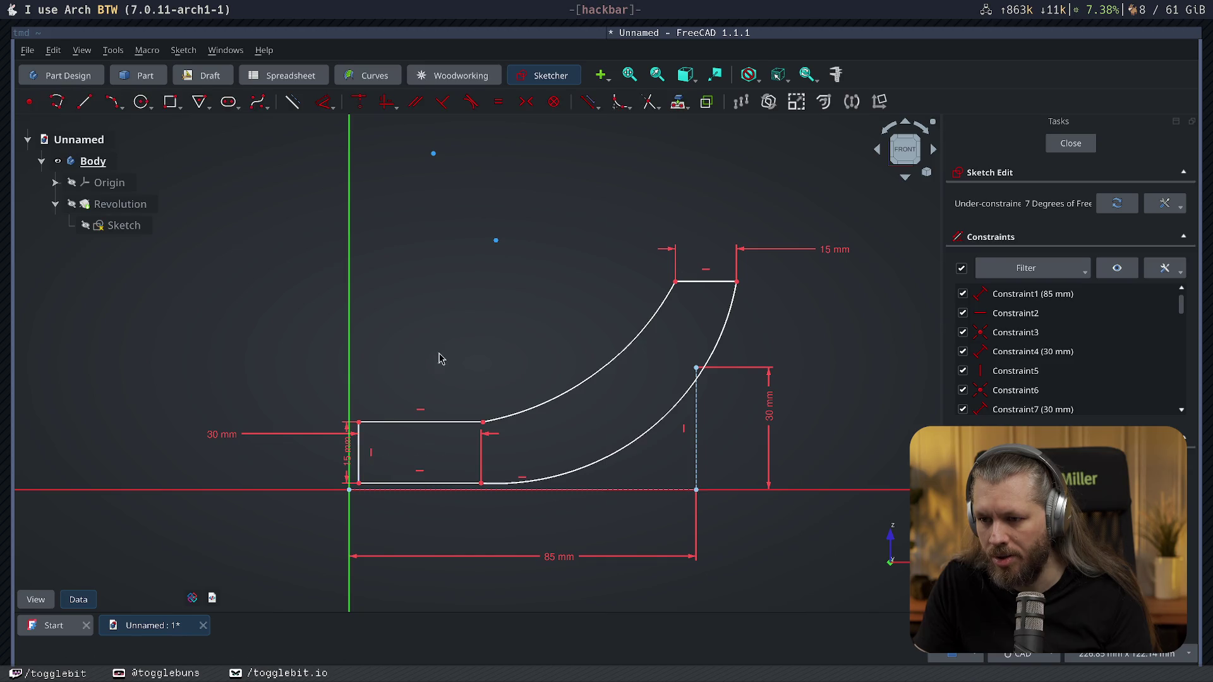
{"action": "left_click", "coordinate": [360, 491]}
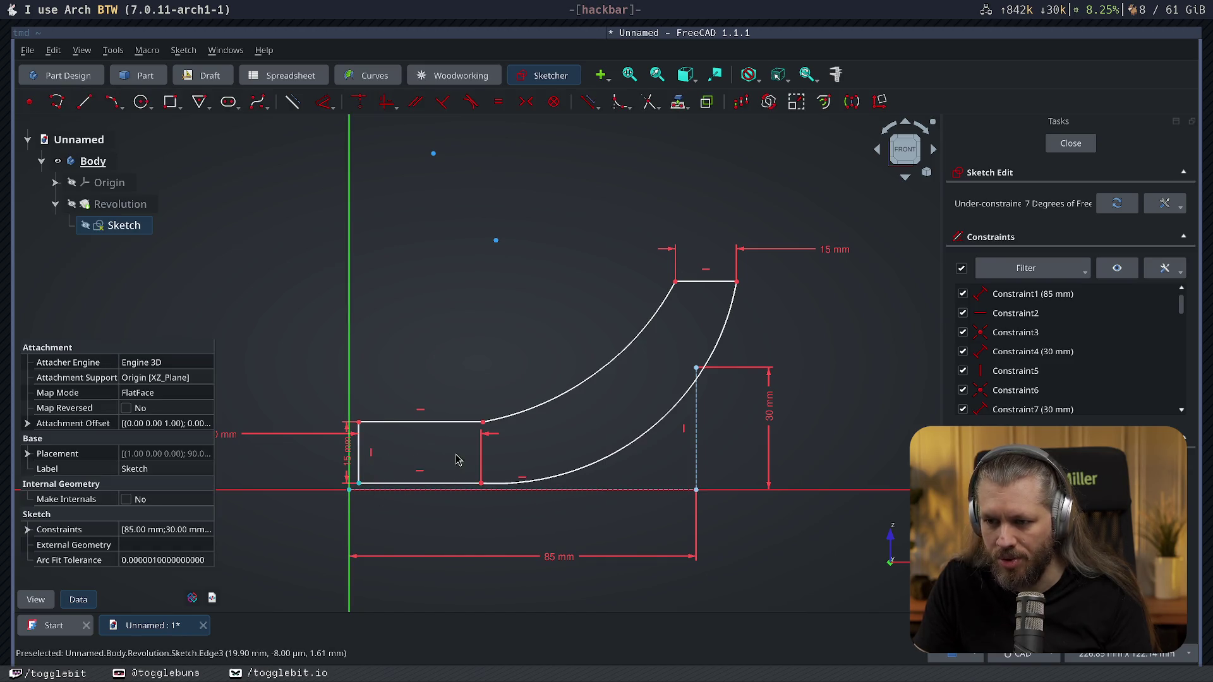
{"action": "key", "text": "c"}
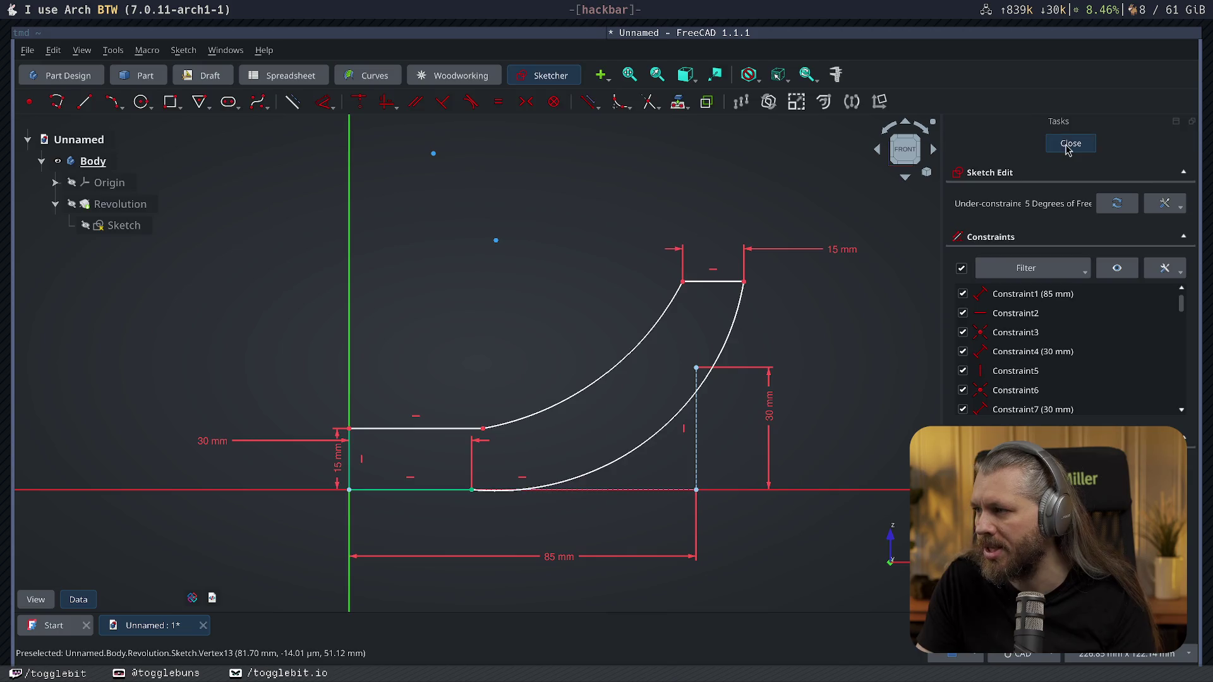
{"action": "left_click", "coordinate": [1070, 144]}
{"action": "mouse_move", "coordinate": [650, 360]}
{"action": "middle_mouse_down"}
{"action": "mouse_move", "coordinate": [718, 388]}
{"action": "mouse_move", "coordinate": [690, 483]}
{"action": "middle_mouse_up"}
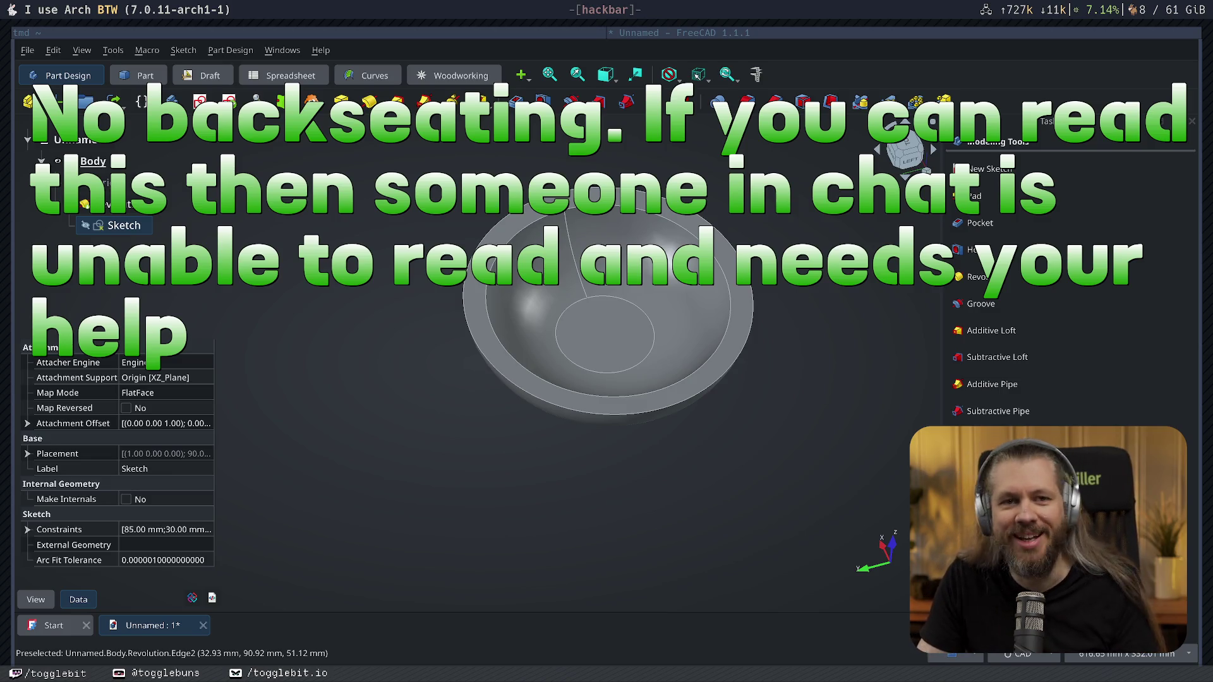
{"action": "left_click", "coordinate": [688, 512]}
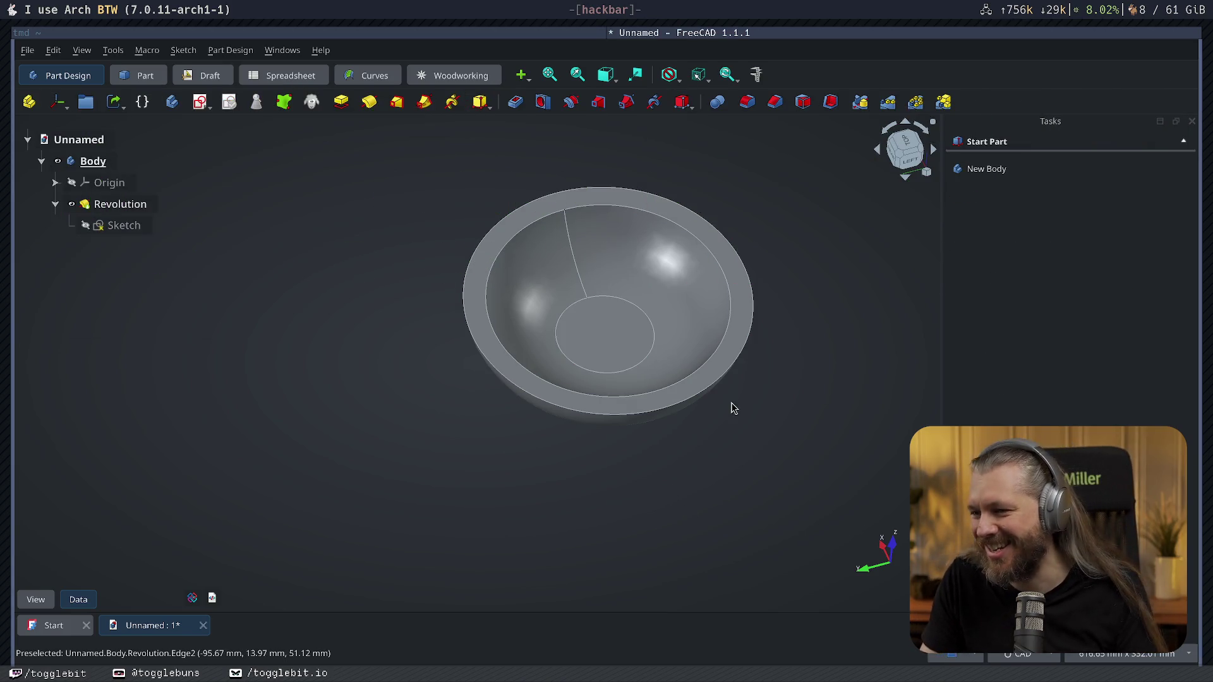
{"action": "mouse_move", "coordinate": [730, 407]}
{"action": "middle_mouse_down"}
{"action": "mouse_move", "coordinate": [740, 342]}
{"action": "mouse_move", "coordinate": [718, 453]}
{"action": "mouse_move", "coordinate": [420, 271]}
{"action": "mouse_move", "coordinate": [427, 310]}
{"action": "mouse_move", "coordinate": [780, 443]}
{"action": "mouse_move", "coordinate": [806, 303]}
{"action": "mouse_move", "coordinate": [831, 363]}
{"action": "mouse_move", "coordinate": [549, 369]}
{"action": "mouse_move", "coordinate": [537, 433]}
{"action": "mouse_move", "coordinate": [655, 406]}
{"action": "middle_mouse_up"}
{"action": "key", "text": "ctrl+s"}
{"action": "key", "text": "Escape"}
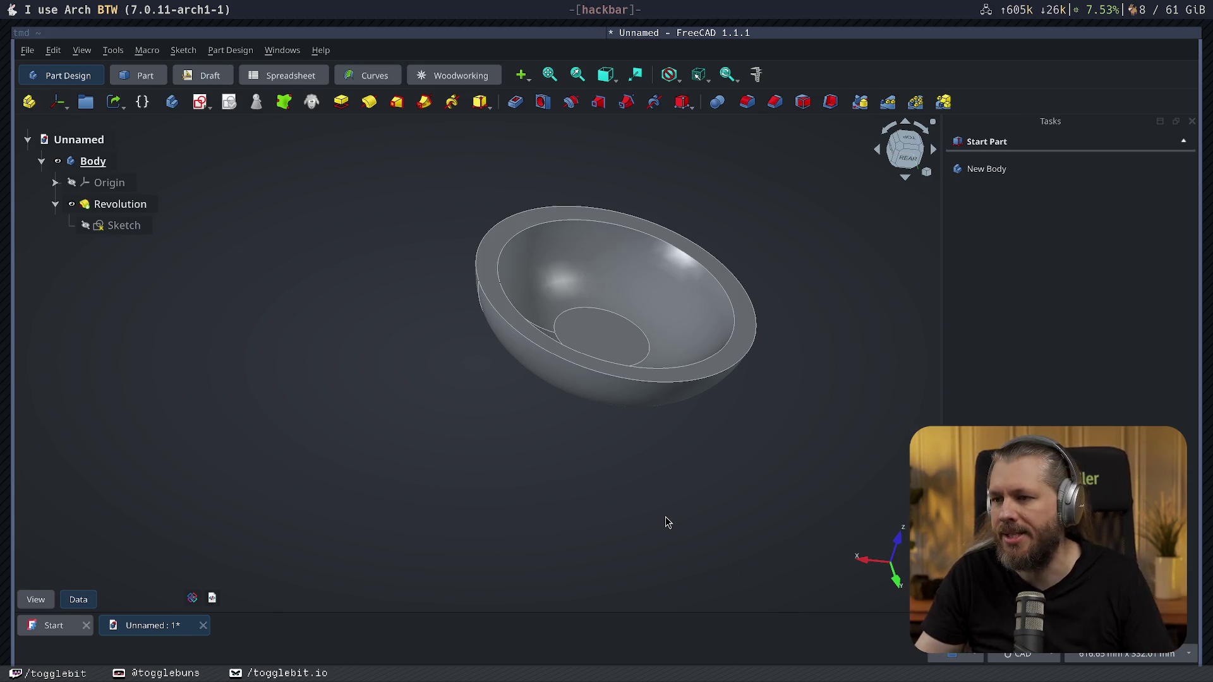
{"action": "middle_click_drag", "start_coordinate": [626, 342], "coordinate": [580, 417]}
{"action": "mouse_move", "coordinate": [755, 425]}
{"action": "middle_mouse_down"}
{"action": "mouse_move", "coordinate": [714, 422]}
{"action": "mouse_move", "coordinate": [682, 456]}
{"action": "middle_mouse_up"}
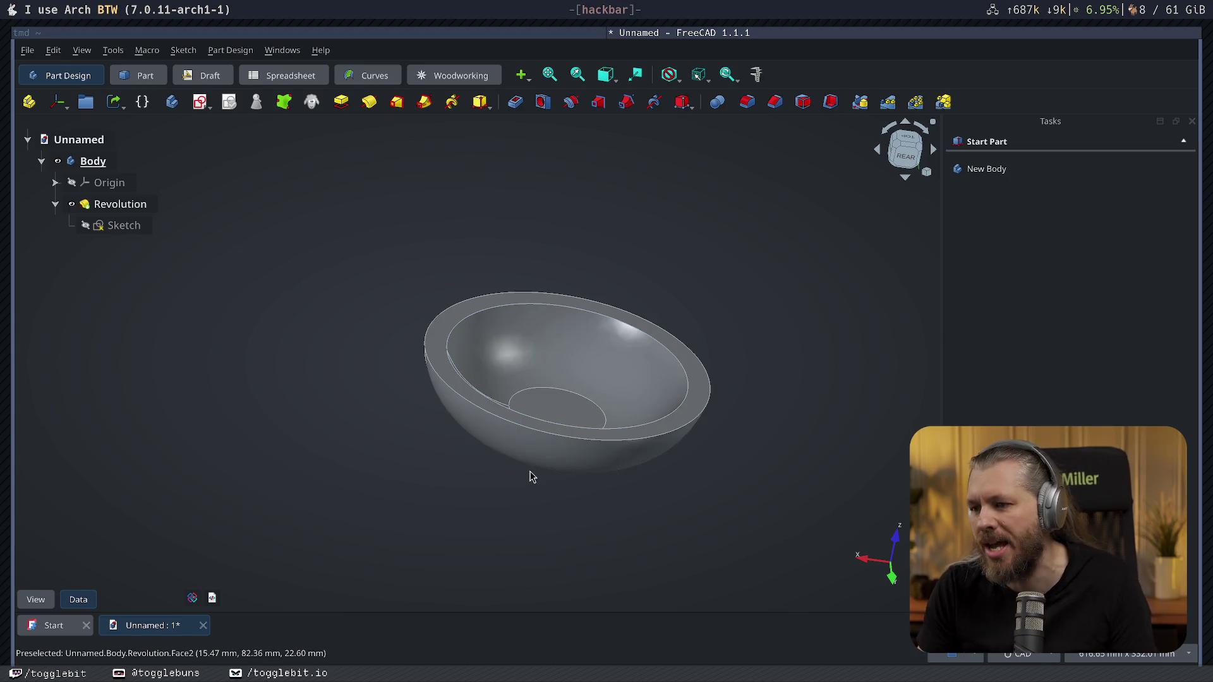
{"action": "mouse_move", "coordinate": [529, 477]}
{"action": "middle_mouse_down"}
{"action": "mouse_move", "coordinate": [639, 421]}
{"action": "mouse_move", "coordinate": [532, 560]}
{"action": "mouse_move", "coordinate": [576, 483]}
{"action": "mouse_move", "coordinate": [727, 398]}
{"action": "mouse_move", "coordinate": [748, 409]}
{"action": "mouse_move", "coordinate": [558, 454]}
{"action": "mouse_move", "coordinate": [571, 398]}
{"action": "mouse_move", "coordinate": [550, 438]}
{"action": "middle_mouse_up"}
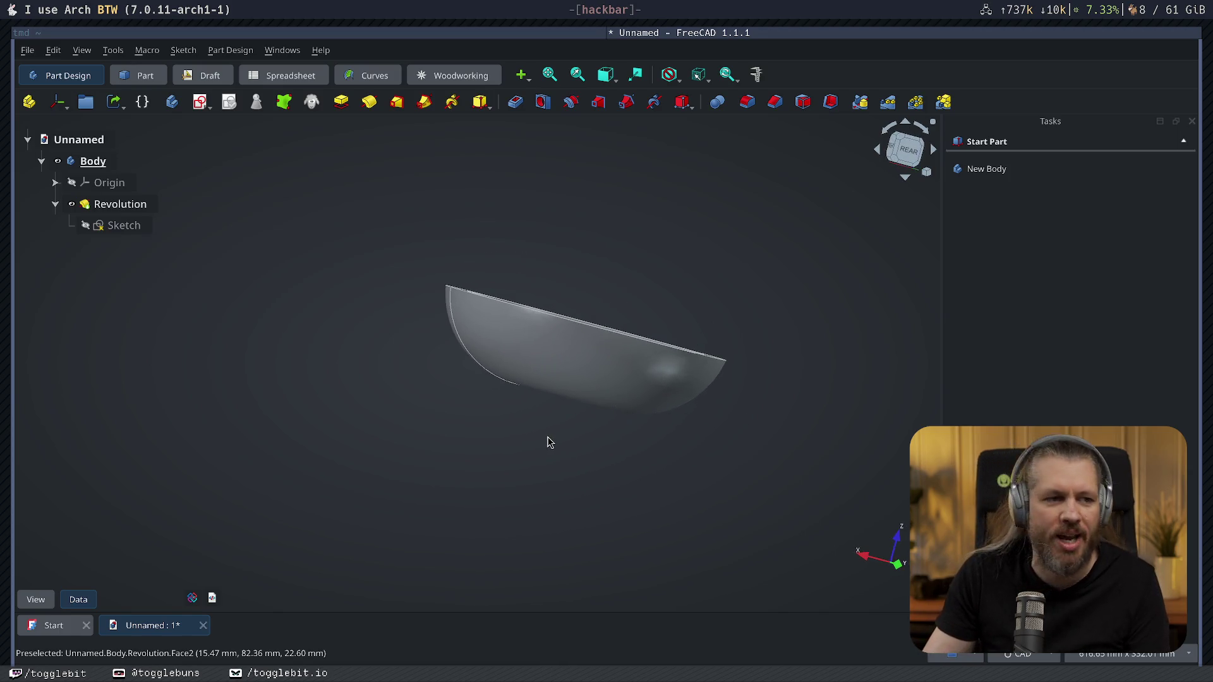
{"action": "mouse_move", "coordinate": [632, 426]}
{"action": "middle_mouse_down"}
{"action": "mouse_move", "coordinate": [726, 354]}
{"action": "mouse_move", "coordinate": [566, 401]}
{"action": "mouse_move", "coordinate": [577, 470]}
{"action": "mouse_move", "coordinate": [726, 341]}
{"action": "mouse_move", "coordinate": [718, 434]}
{"action": "mouse_move", "coordinate": [496, 357]}
{"action": "mouse_move", "coordinate": [596, 341]}
{"action": "middle_mouse_up"}
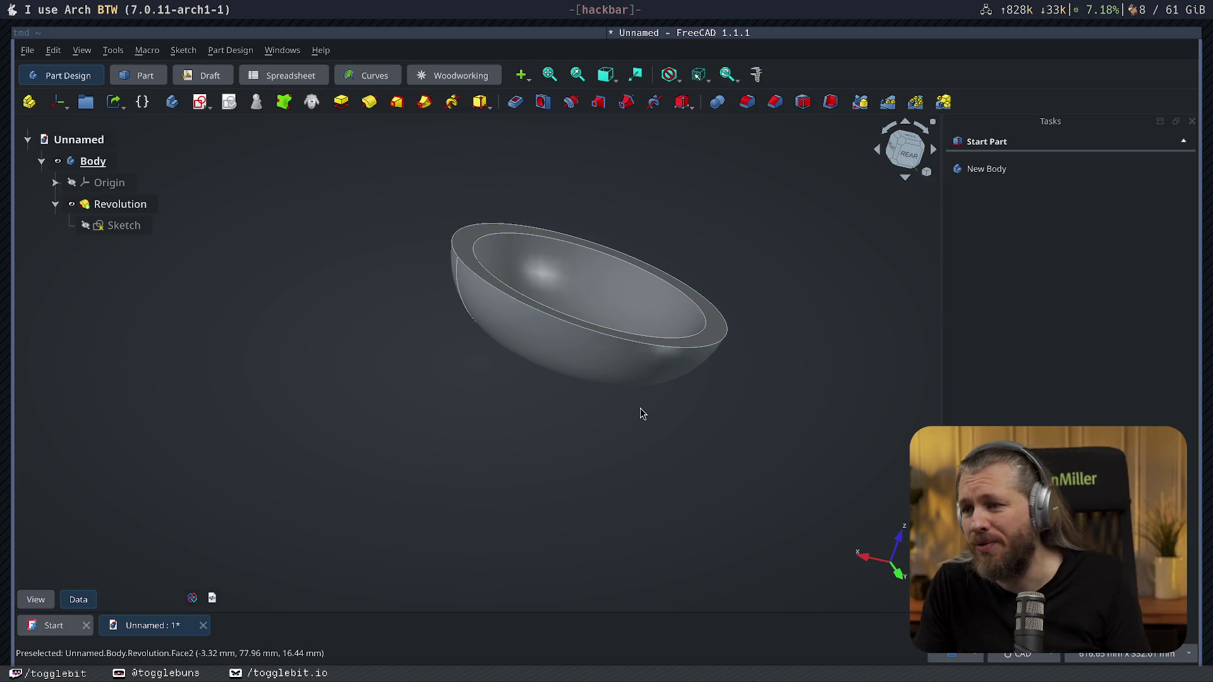
{"action": "mouse_move", "coordinate": [642, 414]}
{"action": "middle_mouse_down"}
{"action": "mouse_move", "coordinate": [850, 488]}
{"action": "mouse_move", "coordinate": [864, 347]}
{"action": "mouse_move", "coordinate": [834, 458]}
{"action": "mouse_move", "coordinate": [570, 325]}
{"action": "mouse_move", "coordinate": [542, 420]}
{"action": "mouse_move", "coordinate": [573, 362]}
{"action": "mouse_move", "coordinate": [452, 509]}
{"action": "mouse_move", "coordinate": [433, 476]}
{"action": "middle_mouse_up"}
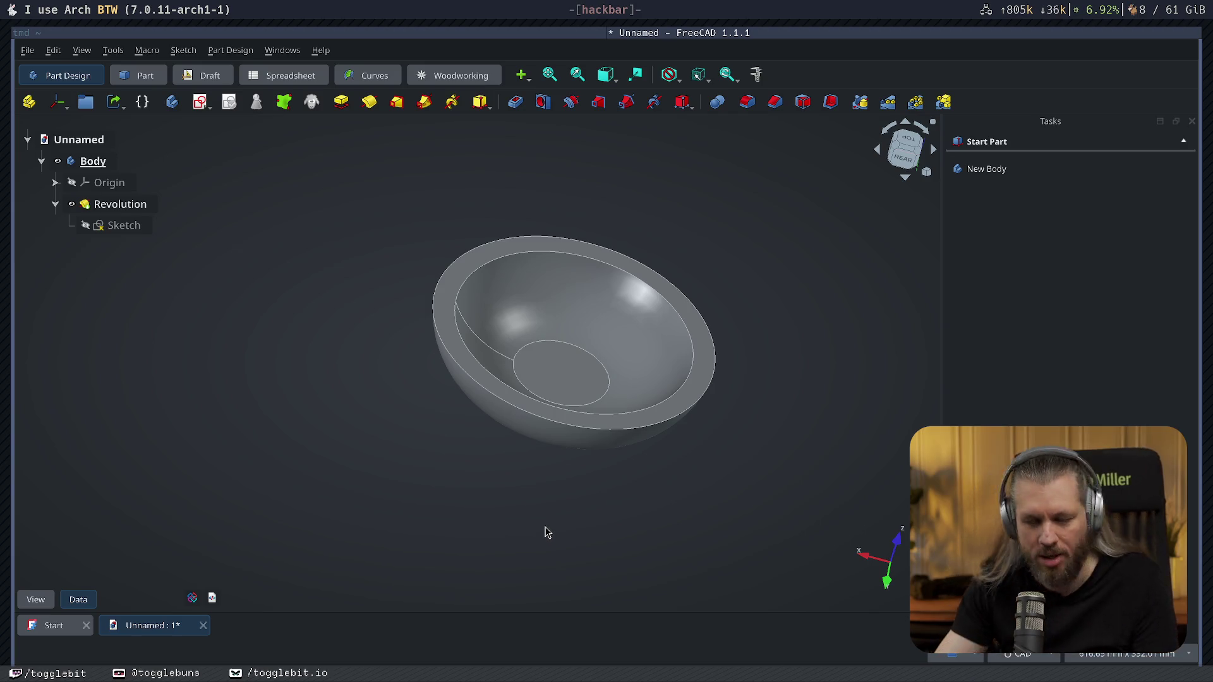
{"action": "middle_click_drag", "start_coordinate": [545, 532], "coordinate": [564, 481]}
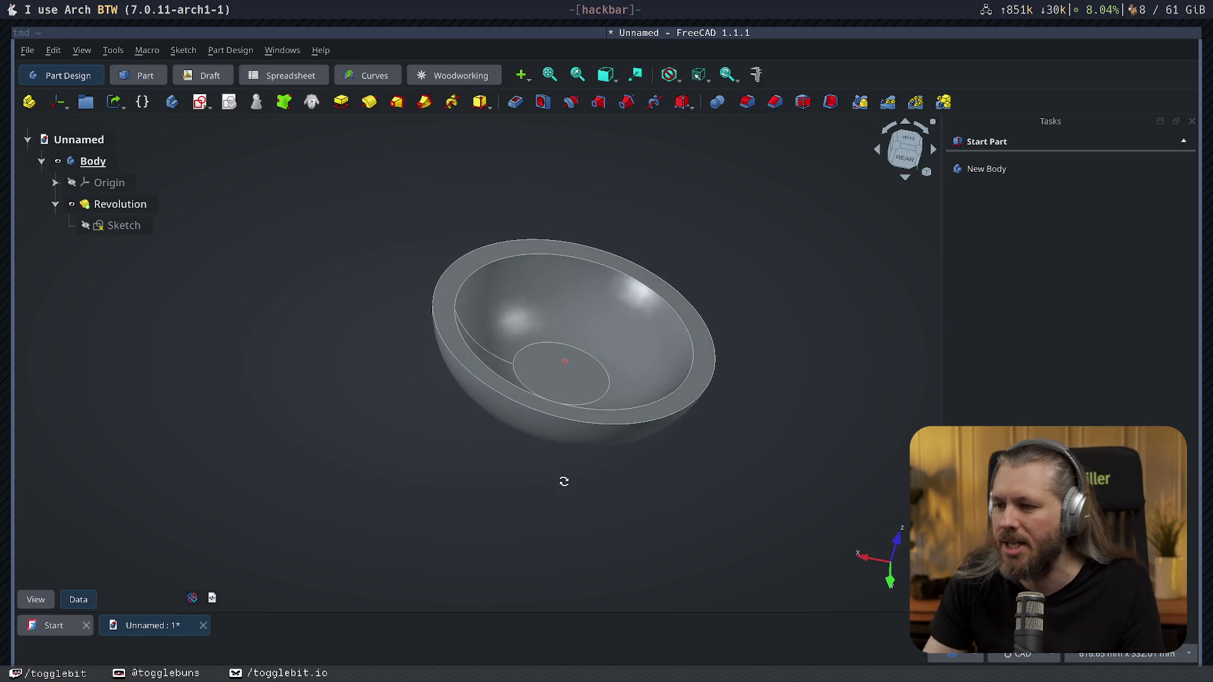
{"action": "mouse_move", "coordinate": [709, 379]}
{"action": "middle_mouse_down"}
{"action": "mouse_move", "coordinate": [625, 441]}
{"action": "mouse_move", "coordinate": [620, 361]}
{"action": "mouse_move", "coordinate": [534, 338]}
{"action": "middle_mouse_up"}
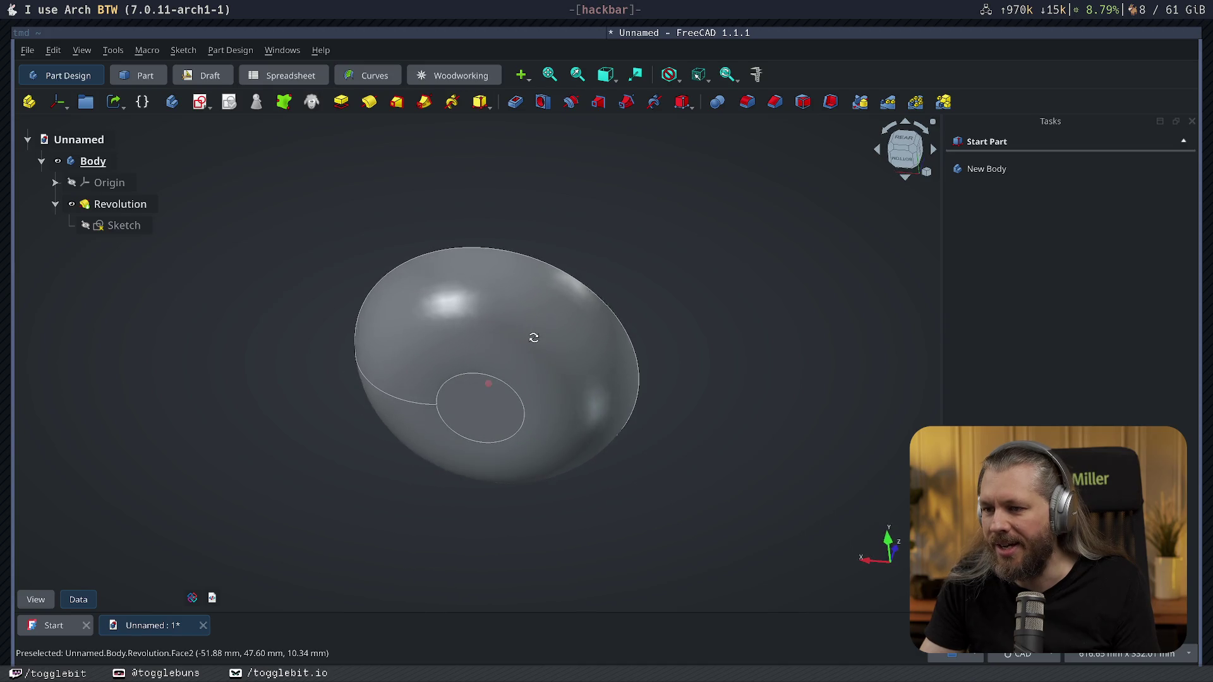
{"action": "mouse_move", "coordinate": [483, 331]}
{"action": "middle_mouse_down"}
{"action": "mouse_move", "coordinate": [523, 348]}
{"action": "mouse_move", "coordinate": [546, 481]}
{"action": "mouse_move", "coordinate": [236, 401]}
{"action": "mouse_move", "coordinate": [247, 480]}
{"action": "mouse_move", "coordinate": [556, 479]}
{"action": "mouse_move", "coordinate": [637, 420]}
{"action": "mouse_move", "coordinate": [655, 369]}
{"action": "mouse_move", "coordinate": [598, 426]}
{"action": "mouse_move", "coordinate": [611, 451]}
{"action": "mouse_move", "coordinate": [726, 417]}
{"action": "mouse_move", "coordinate": [415, 414]}
{"action": "mouse_move", "coordinate": [644, 414]}
{"action": "mouse_move", "coordinate": [654, 430]}
{"action": "mouse_move", "coordinate": [642, 469]}
{"action": "mouse_move", "coordinate": [571, 487]}
{"action": "mouse_move", "coordinate": [438, 473]}
{"action": "mouse_move", "coordinate": [355, 489]}
{"action": "mouse_move", "coordinate": [309, 474]}
{"action": "mouse_move", "coordinate": [360, 421]}
{"action": "mouse_move", "coordinate": [474, 461]}
{"action": "mouse_move", "coordinate": [551, 420]}
{"action": "mouse_move", "coordinate": [578, 388]}
{"action": "mouse_move", "coordinate": [565, 443]}
{"action": "mouse_move", "coordinate": [417, 456]}
{"action": "mouse_move", "coordinate": [683, 404]}
{"action": "mouse_move", "coordinate": [670, 376]}
{"action": "mouse_move", "coordinate": [654, 428]}
{"action": "middle_mouse_up"}
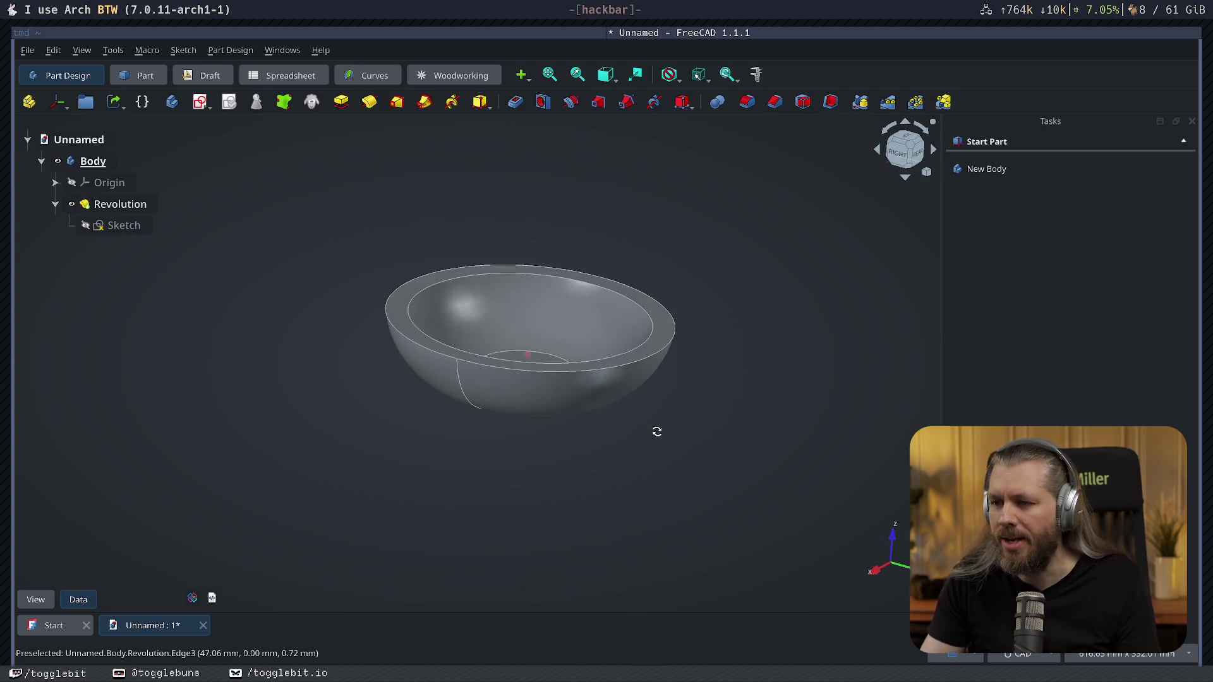
Save the bowl as TableTray2 in the Office CAD projects folder.
{"action": "key", "text": "ctrl+s"}
{"action": "key", "text": "Escape"}
{"action": "key", "text": "ctrl+s"}
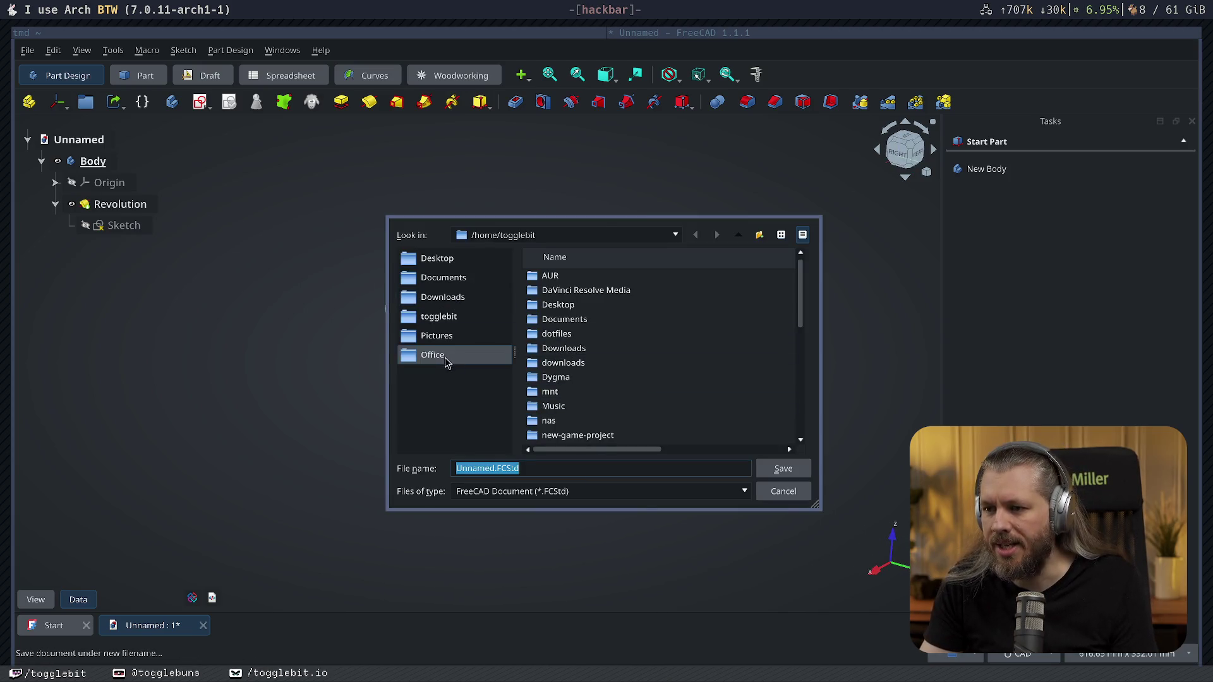
{"action": "left_click", "coordinate": [443, 357]}
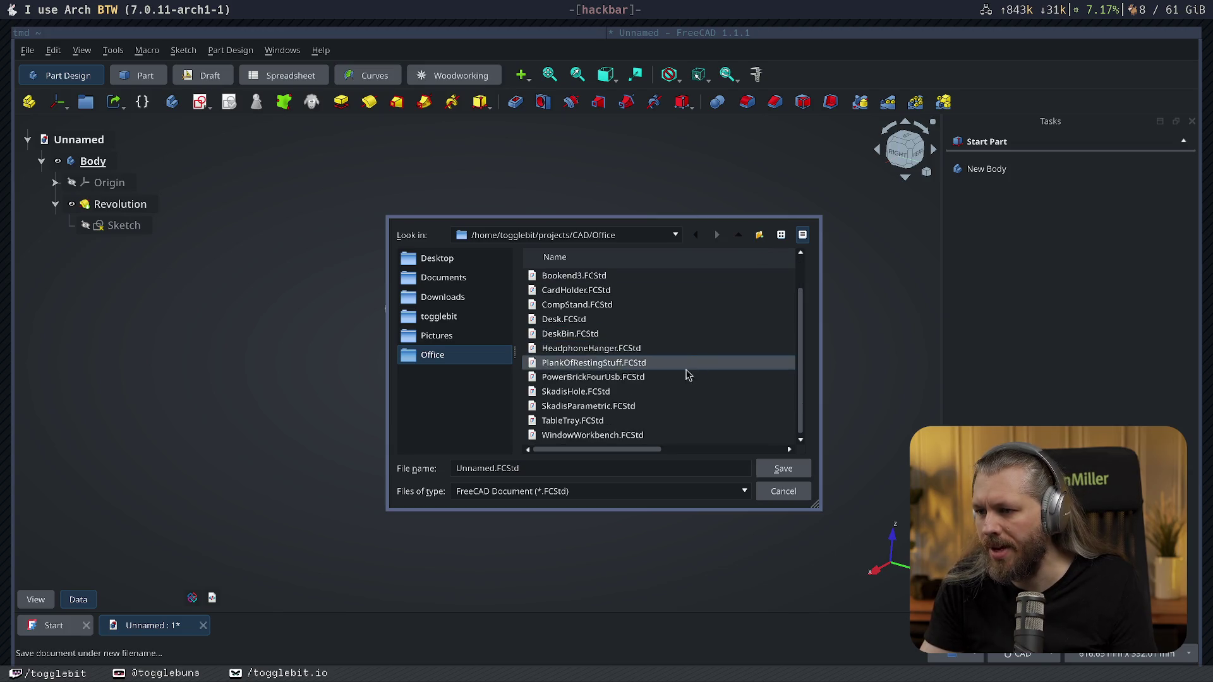
{"action": "scroll", "coordinate": [621, 423], "scroll_direction": "down", "scroll_amount": 1}
{"action": "left_click", "coordinate": [563, 422]}
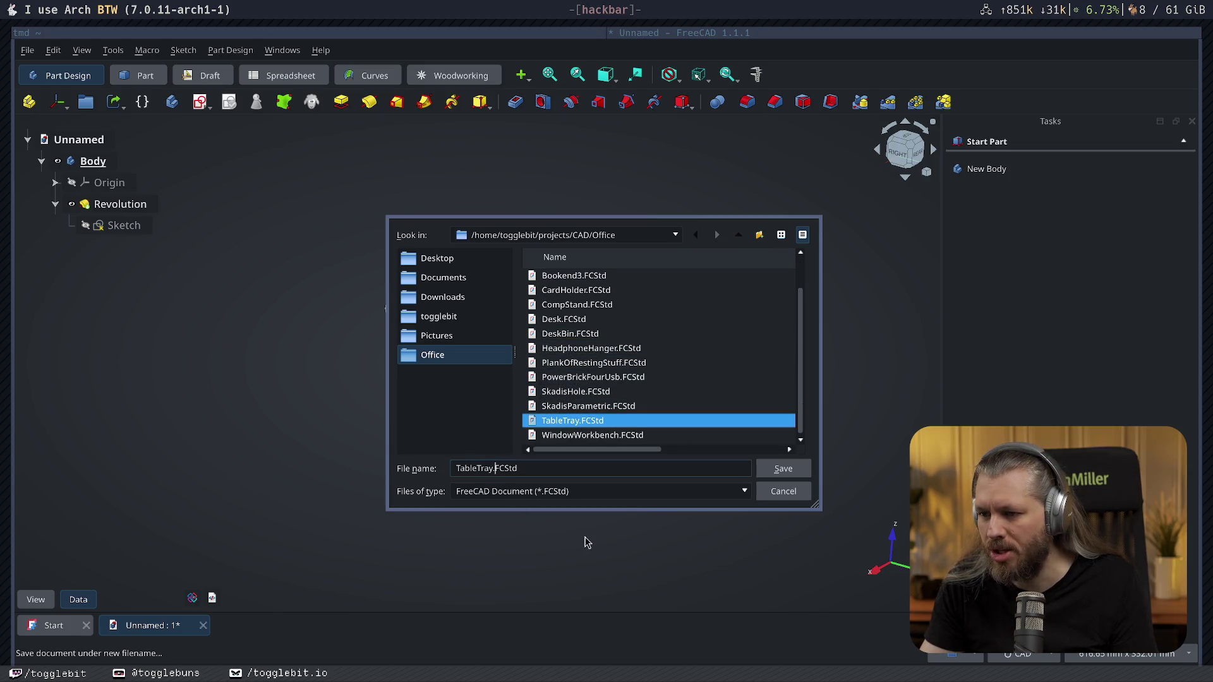
{"action": "type", "text": "TableTray.FCStd"}
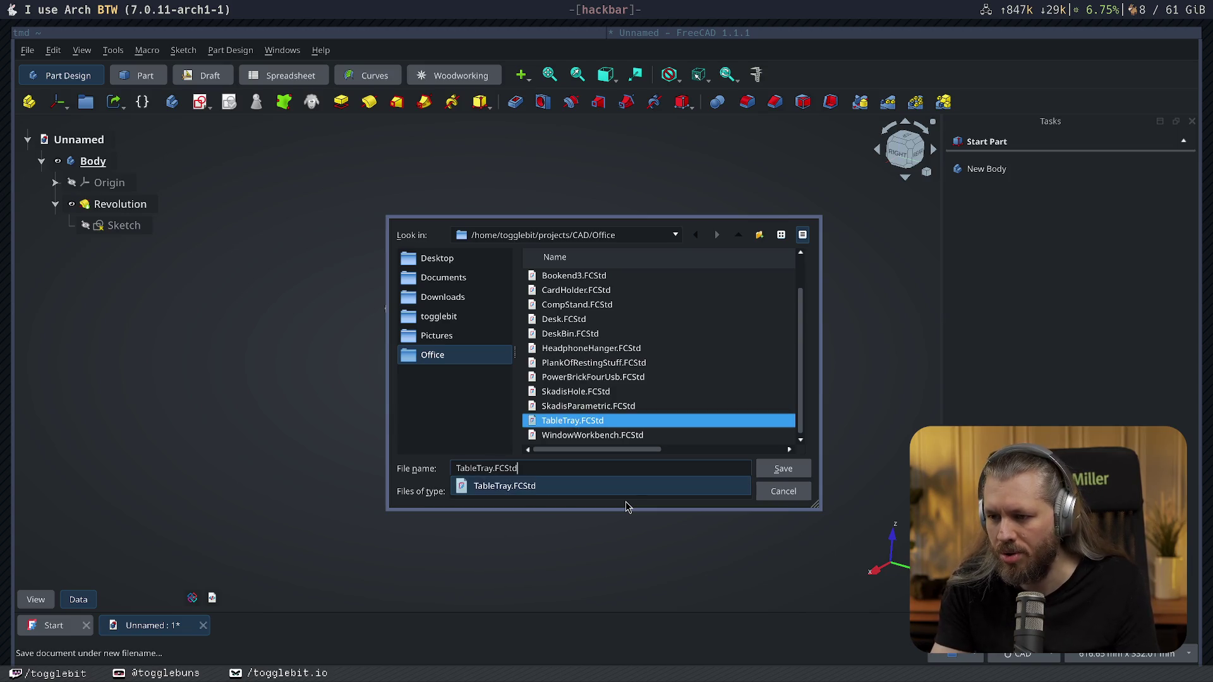
{"action": "key", "text": "Left"}
{"action": "key", "text": "Left"}
{"action": "key", "text": "Left"}
{"action": "type", "text": "2"}
{"action": "key", "text": "Return"}
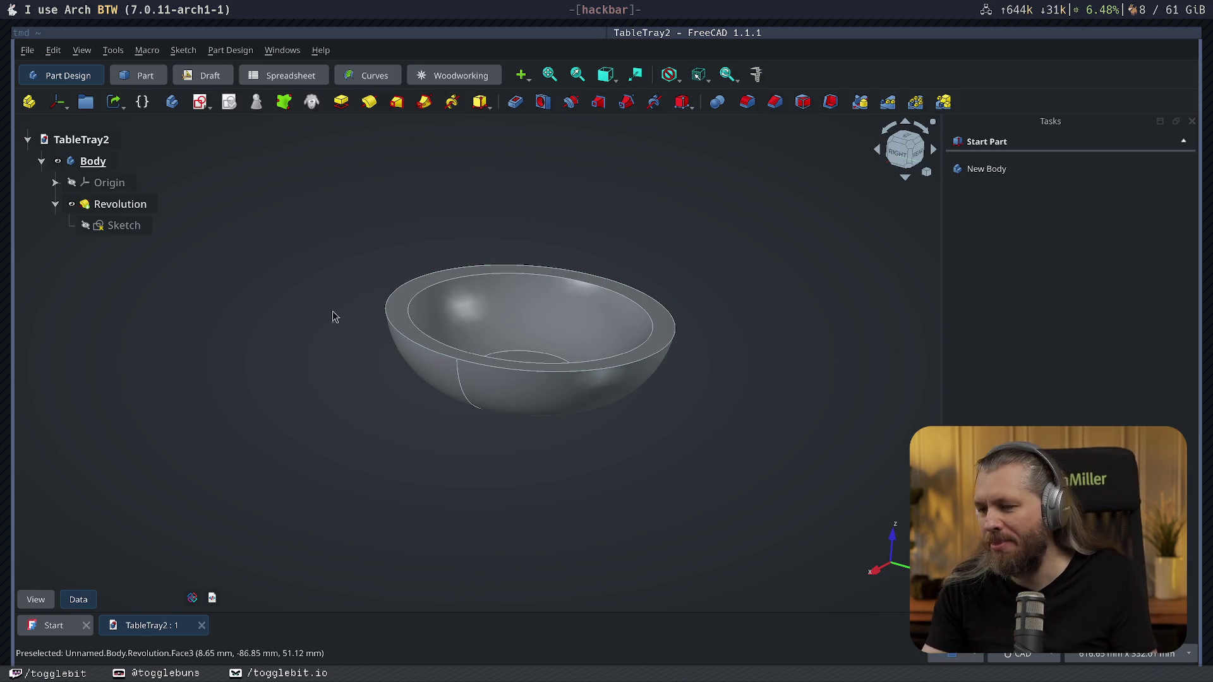
Orbit beneath the bowl and select its circular base face.
{"action": "mouse_move", "coordinate": [677, 456]}
{"action": "middle_mouse_down"}
{"action": "mouse_move", "coordinate": [520, 460]}
{"action": "mouse_move", "coordinate": [406, 482]}
{"action": "middle_mouse_up"}
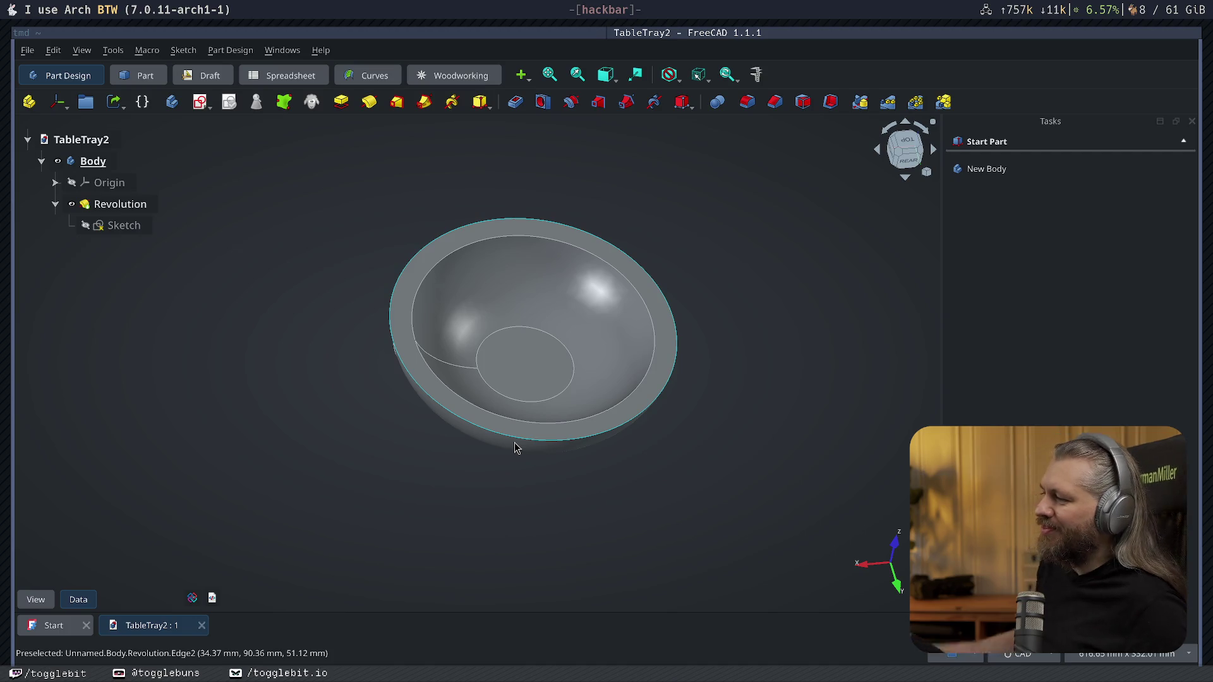
{"action": "right_click", "coordinate": [486, 554]}
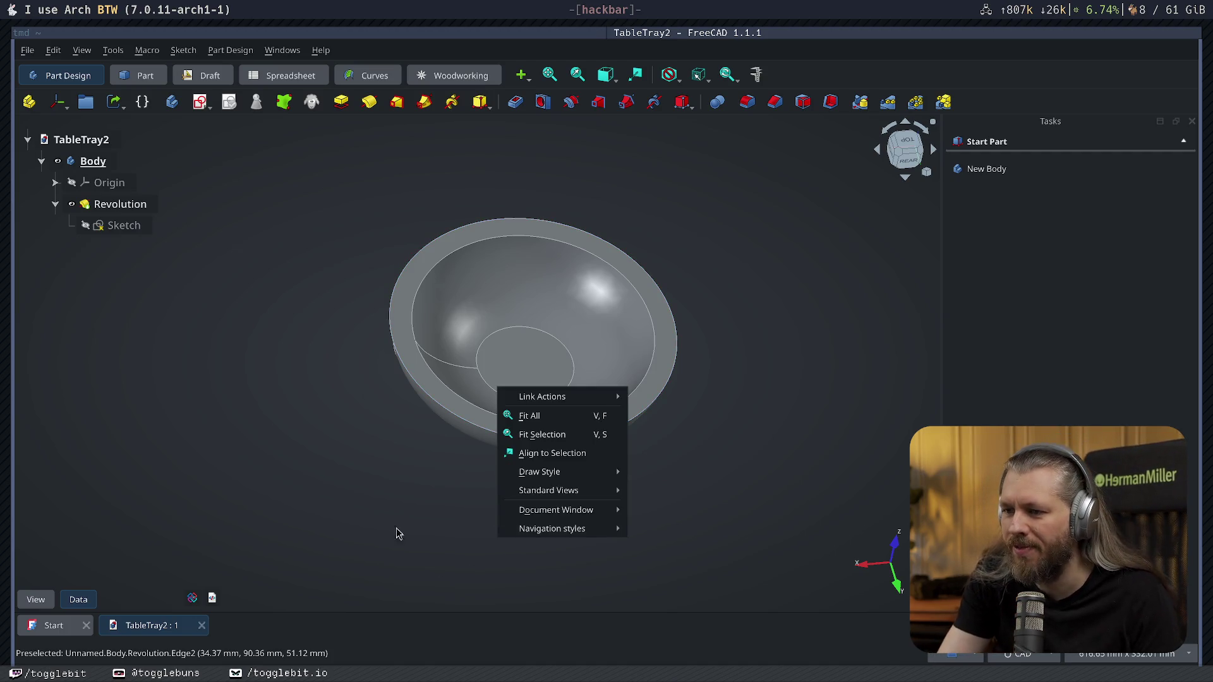
{"action": "mouse_move", "coordinate": [458, 470]}
{"action": "right_mouse_down"}
{"action": "mouse_move", "coordinate": [640, 288]}
{"action": "mouse_move", "coordinate": [545, 75]}
{"action": "right_mouse_up"}
{"action": "right_click_drag", "start_coordinate": [542, 260], "coordinate": [516, 316]}
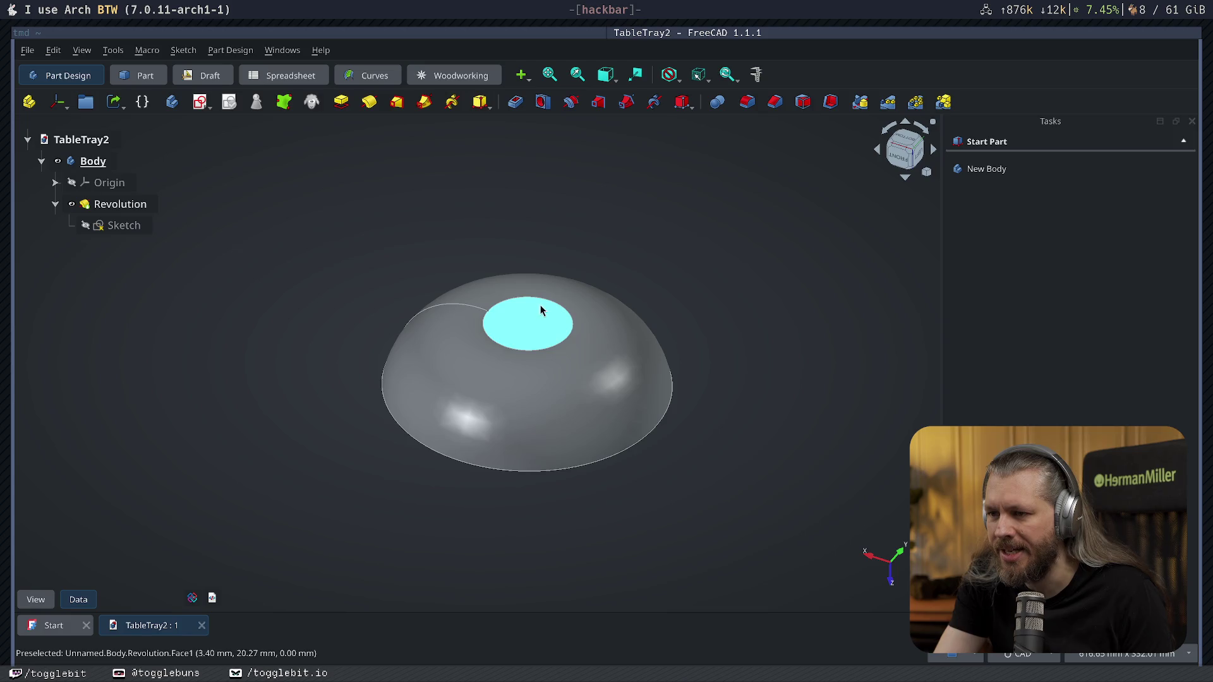
{"action": "left_click", "coordinate": [522, 323]}
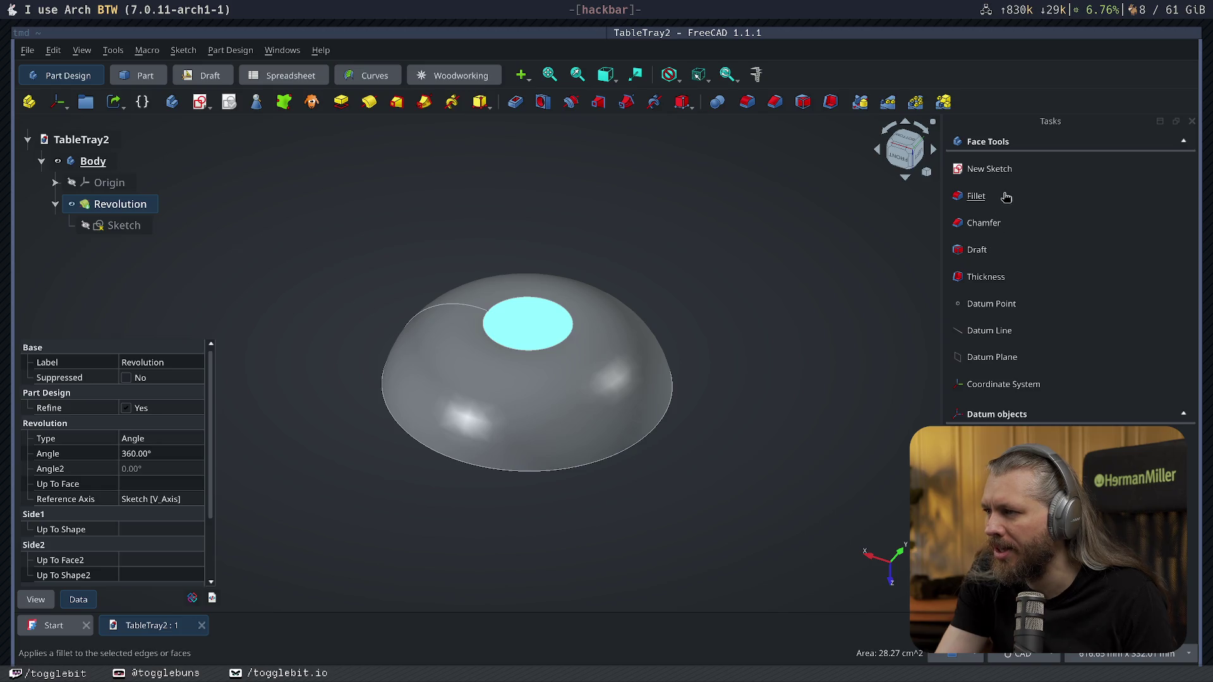
Cut a 3 mm deep Pocket into the selected base face.
{"action": "left_click", "coordinate": [516, 102]}
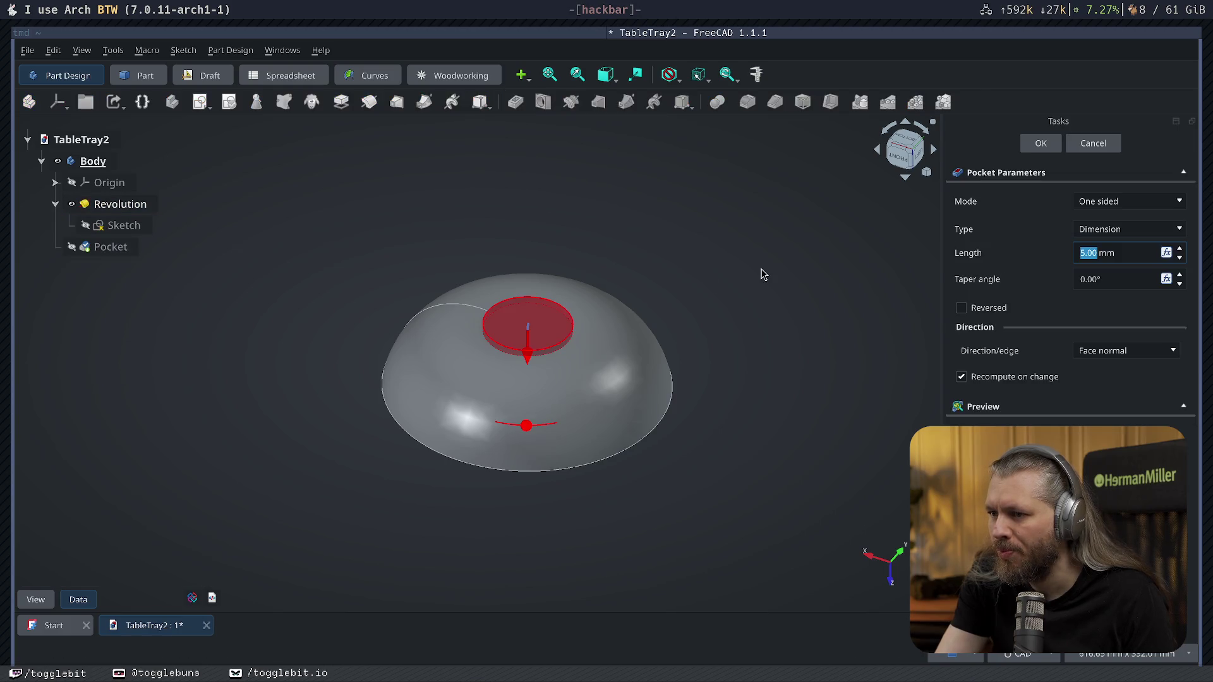
{"action": "type", "text": "3"}
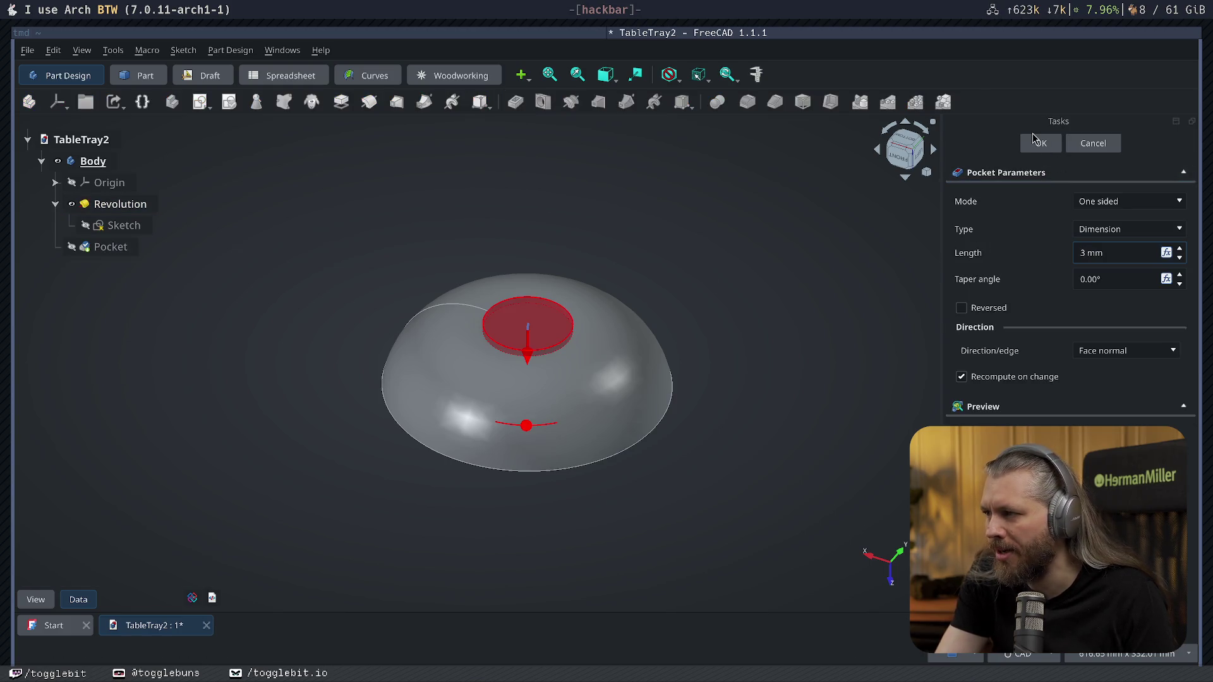
{"action": "left_click", "coordinate": [1041, 144]}
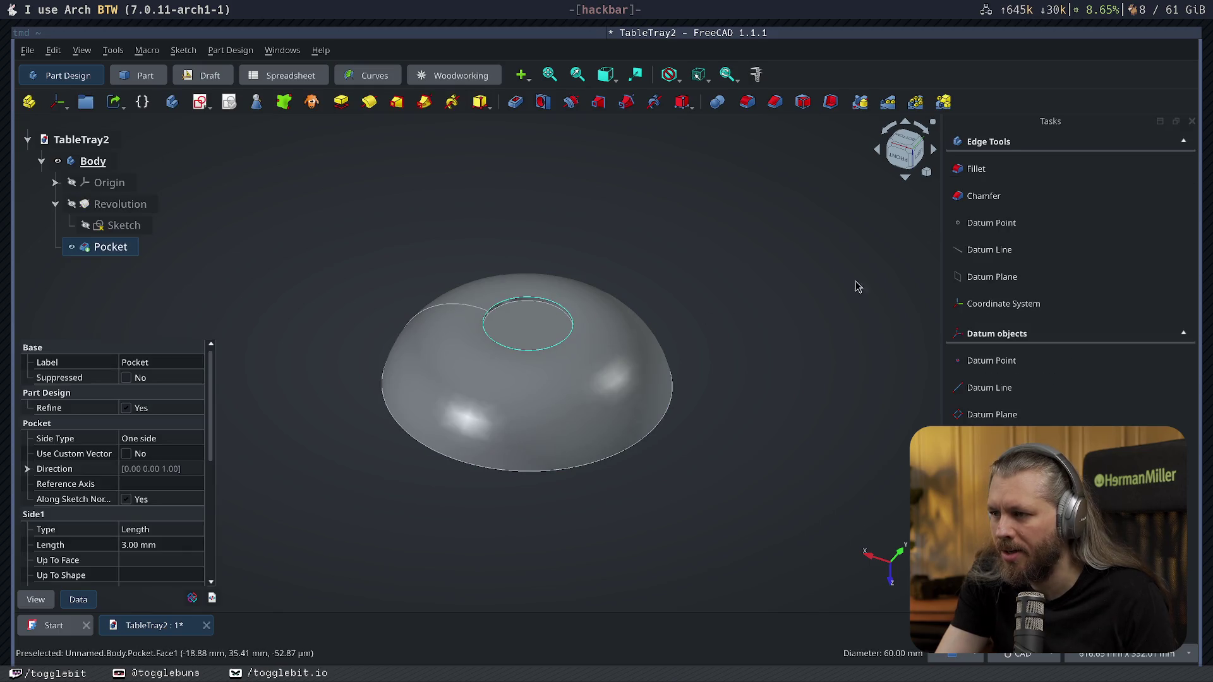
Round the pocket edge with a 3 mm Fillet, inspect it, then undo it.
{"action": "left_click", "coordinate": [976, 171]}
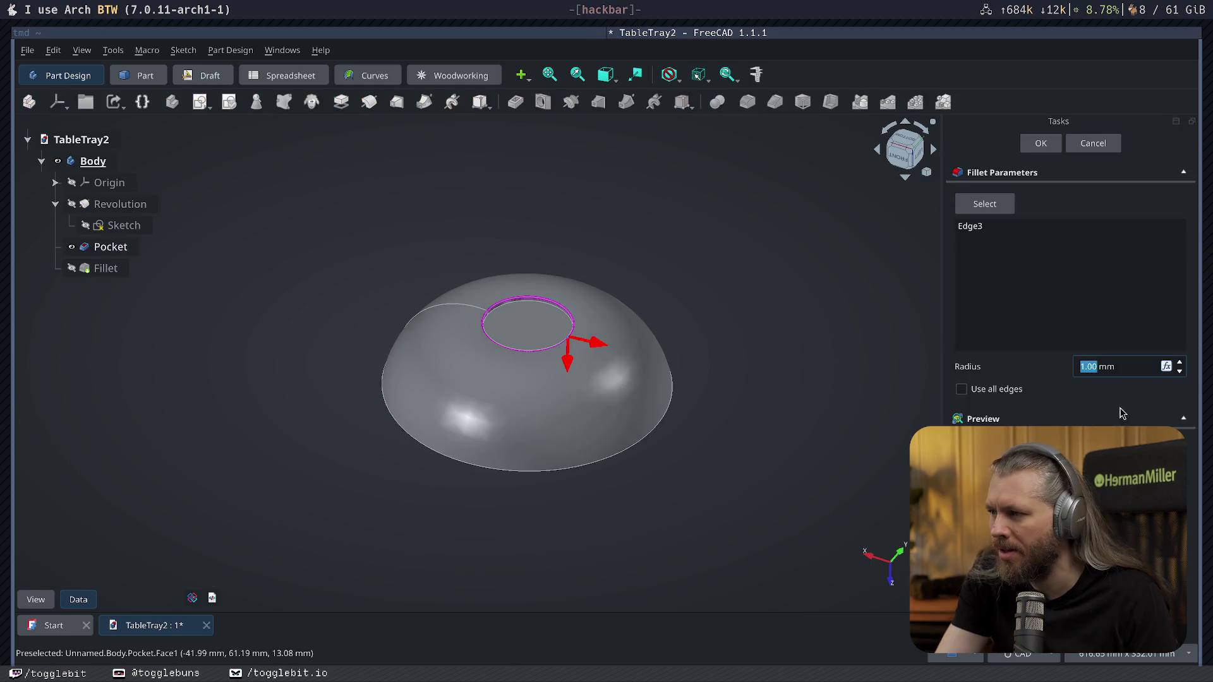
{"action": "type", "text": "2"}
{"action": "key", "text": "Return"}
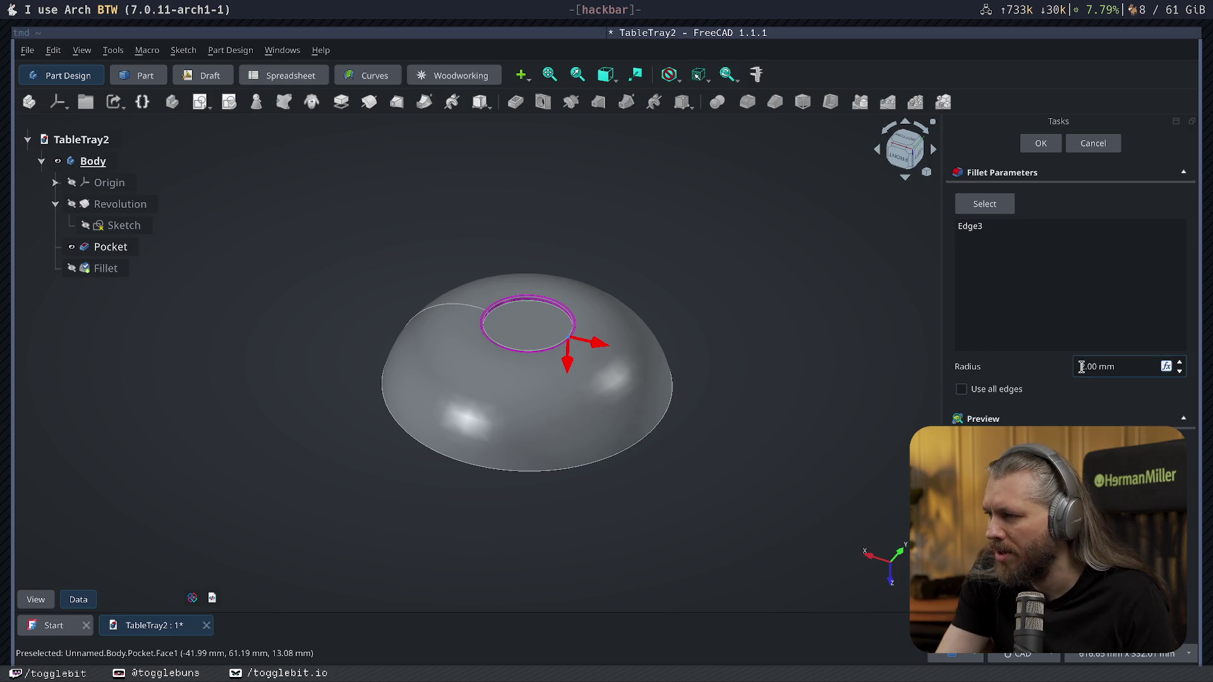
{"action": "type", "text": "3"}
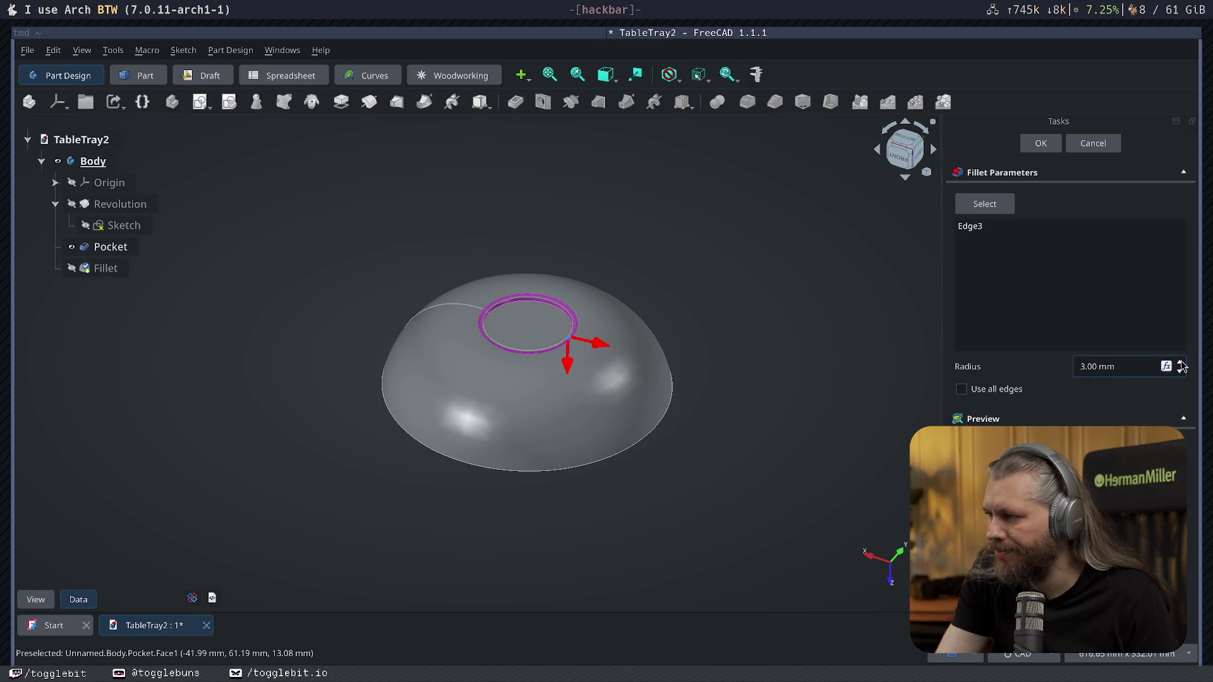
{"action": "left_click", "coordinate": [1041, 144]}
{"action": "mouse_move", "coordinate": [730, 298]}
{"action": "middle_mouse_down"}
{"action": "mouse_move", "coordinate": [520, 379]}
{"action": "mouse_move", "coordinate": [693, 395]}
{"action": "middle_mouse_up"}
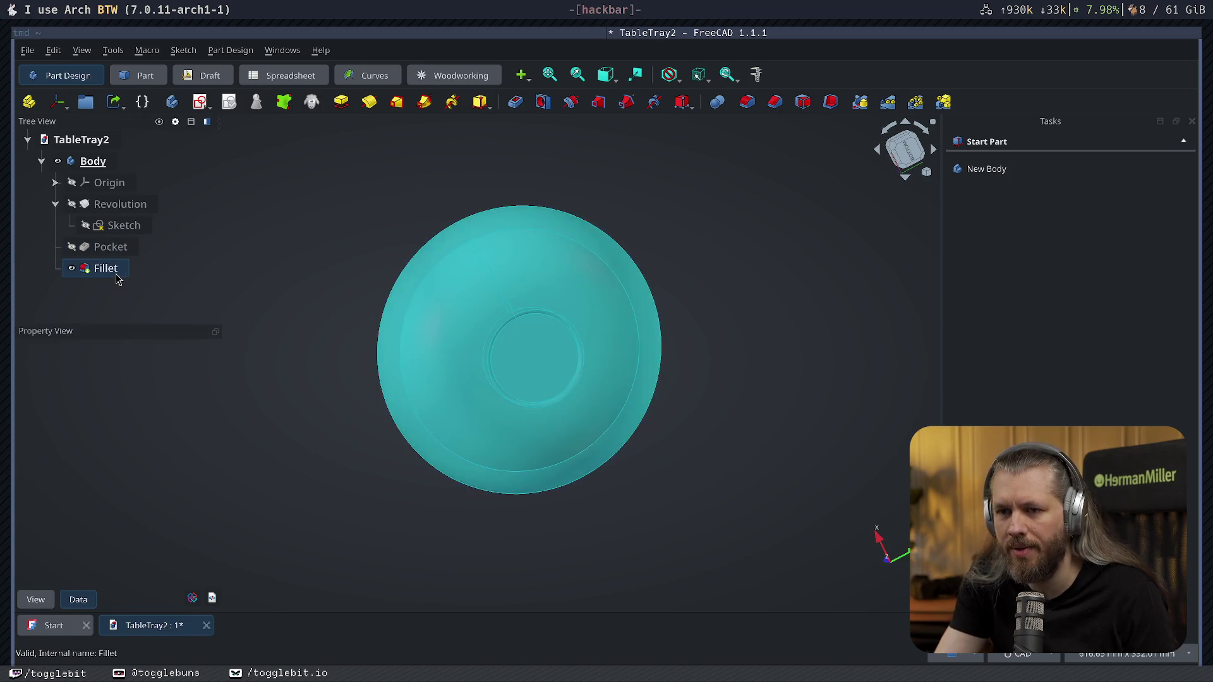
{"action": "key", "text": "ctrl+z"}
{"action": "key", "text": "ctrl+z"}
Undo and redo the Pocket, then tilt the view to check the bare revolved bowl.
{"action": "key", "text": "ctrl+z"}
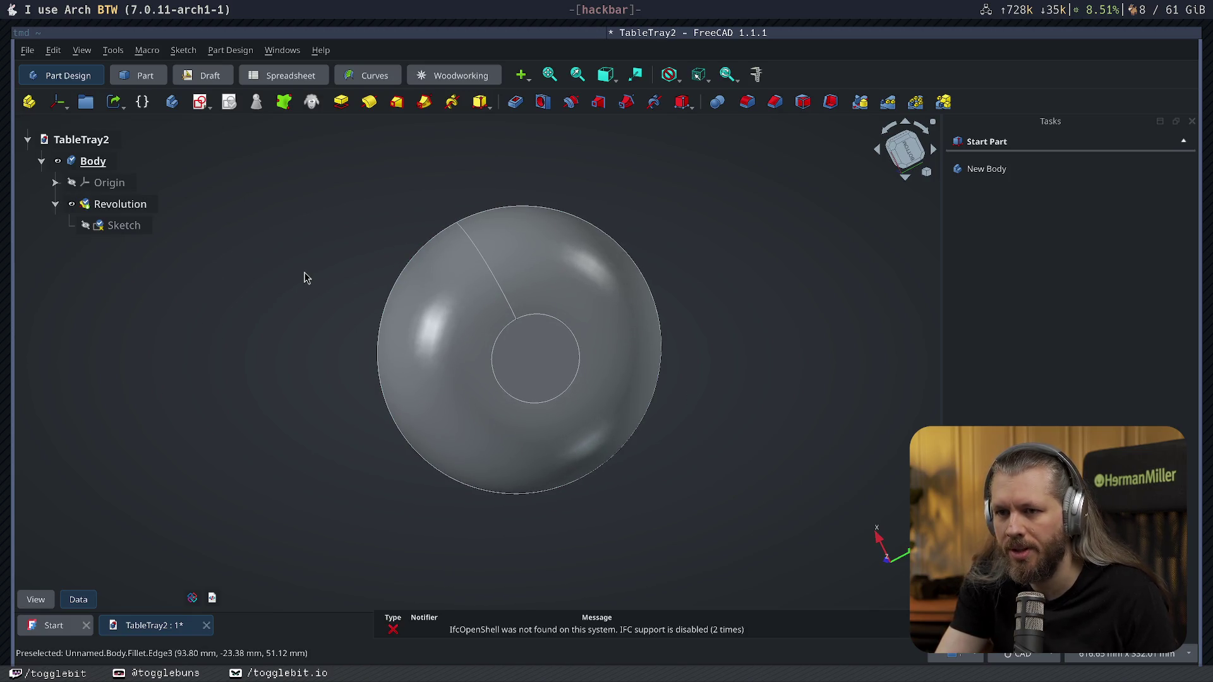
{"action": "key", "text": "ctrl+y"}
{"action": "mouse_move", "coordinate": [338, 305]}
{"action": "middle_mouse_down"}
{"action": "mouse_move", "coordinate": [357, 224]}
{"action": "mouse_move", "coordinate": [531, 481]}
{"action": "middle_mouse_up"}
{"action": "key", "text": "ctrl+z"}
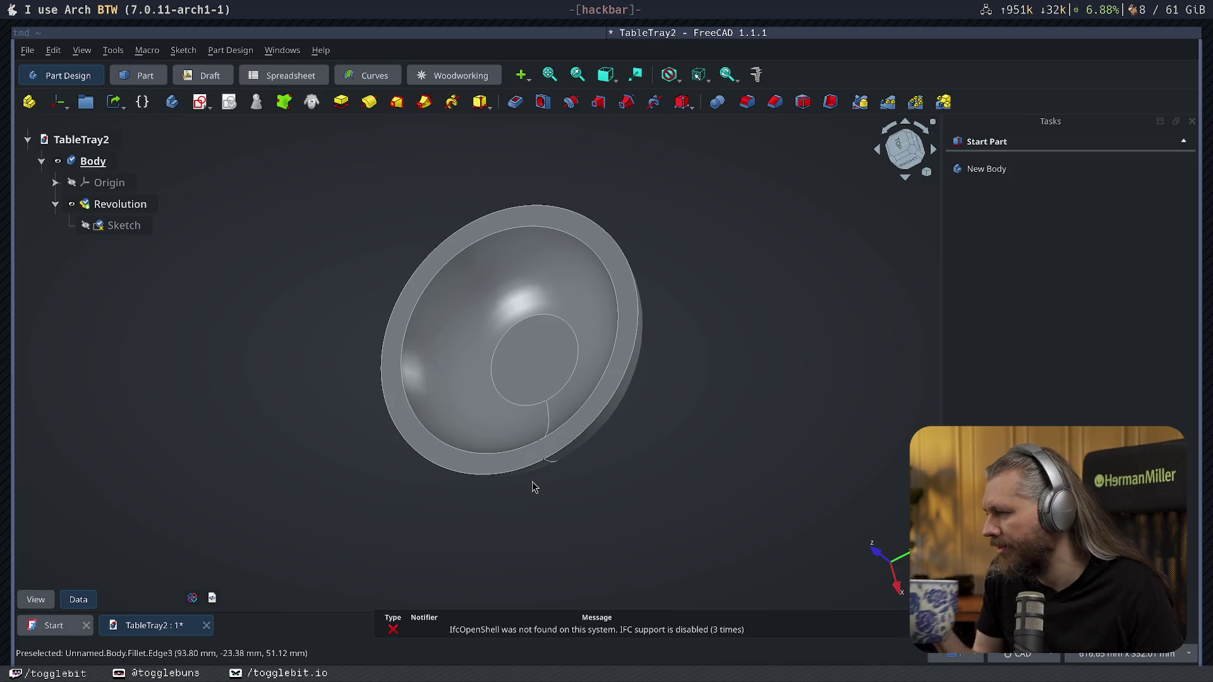
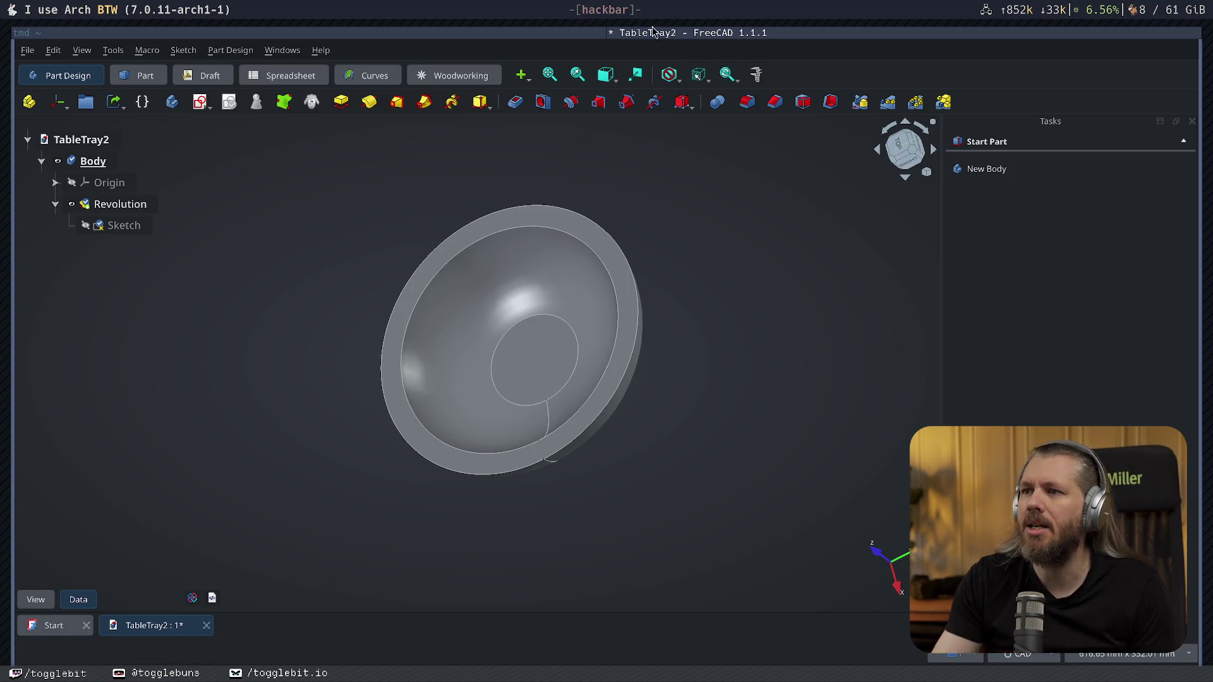
Launch a Firefox window from the app launcher over the bowl model.
{"action": "key", "text": "super+d"}
{"action": "key", "text": "Return"}
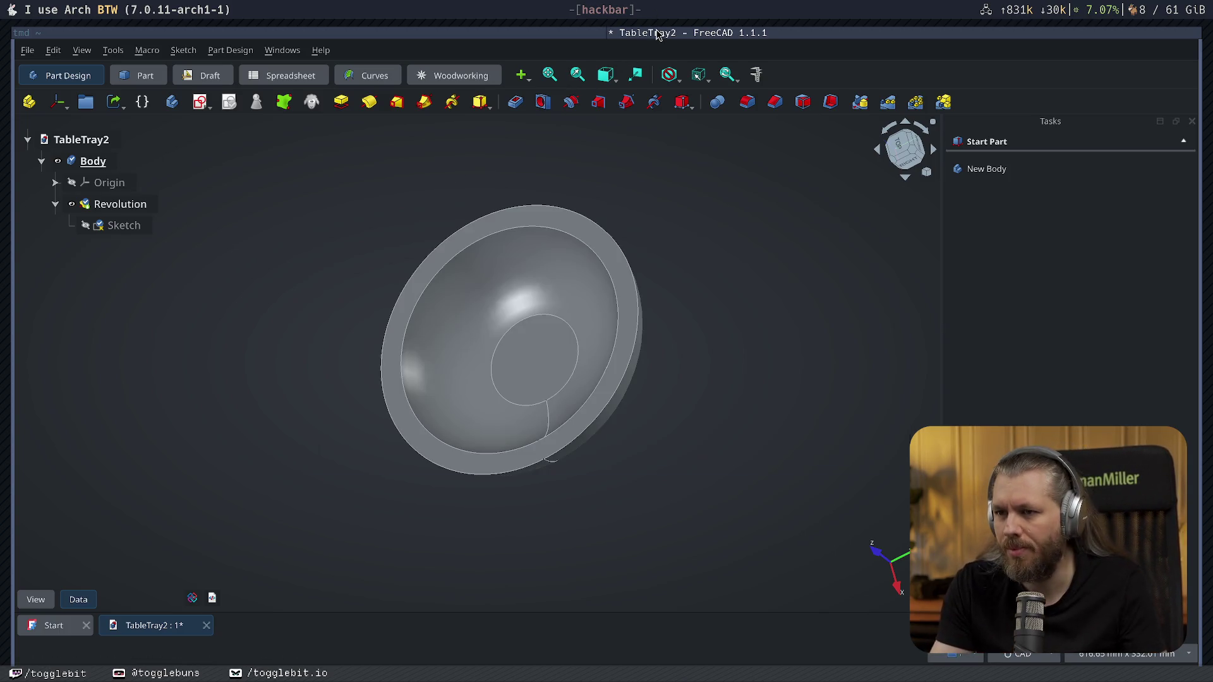
{"action": "type", "text": "cii"}
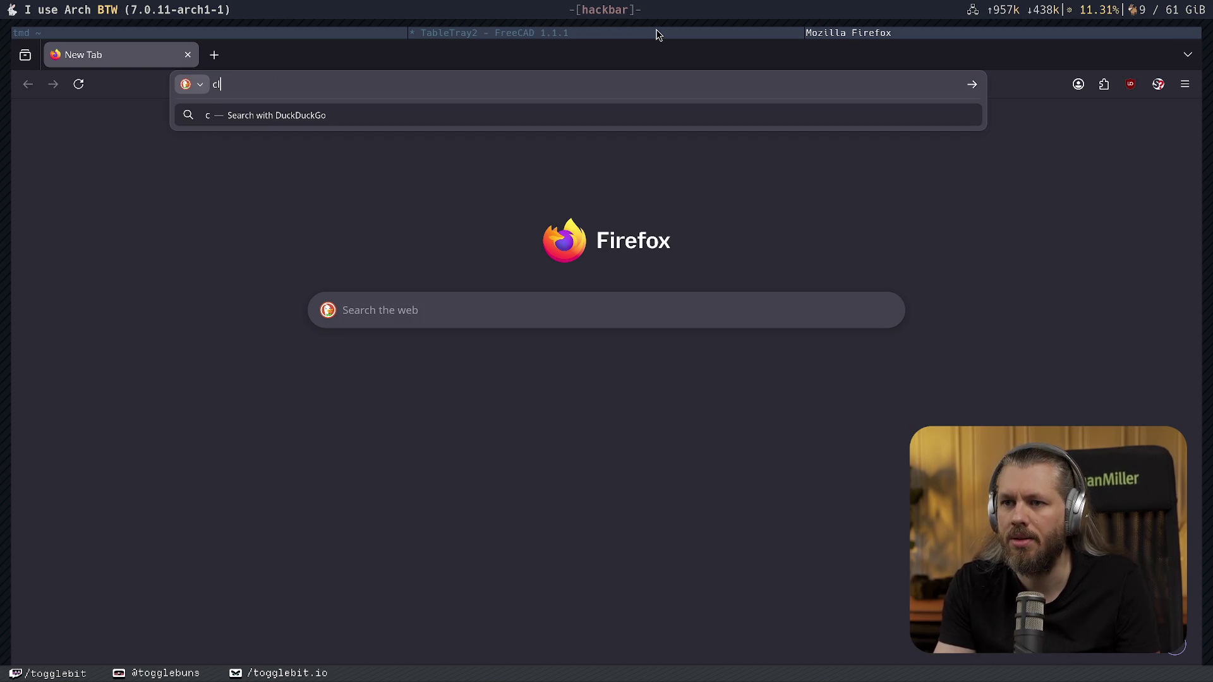
{"action": "type", "text": "ckez"}
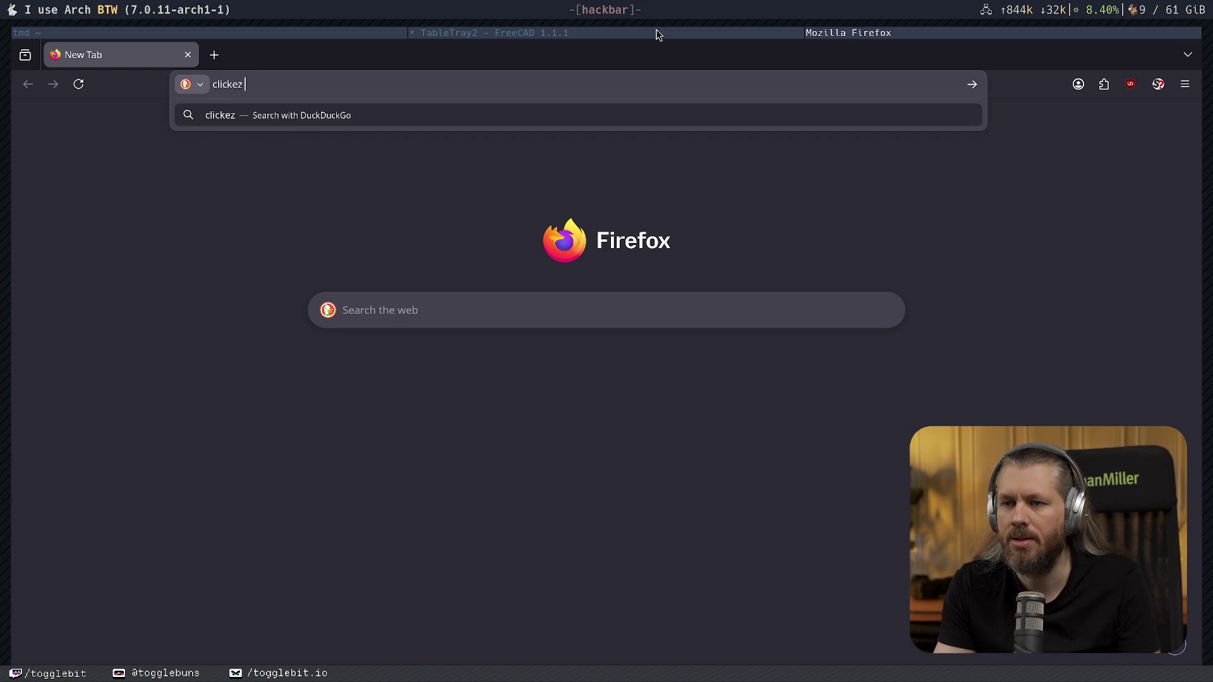
{"action": "type", "text": "switches"}
Search for clicky switches, open the Zeal Clickiez page and trust zealpc.net in NoScript.
{"action": "key", "text": "Return"}
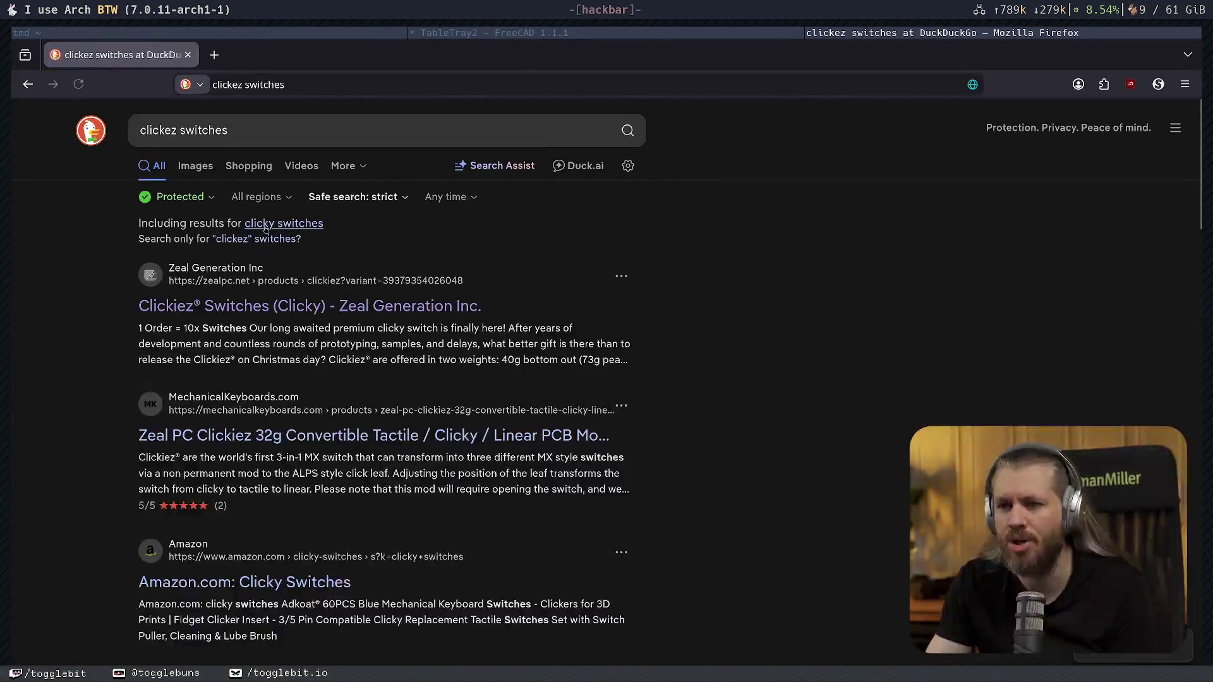
{"action": "left_click", "coordinate": [259, 309]}
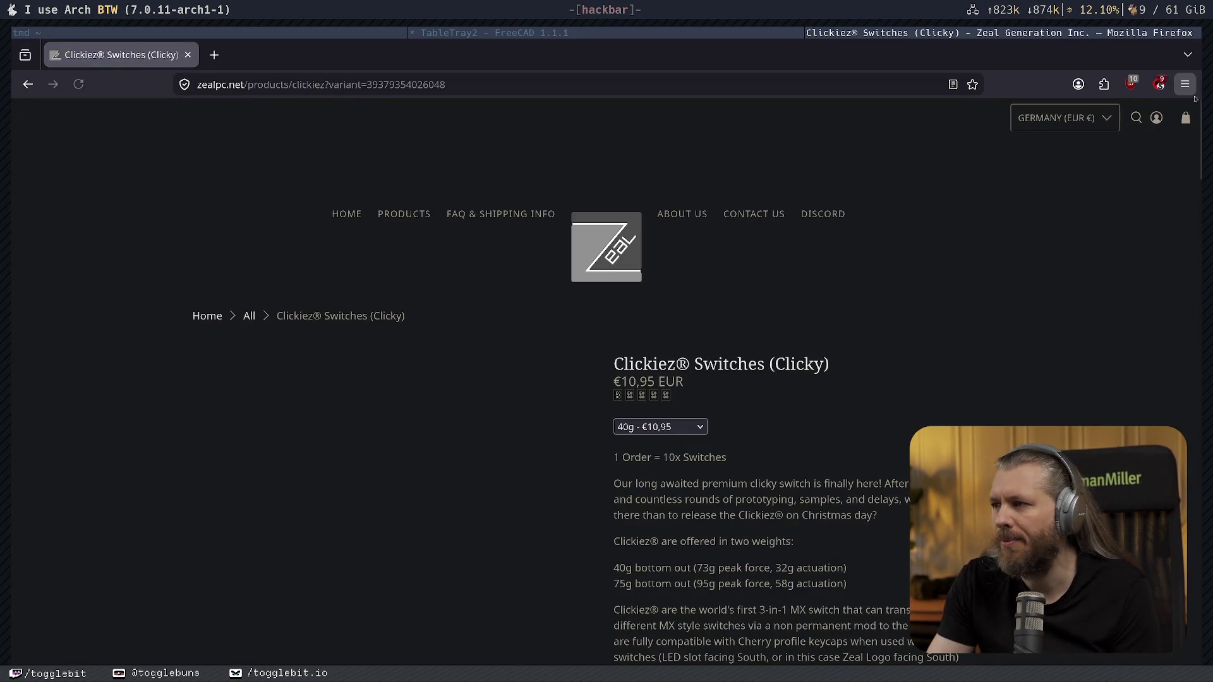
{"action": "left_click", "coordinate": [1160, 83]}
{"action": "left_click", "coordinate": [791, 139]}
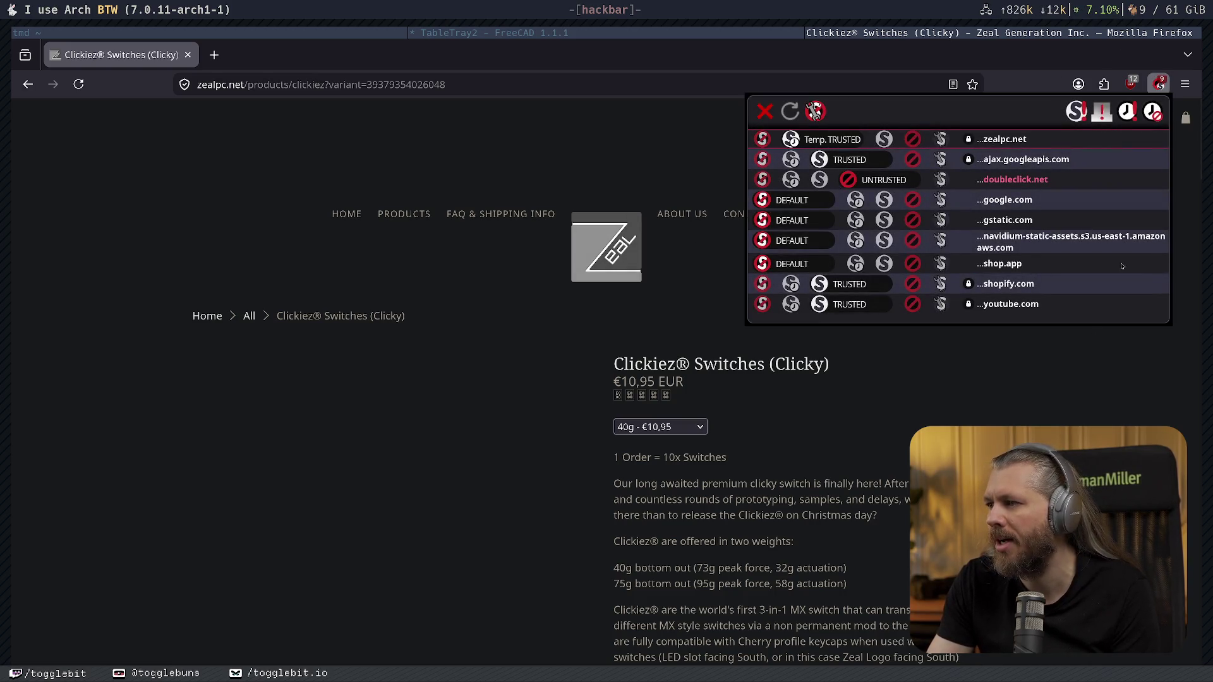
{"action": "left_click", "coordinate": [854, 358]}
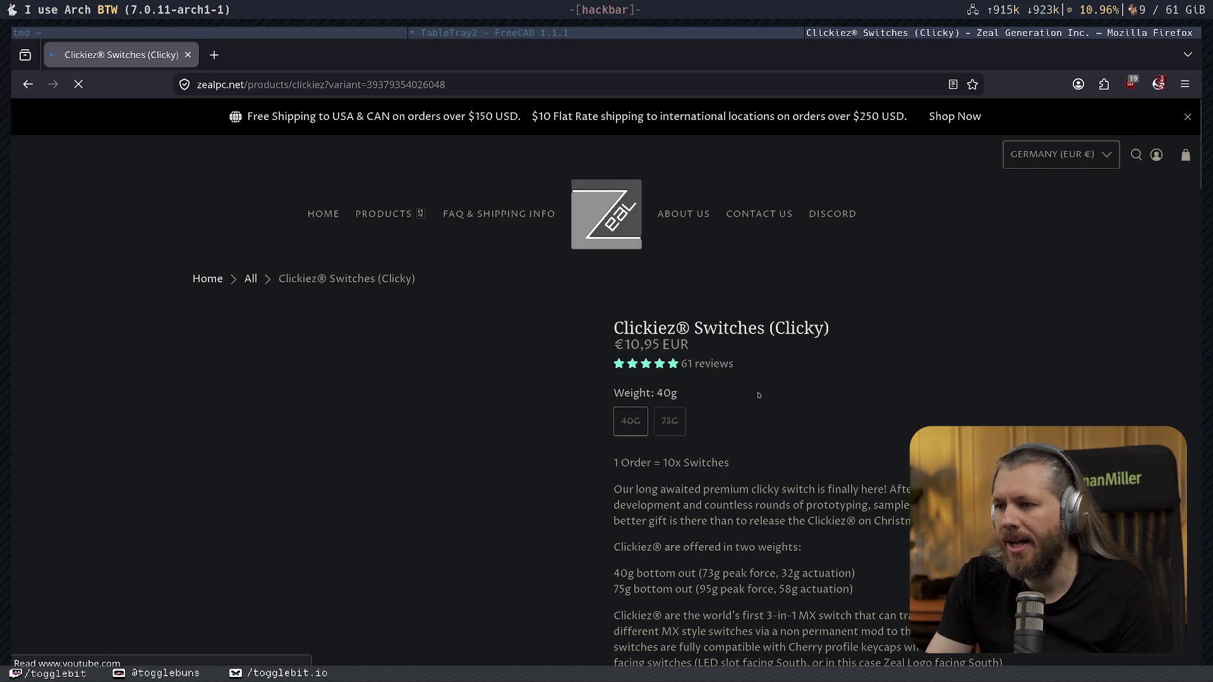
{"action": "scroll", "coordinate": [491, 271], "scroll_direction": "down", "scroll_amount": 3}
{"action": "scroll", "coordinate": [491, 271], "scroll_direction": "down", "scroll_amount": 1}
{"action": "scroll", "coordinate": [491, 271], "scroll_direction": "up", "scroll_amount": 1}
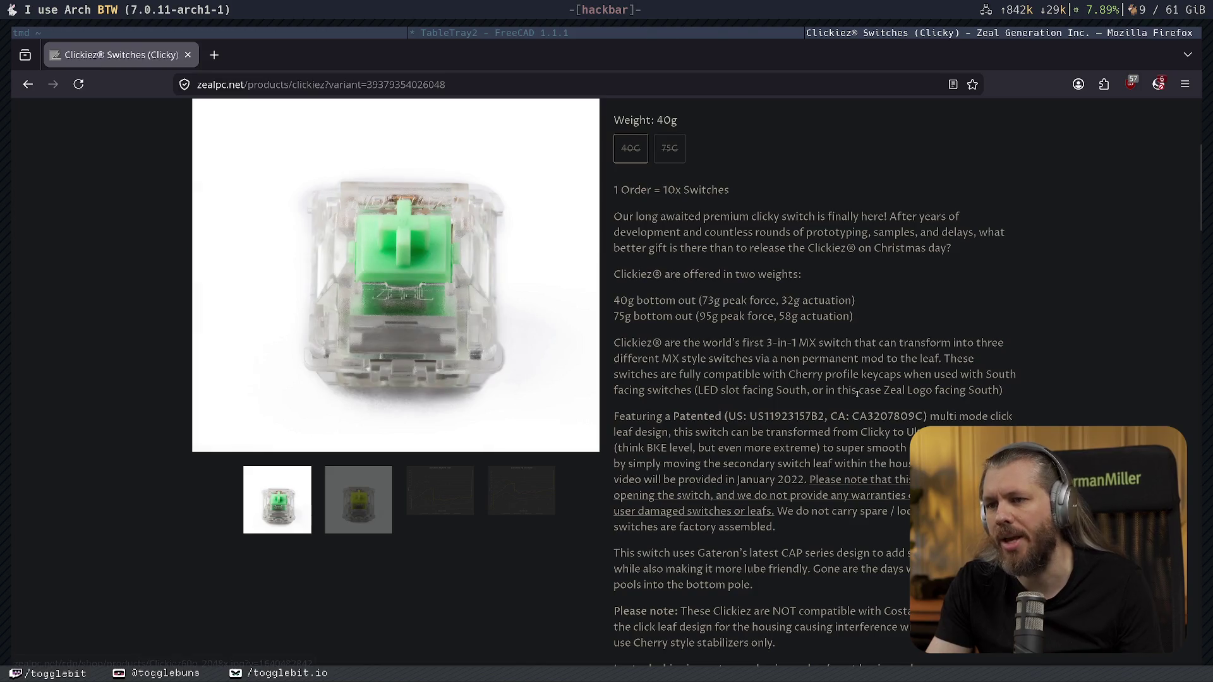
Switch back from the Clickiez page to the FreeCAD bowl model.
{"action": "key", "text": "super+Left"}
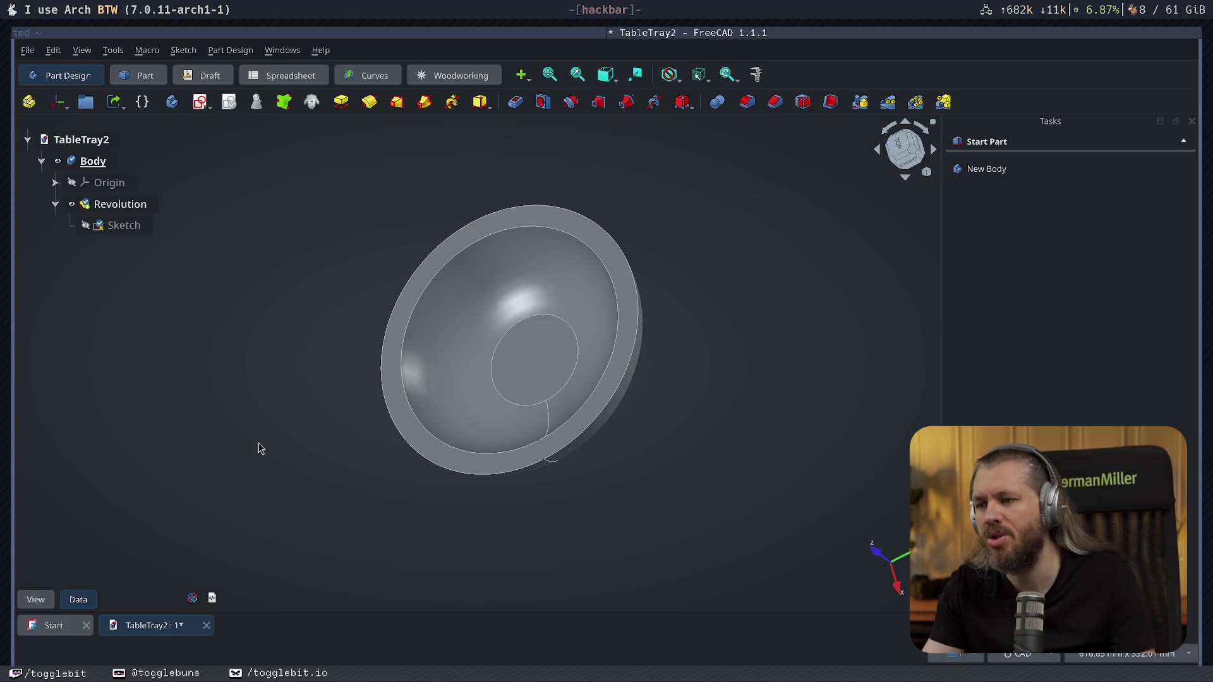
Orbit the bowl to inspect it from the side, inside and several other angles.
{"action": "mouse_move", "coordinate": [256, 446]}
{"action": "middle_mouse_down"}
{"action": "mouse_move", "coordinate": [359, 351]}
{"action": "mouse_move", "coordinate": [335, 417]}
{"action": "mouse_move", "coordinate": [338, 385]}
{"action": "mouse_move", "coordinate": [388, 434]}
{"action": "mouse_move", "coordinate": [556, 484]}
{"action": "mouse_move", "coordinate": [512, 466]}
{"action": "middle_mouse_up"}
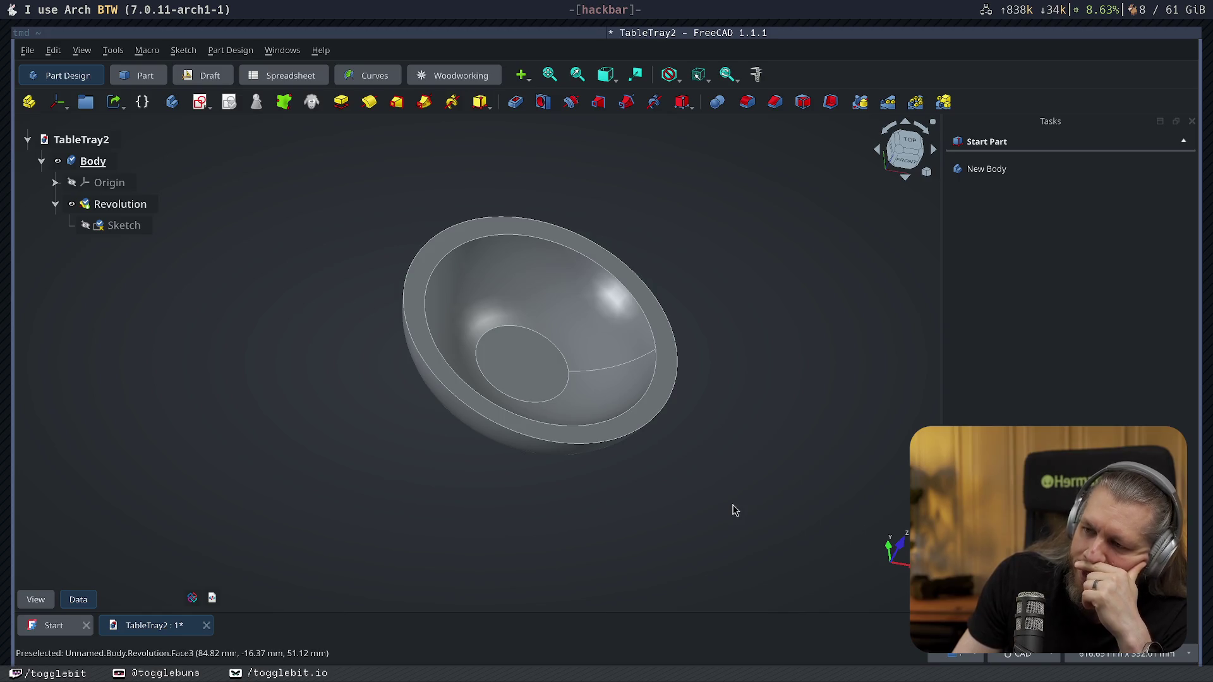
{"action": "mouse_move", "coordinate": [748, 480]}
{"action": "middle_mouse_down"}
{"action": "mouse_move", "coordinate": [695, 414]}
{"action": "mouse_move", "coordinate": [603, 462]}
{"action": "mouse_move", "coordinate": [657, 412]}
{"action": "mouse_move", "coordinate": [600, 466]}
{"action": "mouse_move", "coordinate": [636, 437]}
{"action": "middle_mouse_up"}
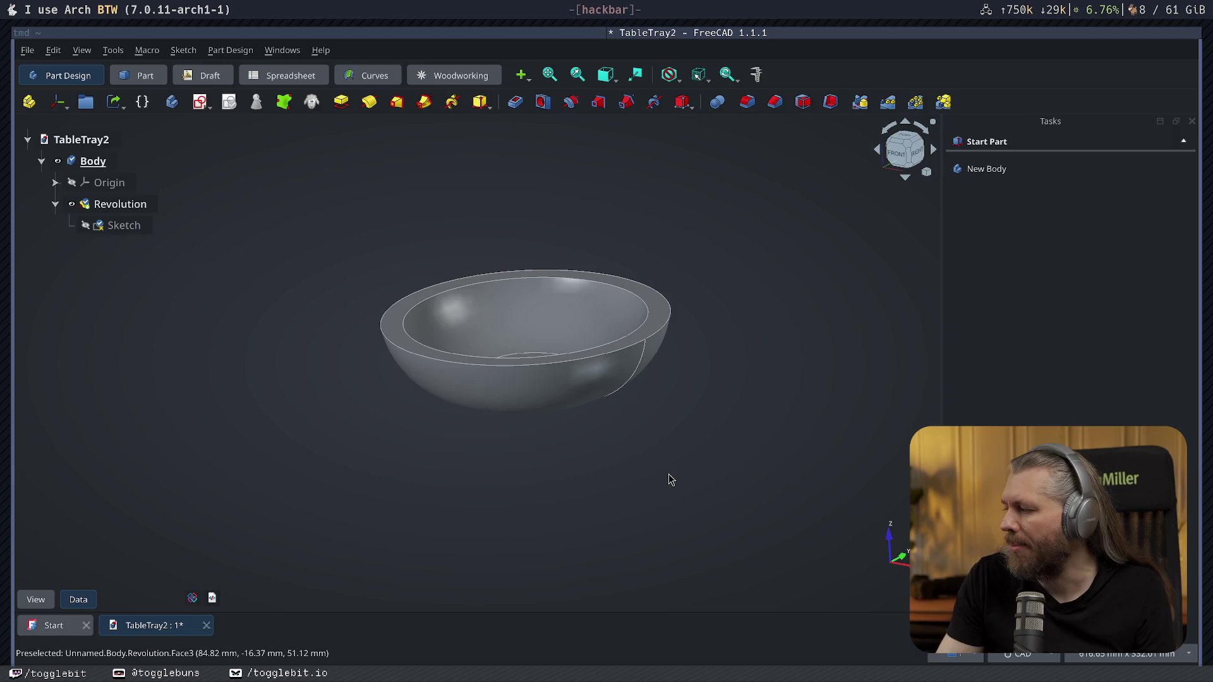
{"action": "mouse_move", "coordinate": [782, 474]}
{"action": "middle_mouse_down"}
{"action": "mouse_move", "coordinate": [727, 423]}
{"action": "mouse_move", "coordinate": [420, 496]}
{"action": "mouse_move", "coordinate": [463, 417]}
{"action": "mouse_move", "coordinate": [608, 417]}
{"action": "mouse_move", "coordinate": [712, 482]}
{"action": "mouse_move", "coordinate": [522, 428]}
{"action": "mouse_move", "coordinate": [490, 455]}
{"action": "mouse_move", "coordinate": [574, 467]}
{"action": "middle_mouse_up"}
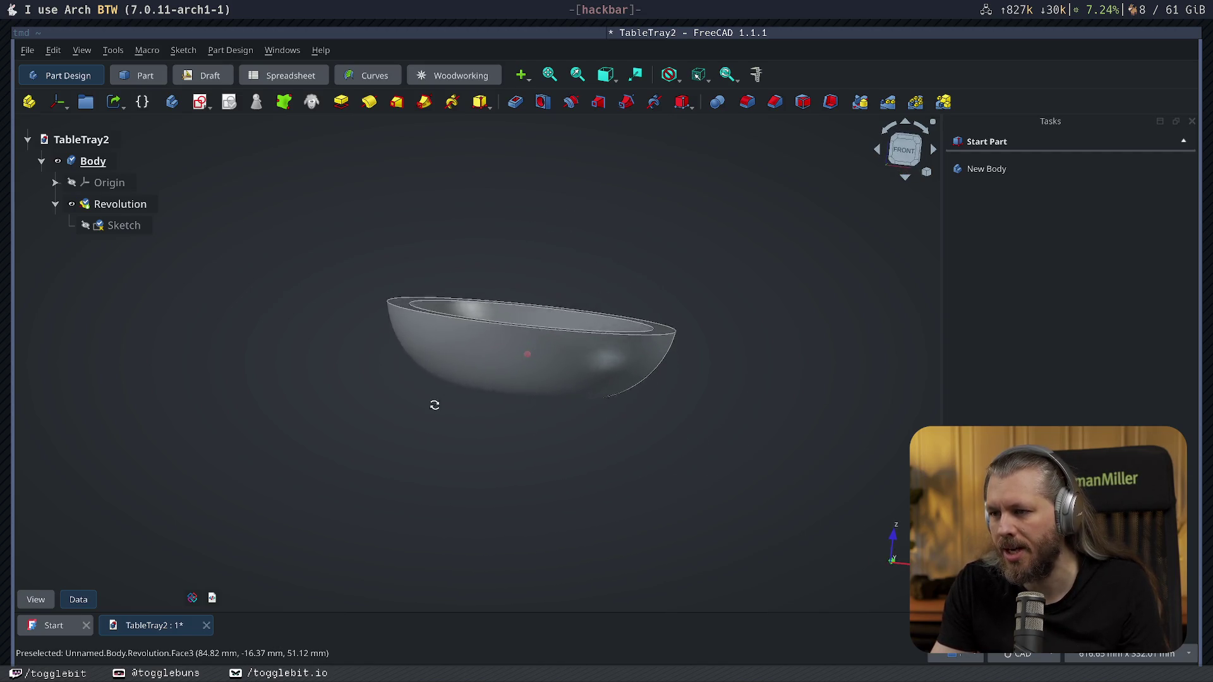
{"action": "middle_click_drag", "start_coordinate": [702, 443], "coordinate": [861, 252]}
Snap to the front view with the navigation cube to see the bowl's profile.
{"action": "left_click", "coordinate": [905, 149]}
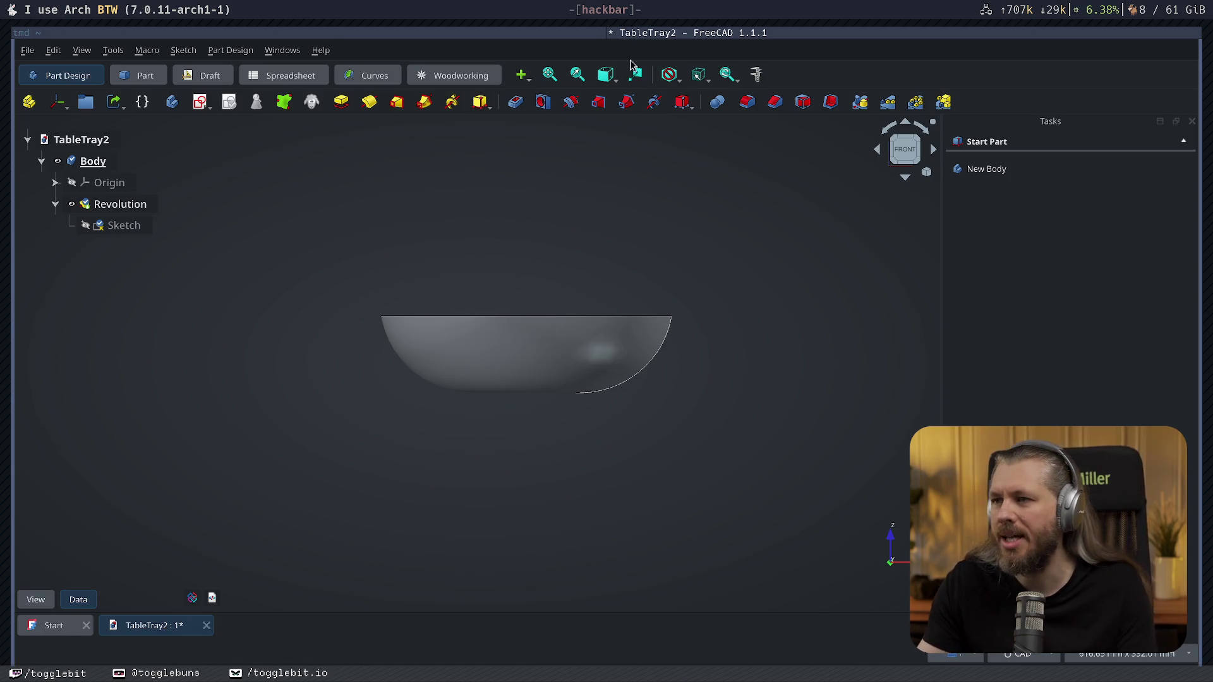
Search DuckDuckGo for breville machine and preview the first image result.
{"action": "key", "text": "super+w"}
{"action": "type", "text": "b"}
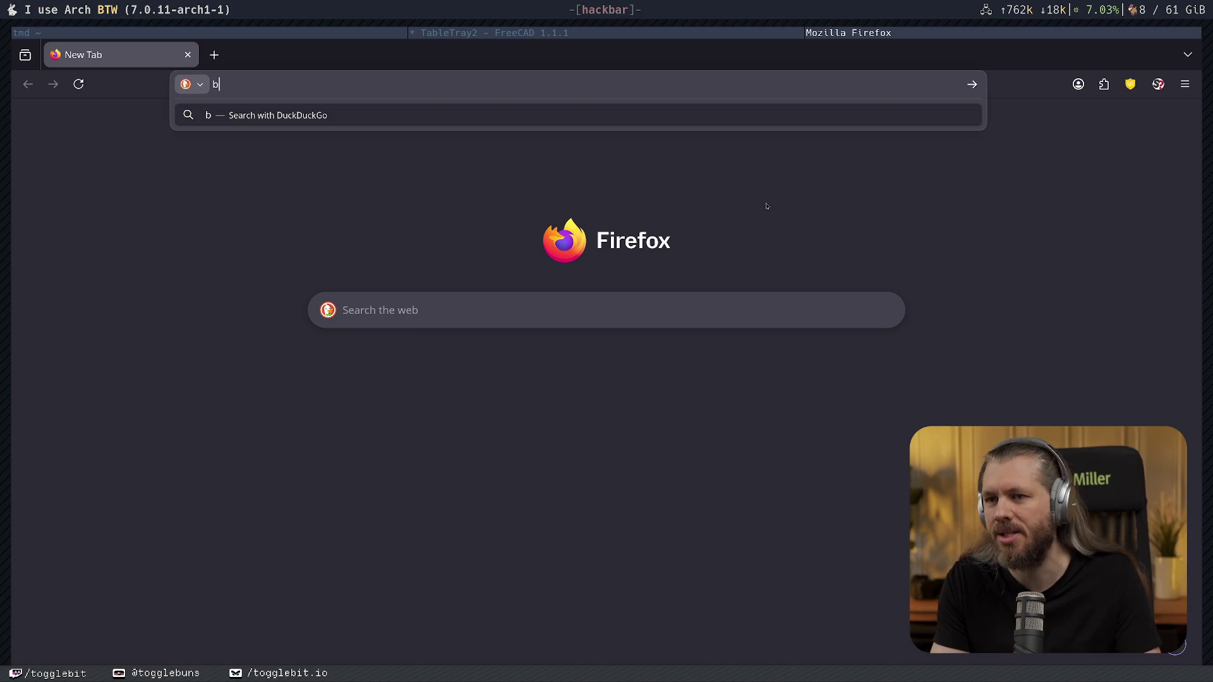
{"action": "type", "text": "reville mach"}
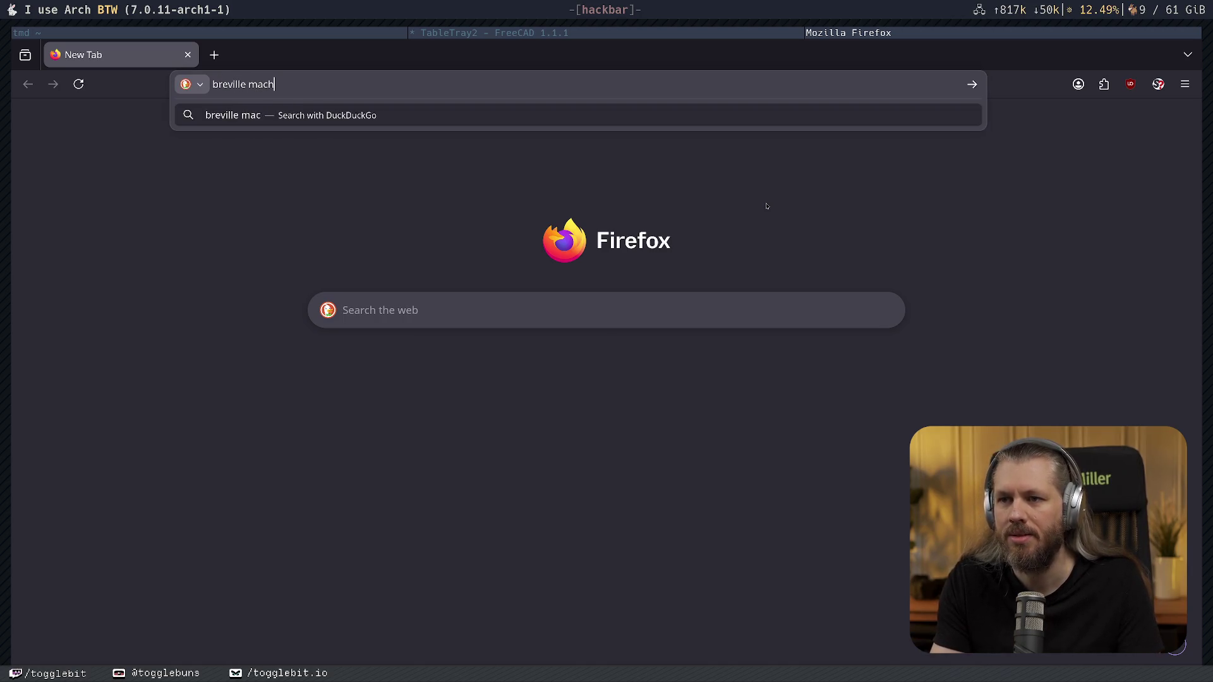
{"action": "type", "text": "ine"}
{"action": "key", "text": "Return"}
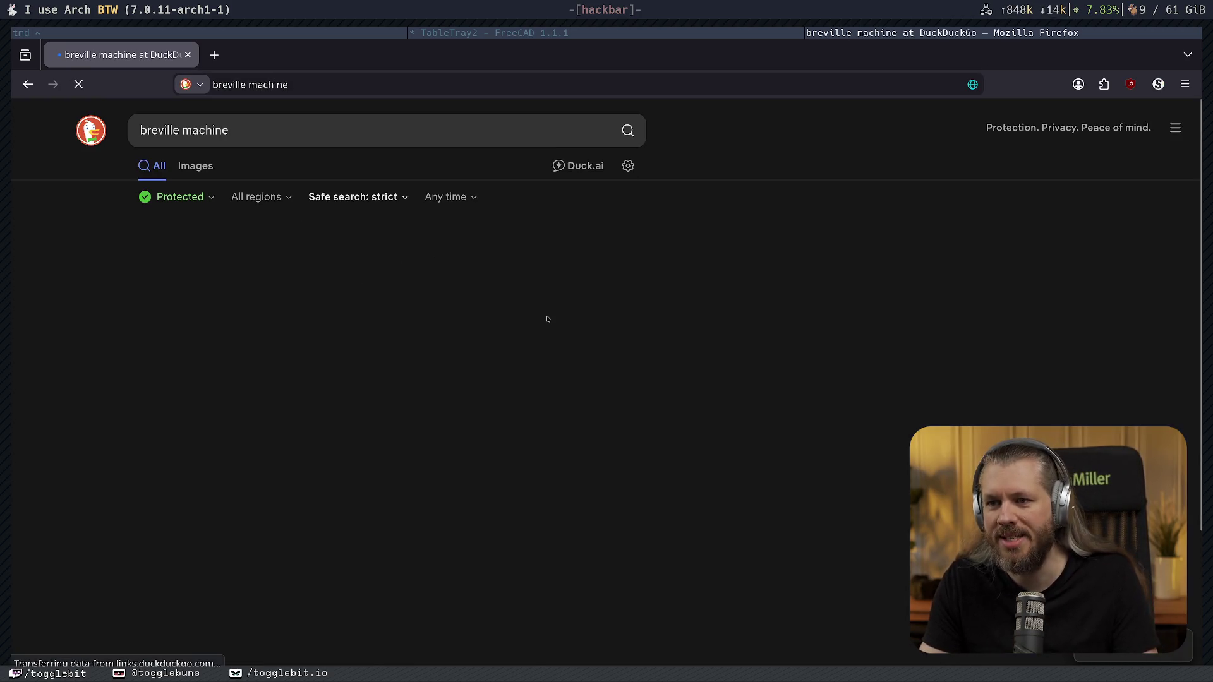
{"action": "scroll", "coordinate": [664, 333], "scroll_direction": "down", "scroll_amount": 3}
{"action": "scroll", "coordinate": [761, 345], "scroll_direction": "down", "scroll_amount": 2}
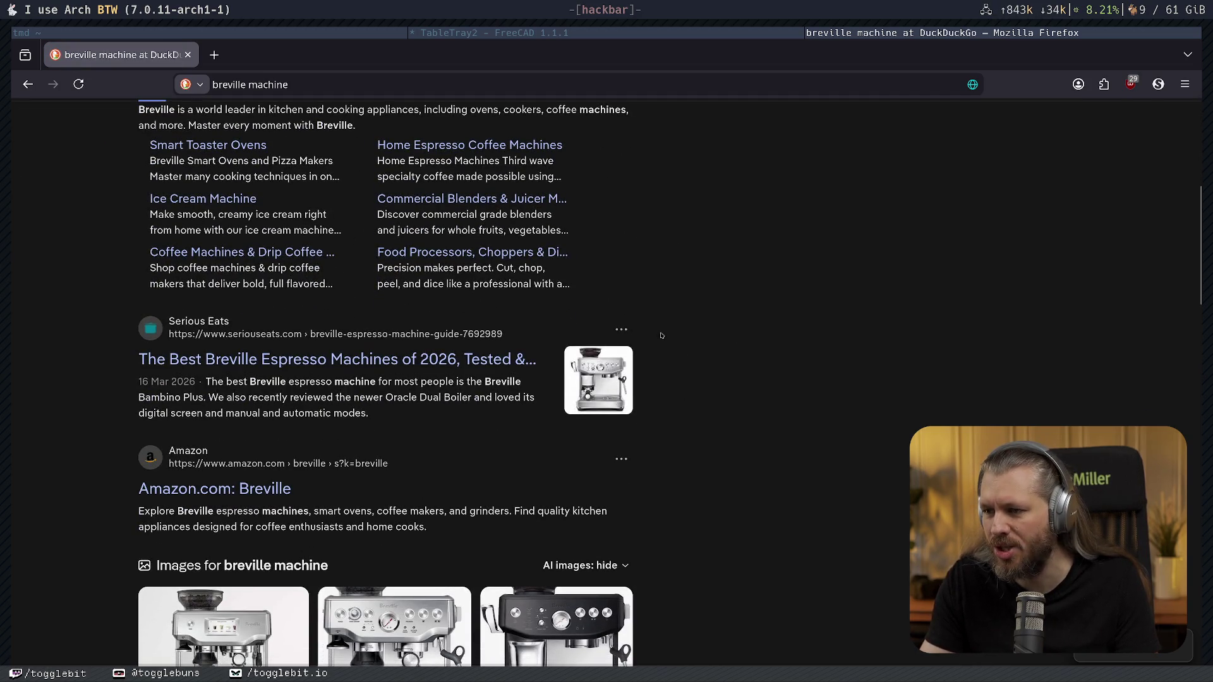
{"action": "scroll", "coordinate": [285, 284], "scroll_direction": "up", "scroll_amount": 5}
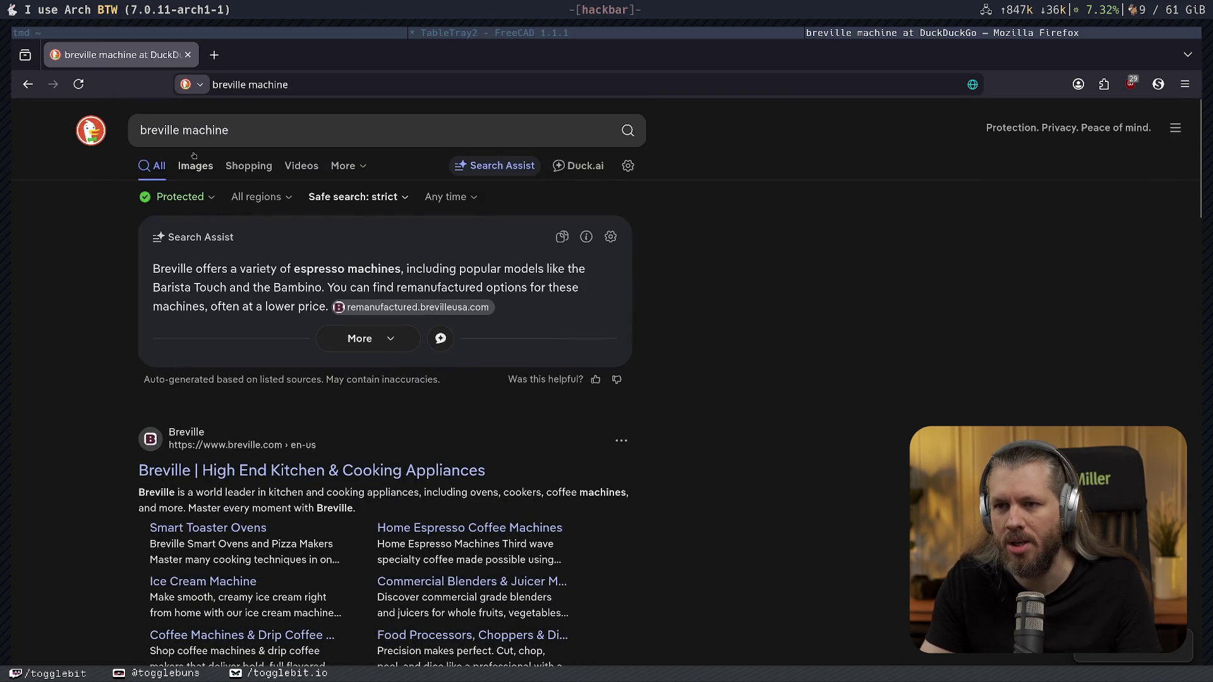
{"action": "left_click", "coordinate": [195, 167]}
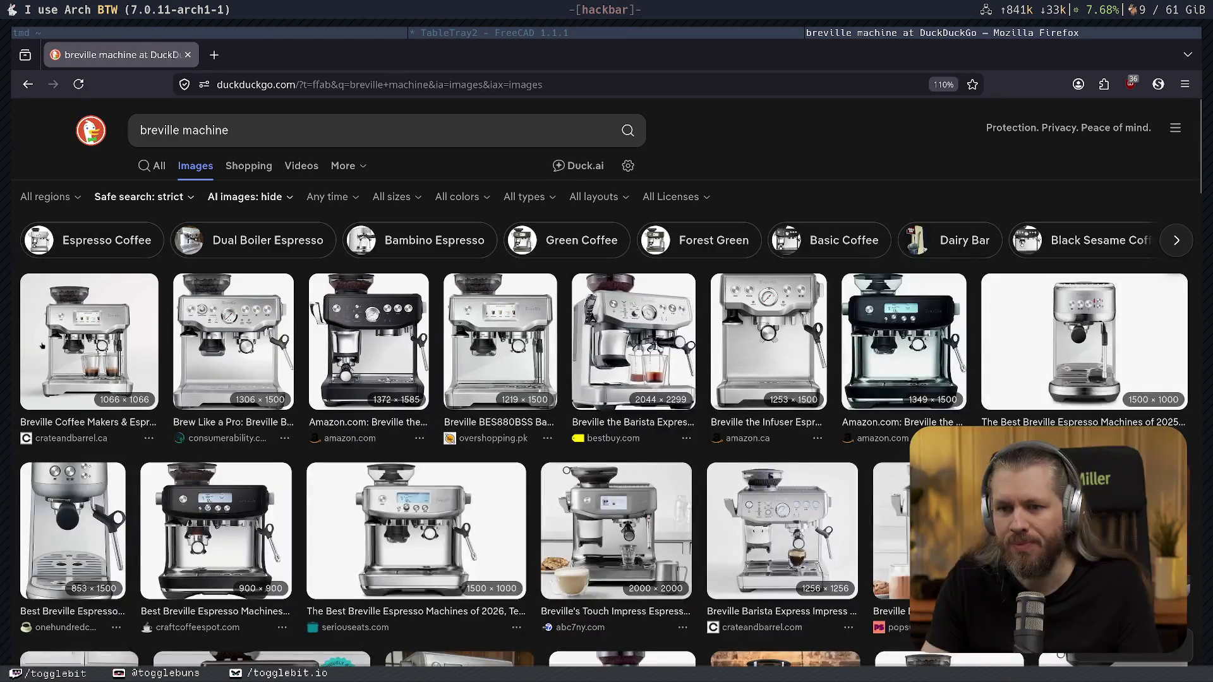
{"action": "left_click", "coordinate": [89, 341]}
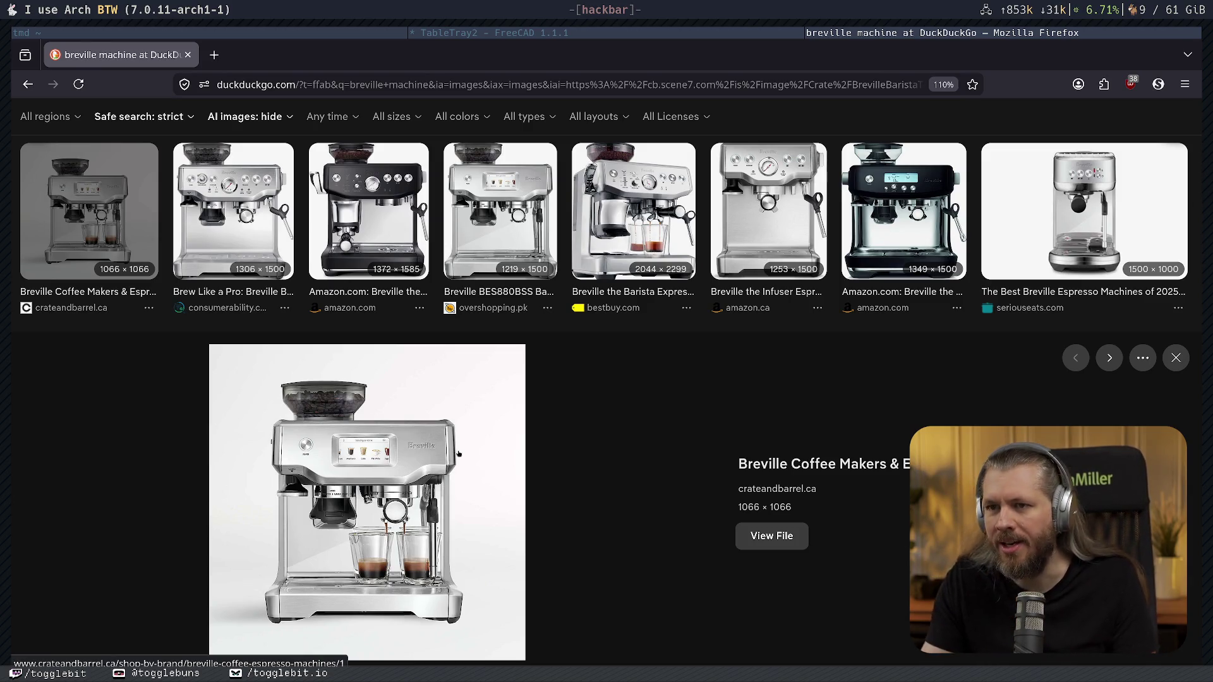
{"action": "scroll", "coordinate": [429, 436], "scroll_direction": "up", "scroll_amount": 3}
Replace the query with sage expresso machine and preview the Sage and Barista Pro images.
{"action": "left_click", "coordinate": [182, 130]}
{"action": "double_click", "coordinate": [185, 130]}
{"action": "type", "text": "sa"}
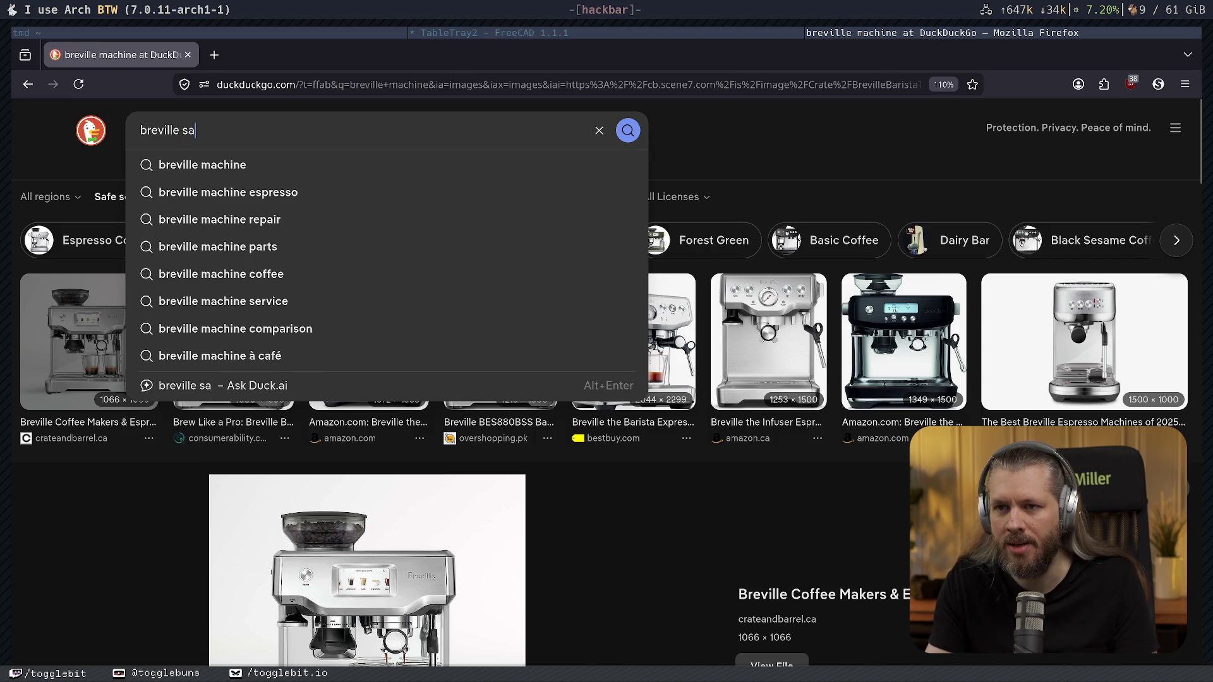
{"action": "key", "text": "ctrl+a"}
{"action": "key", "text": "BackSpace"}
{"action": "type", "text": "safge"}
{"action": "key", "text": "BackSpace"}
{"action": "key", "text": "BackSpace"}
{"action": "key", "text": "BackSpace"}
{"action": "type", "text": "ge "}
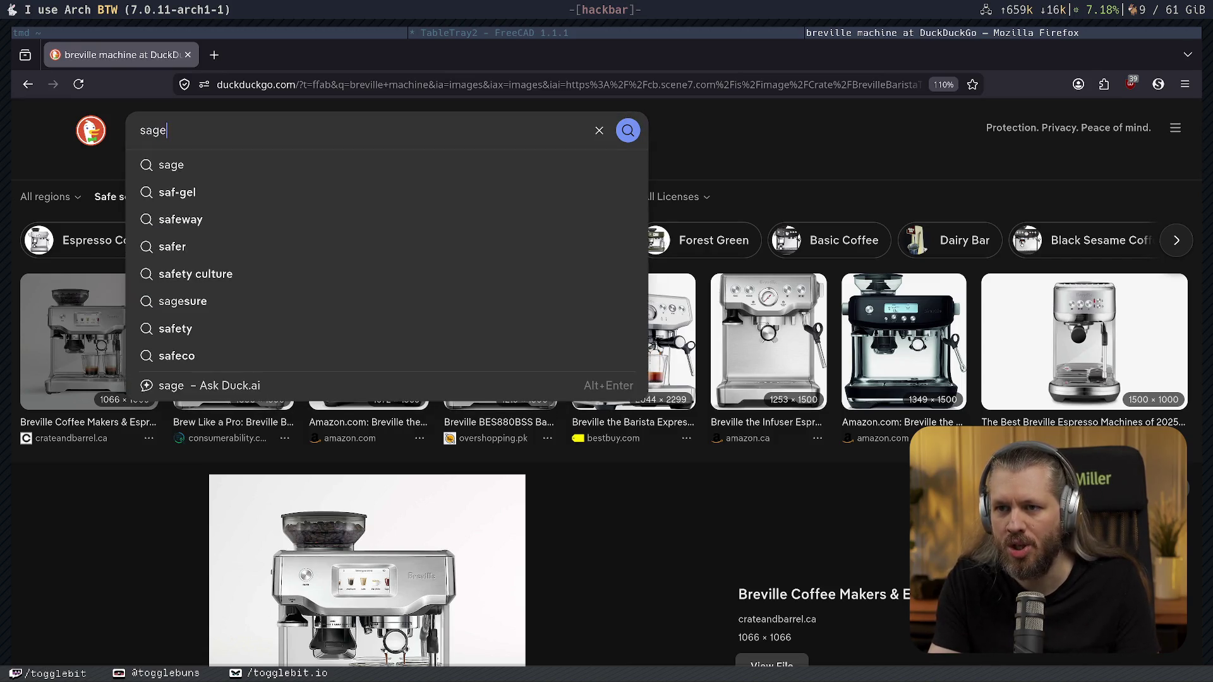
{"action": "type", "text": "expresso mach"}
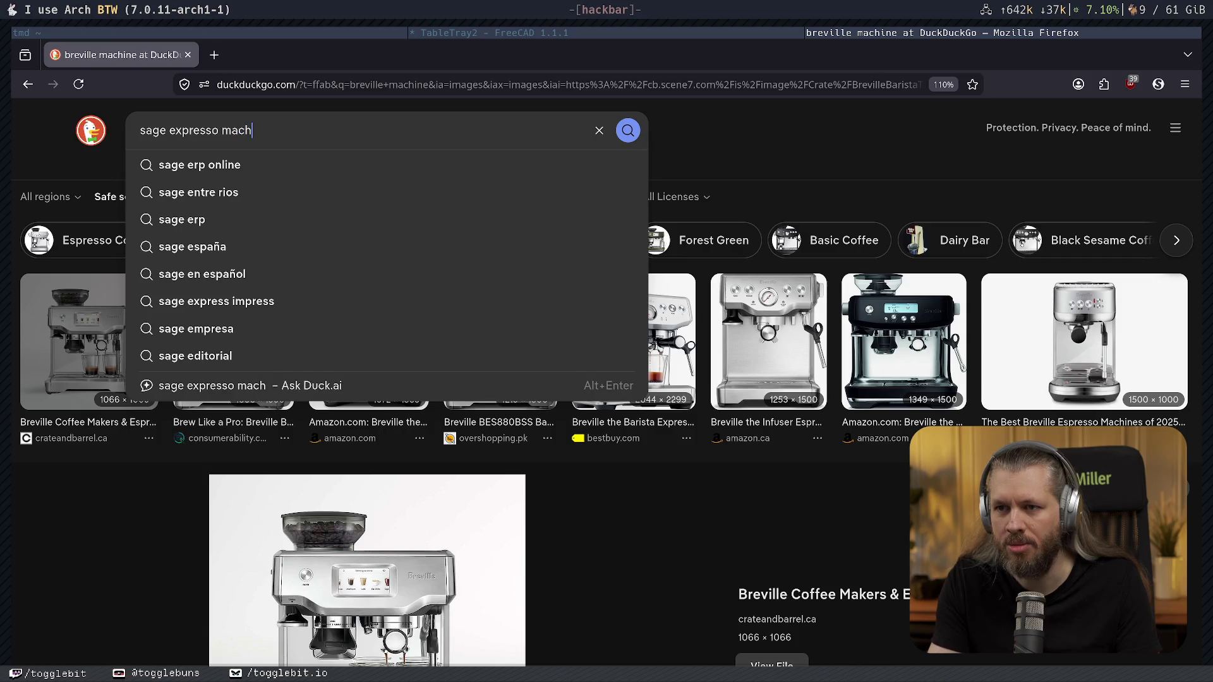
{"action": "type", "text": "ine"}
{"action": "key", "text": "Return"}
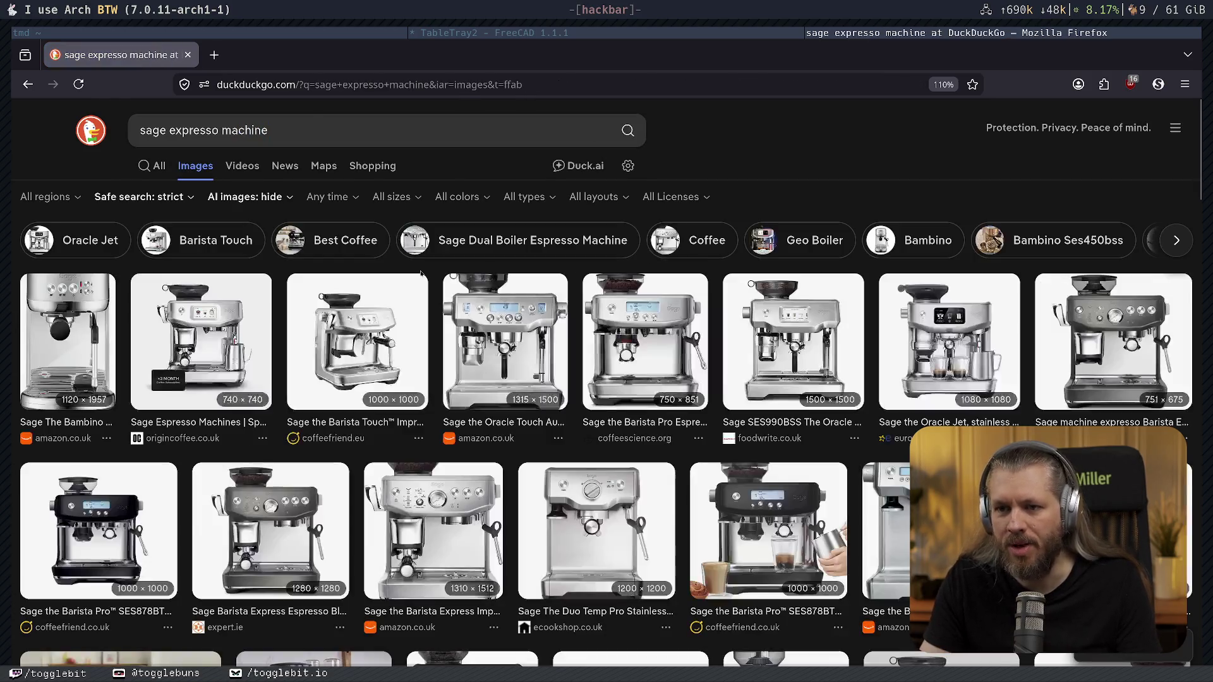
{"action": "left_click", "coordinate": [266, 341]}
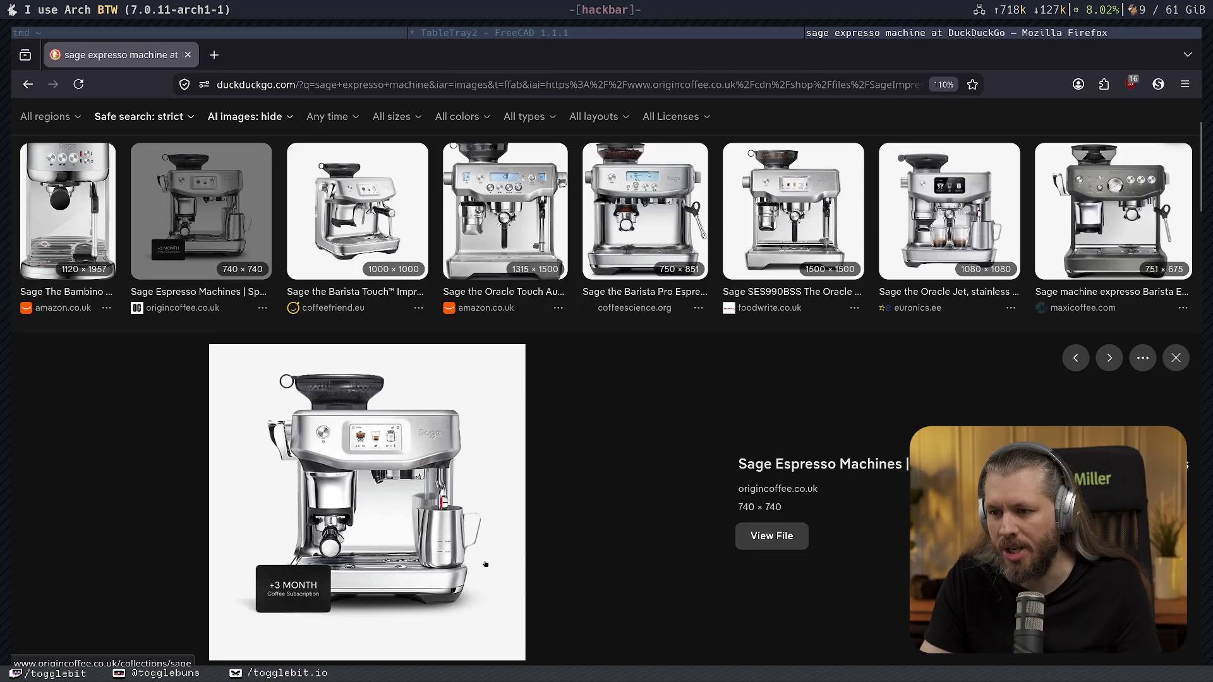
{"action": "left_click", "coordinate": [642, 190]}
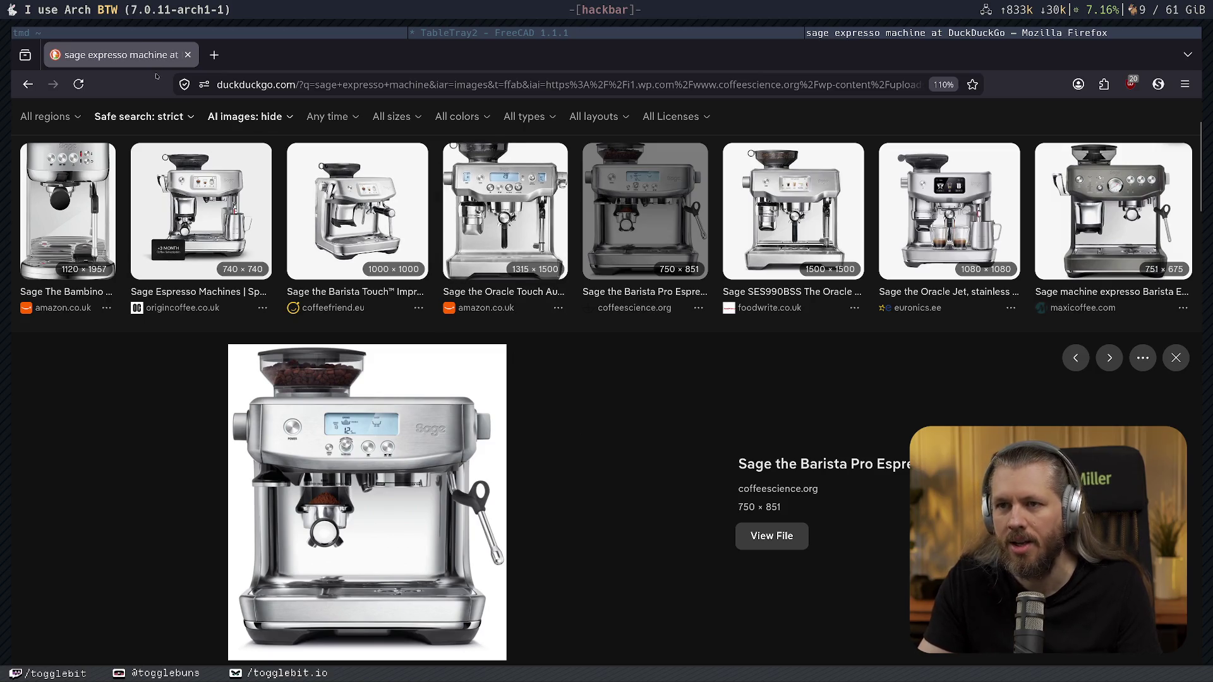
Return to the FreeCAD bowl, view it from above, and start a new browser window.
{"action": "key", "text": "super+Left"}
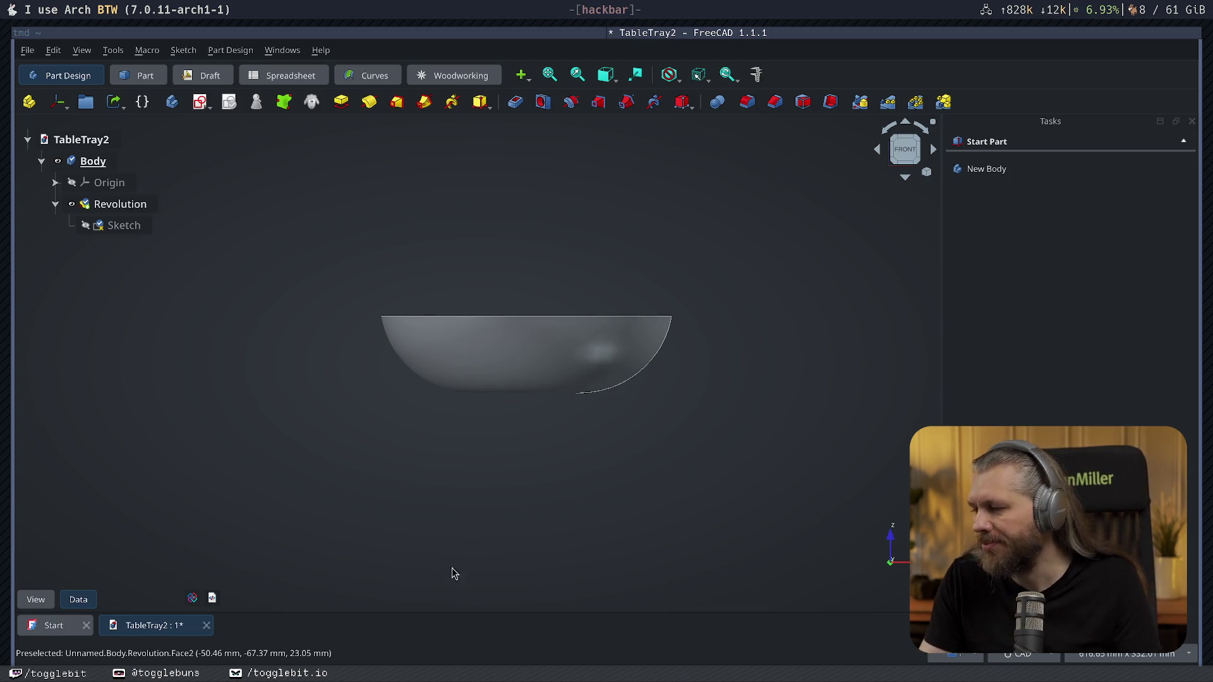
{"action": "middle_click_drag", "start_coordinate": [452, 572], "coordinate": [553, 498]}
{"action": "key", "text": "super+w"}
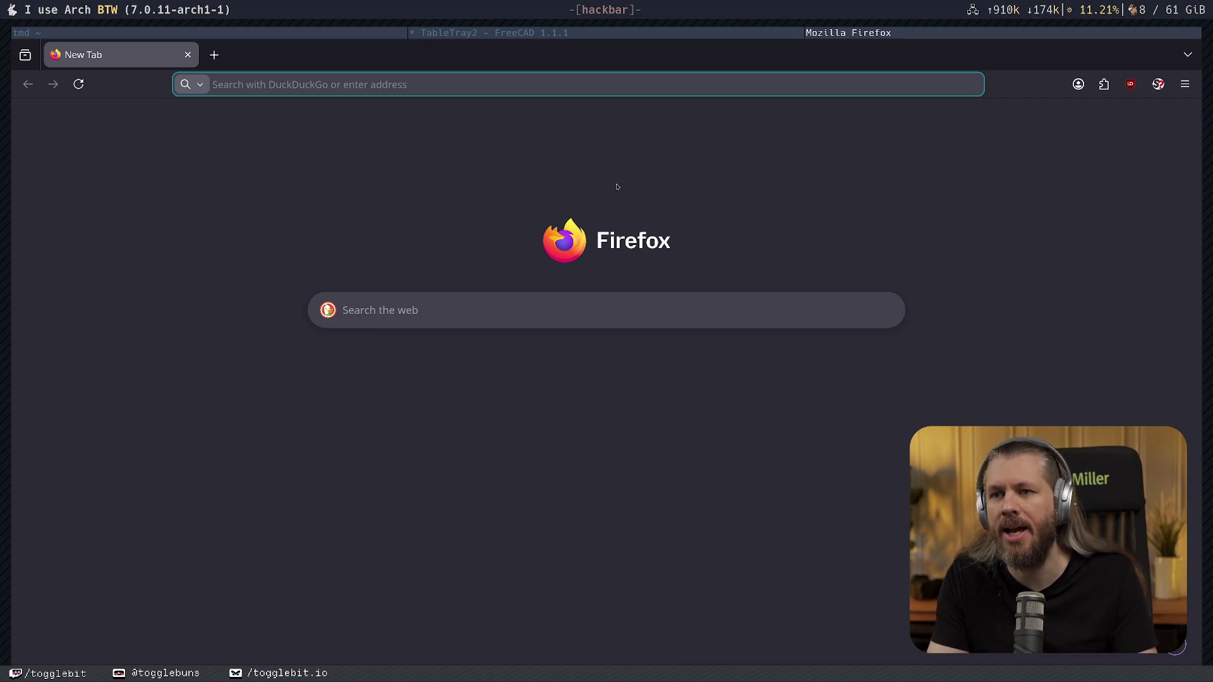
{"action": "type", "text": "deh"}
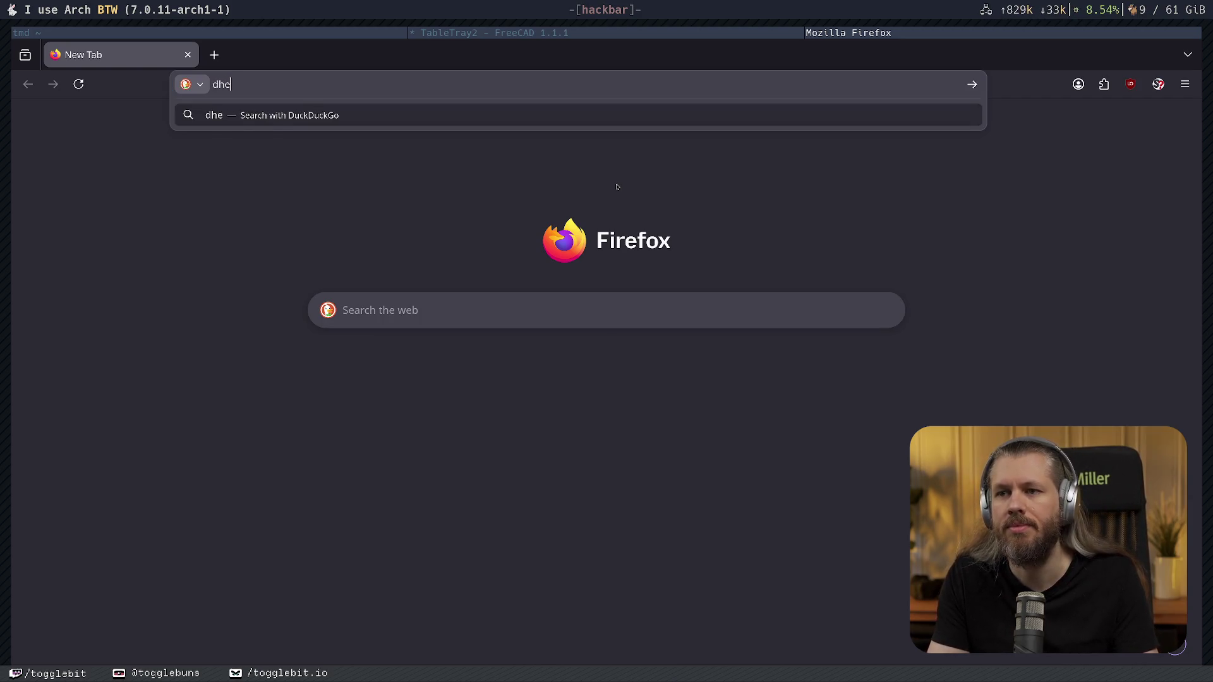
Correct the misspelled dehlongi query and run the delonghi search.
{"action": "key", "text": "BackSpace"}
{"action": "key", "text": "BackSpace"}
{"action": "type", "text": "ehlongi"}
{"action": "key", "text": "Return"}
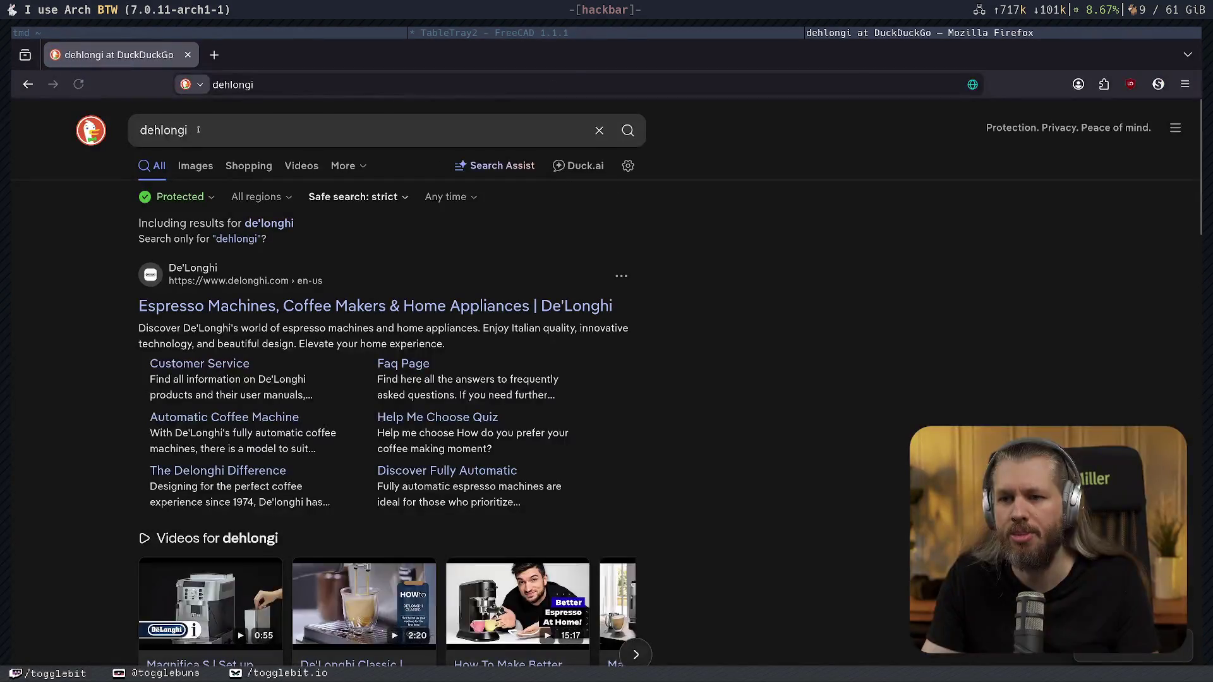
{"action": "left_click_drag", "start_coordinate": [152, 129], "coordinate": [411, 142]}
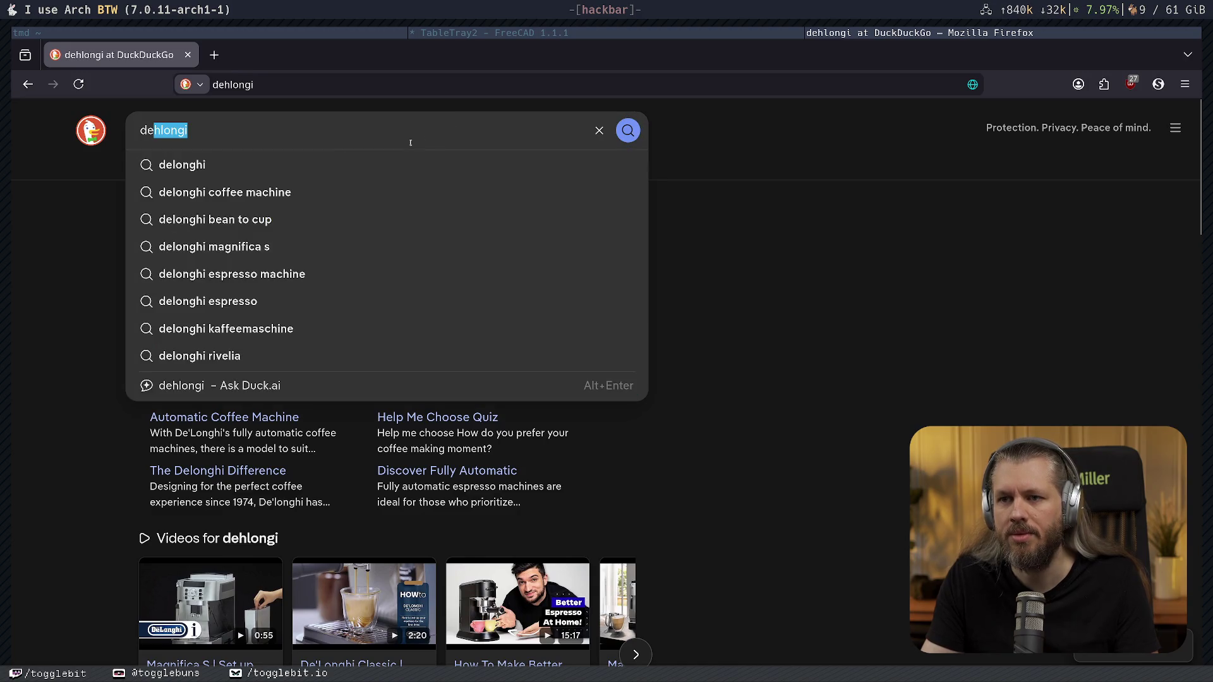
{"action": "key", "text": "Escape"}
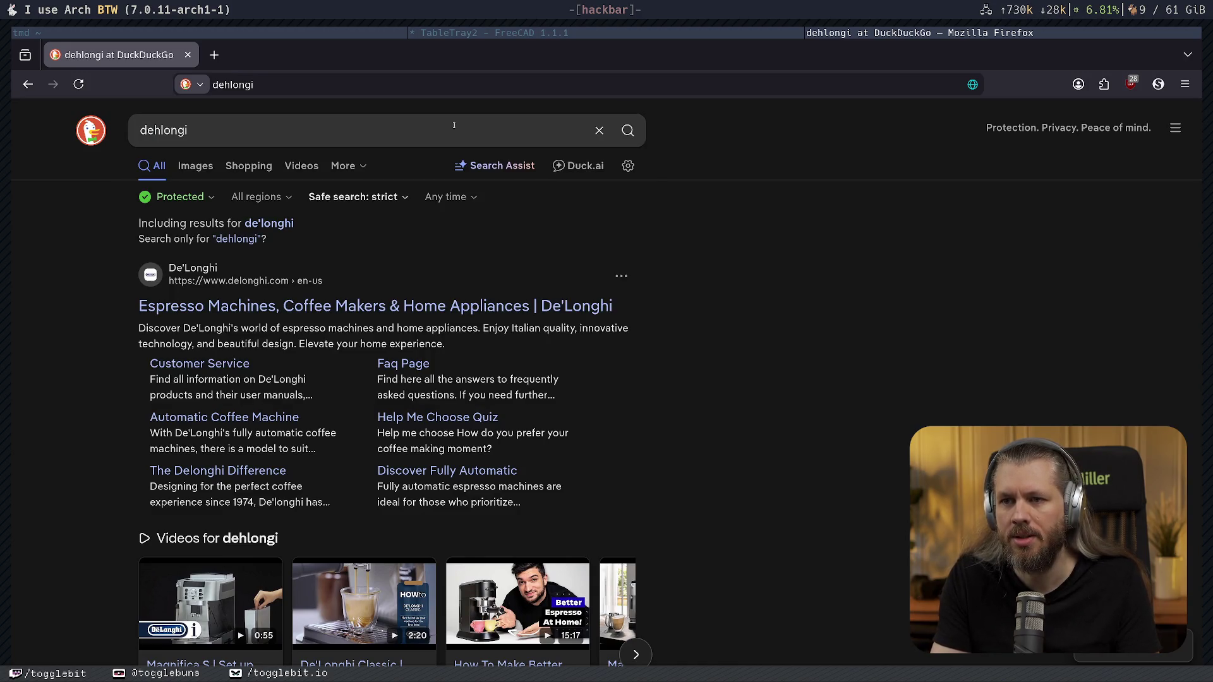
{"action": "left_click", "coordinate": [454, 125]}
{"action": "key", "text": "ctrl+a"}
{"action": "key", "text": "BackSpace"}
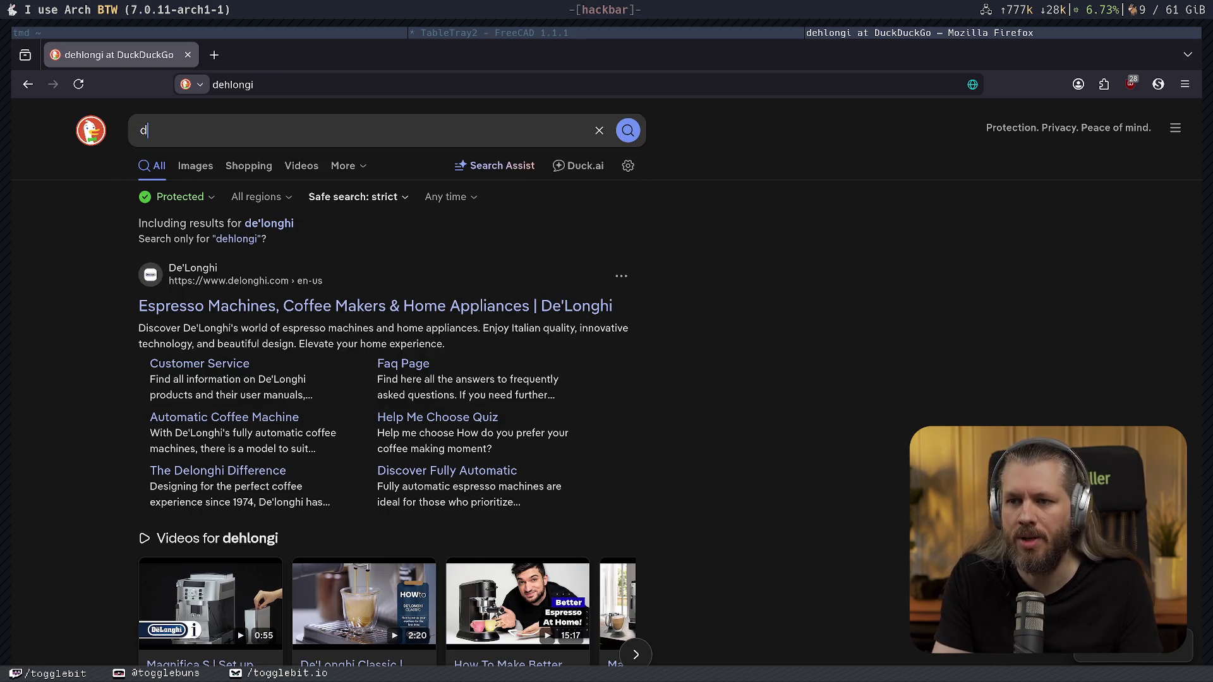
{"action": "type", "text": "delonghi"}
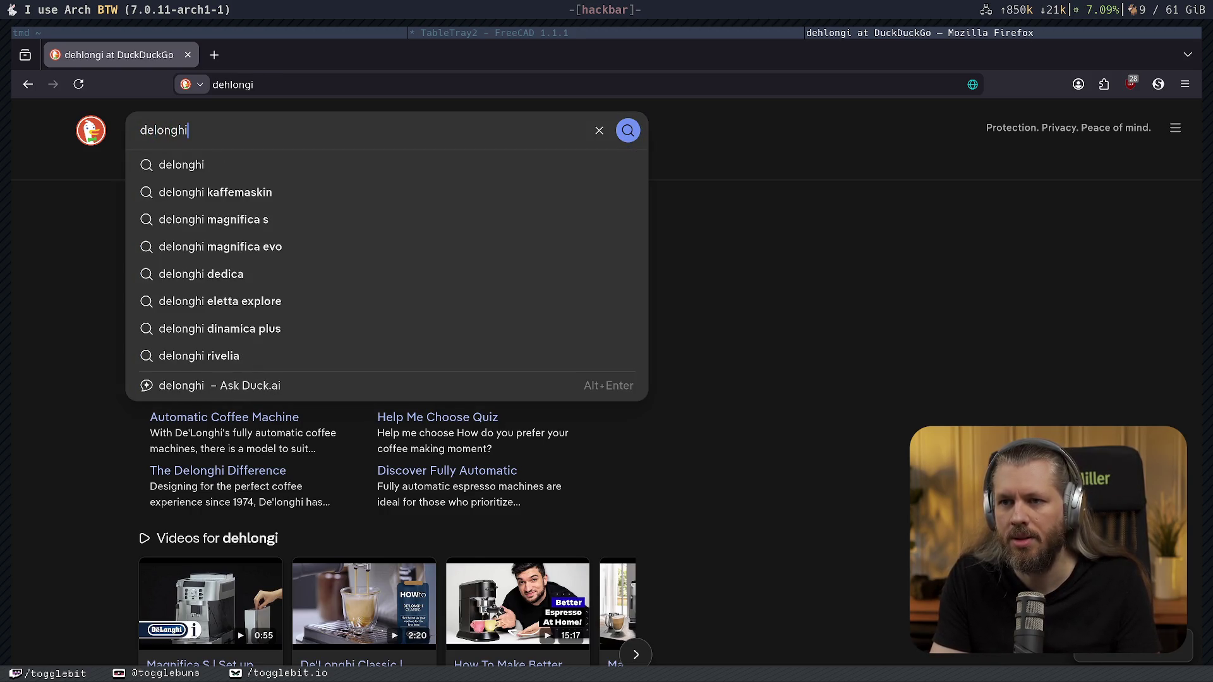
{"action": "key", "text": "Return"}
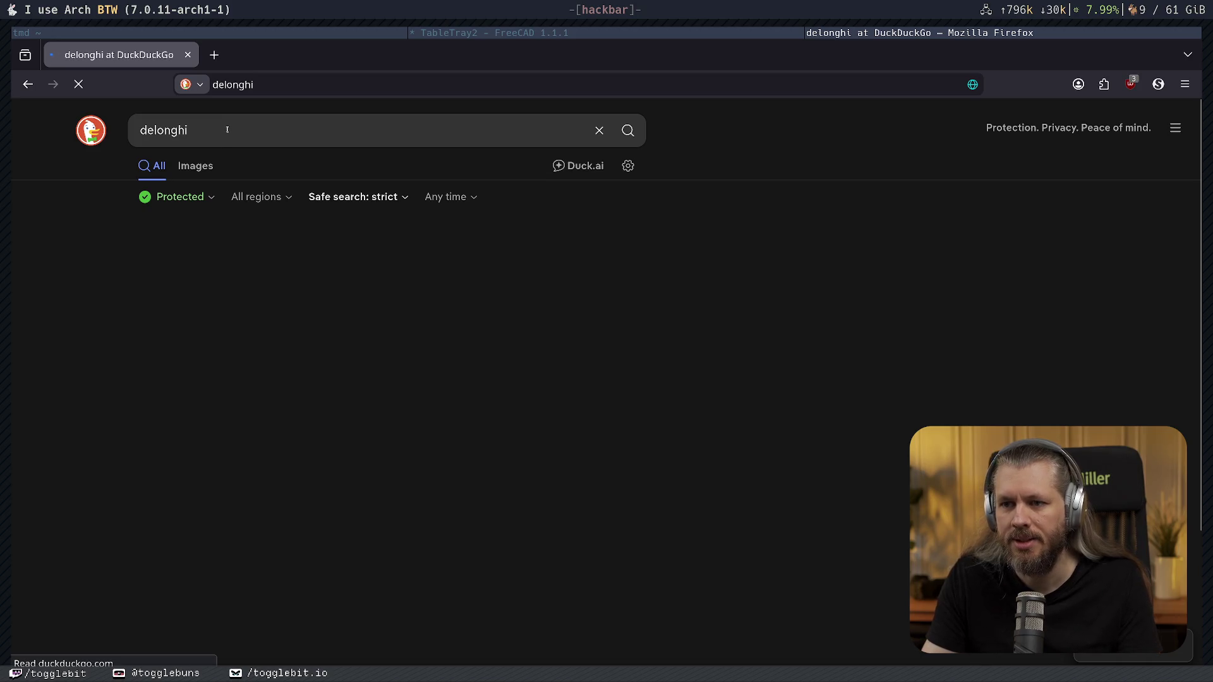
Search delonghi primadonna elite, browse its image previews, then return to the FreeCAD bowl.
{"action": "left_click", "coordinate": [262, 127]}
{"action": "type", "text": "pr"}
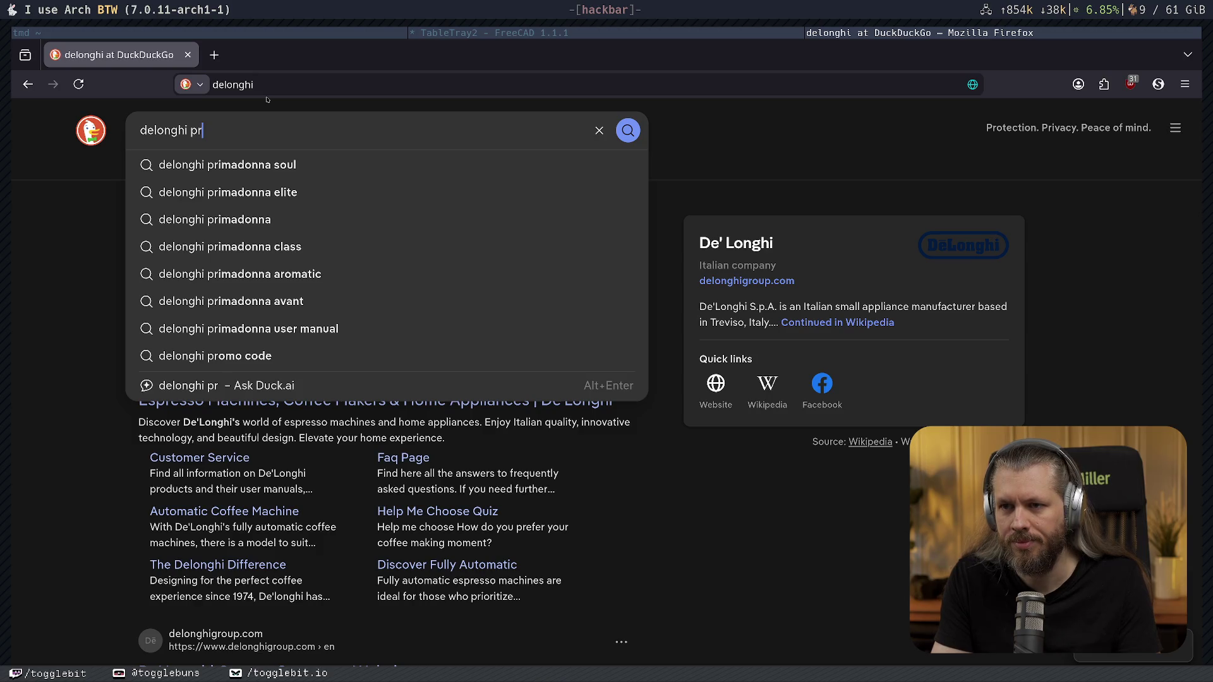
{"action": "key", "text": "Down"}
{"action": "key", "text": "Down"}
{"action": "key", "text": "Return"}
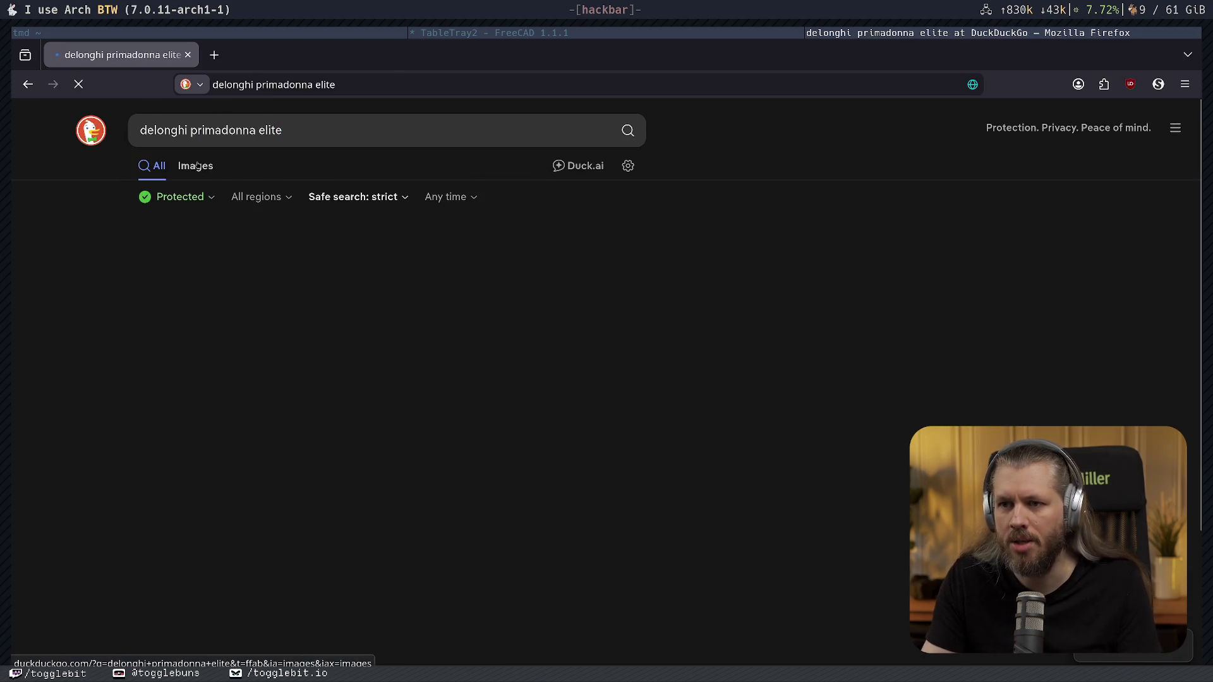
{"action": "left_click", "coordinate": [195, 167]}
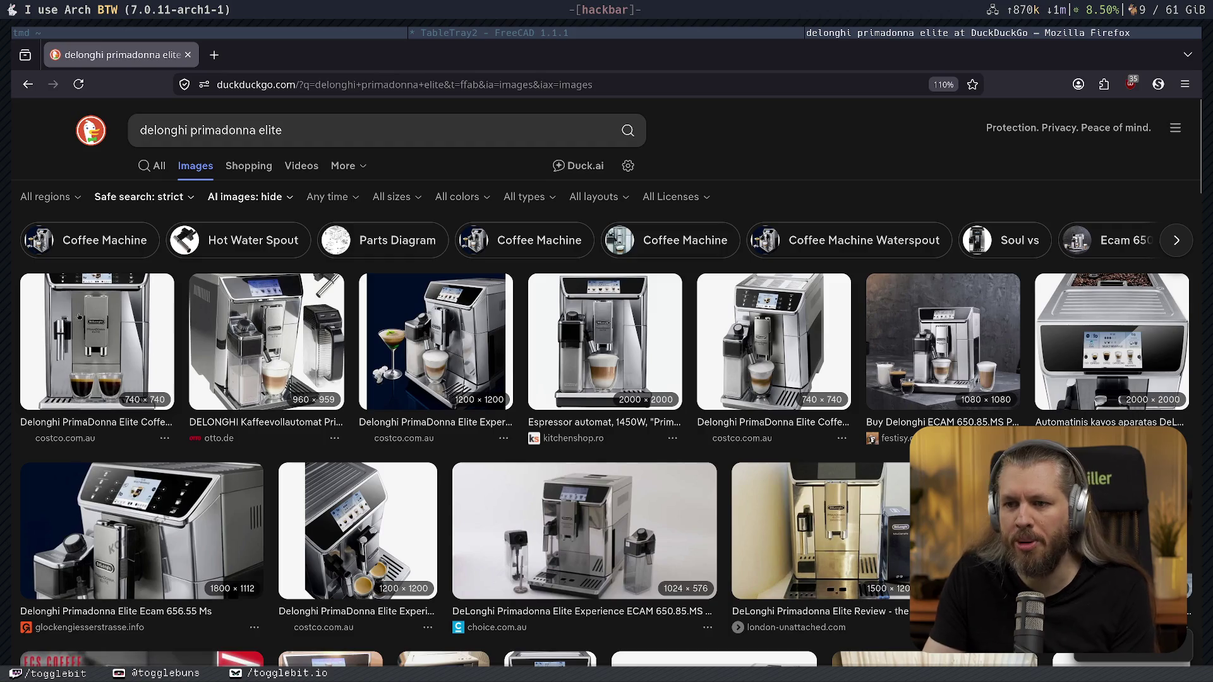
{"action": "left_click", "coordinate": [96, 342]}
{"action": "key", "text": "Right"}
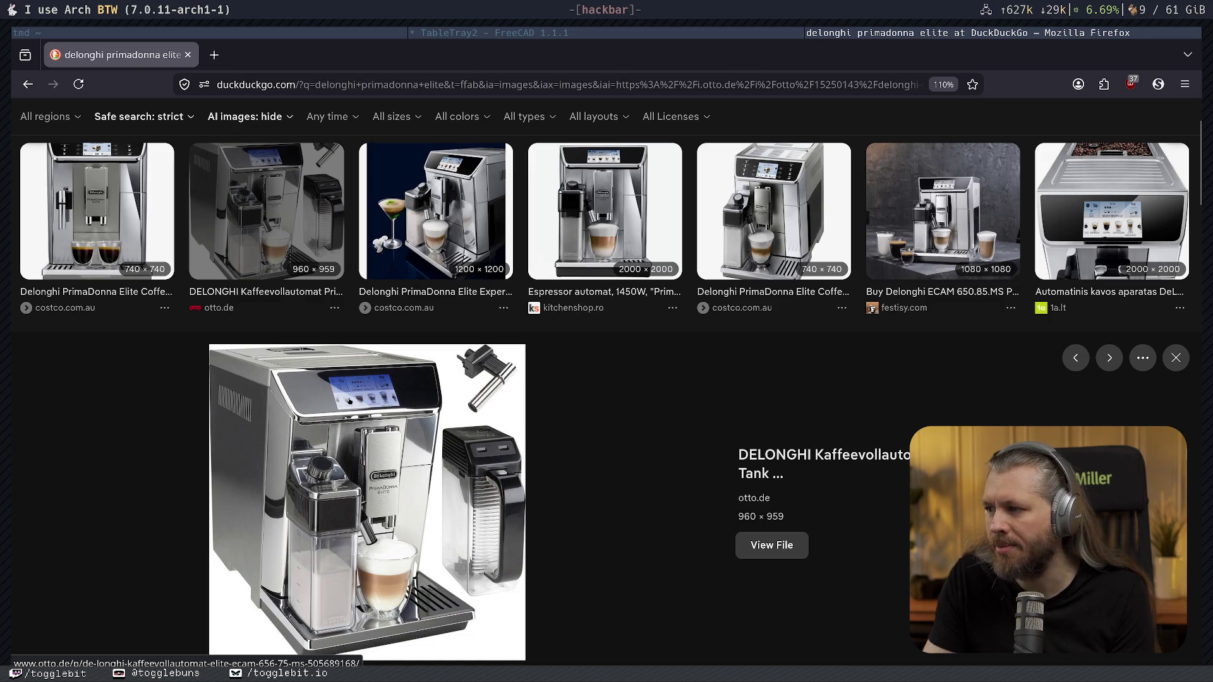
{"action": "scroll", "coordinate": [400, 435], "scroll_direction": "down", "scroll_amount": 3}
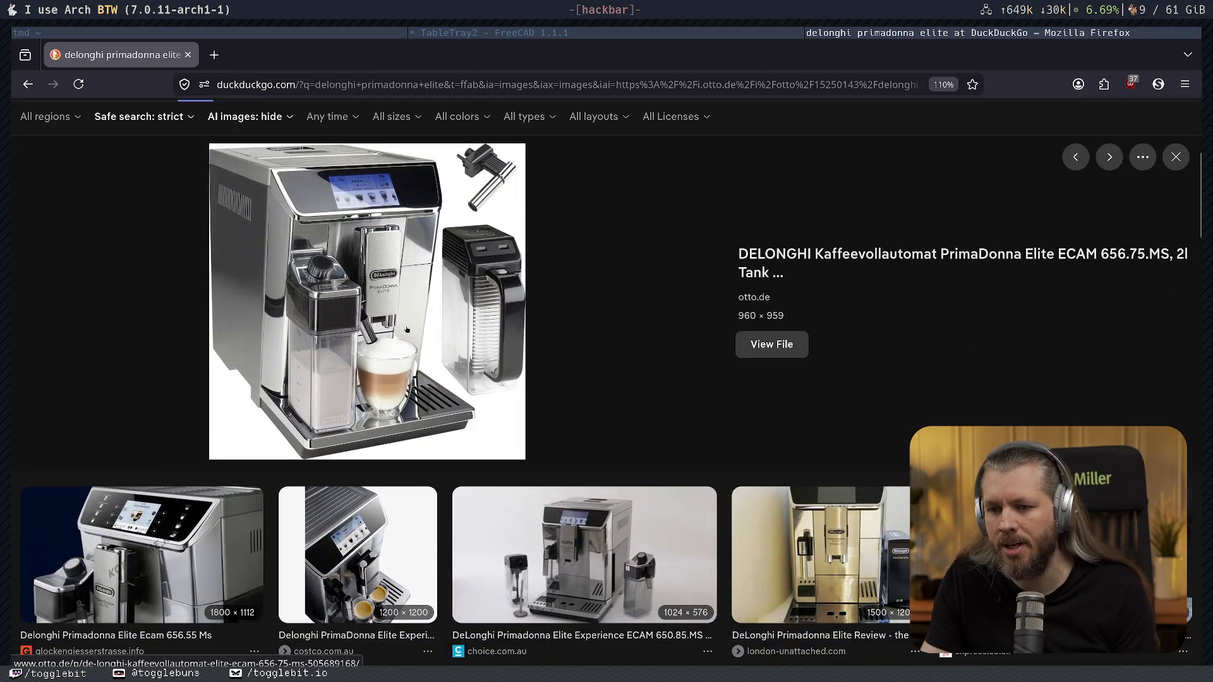
{"action": "scroll", "coordinate": [416, 310], "scroll_direction": "down", "scroll_amount": 4}
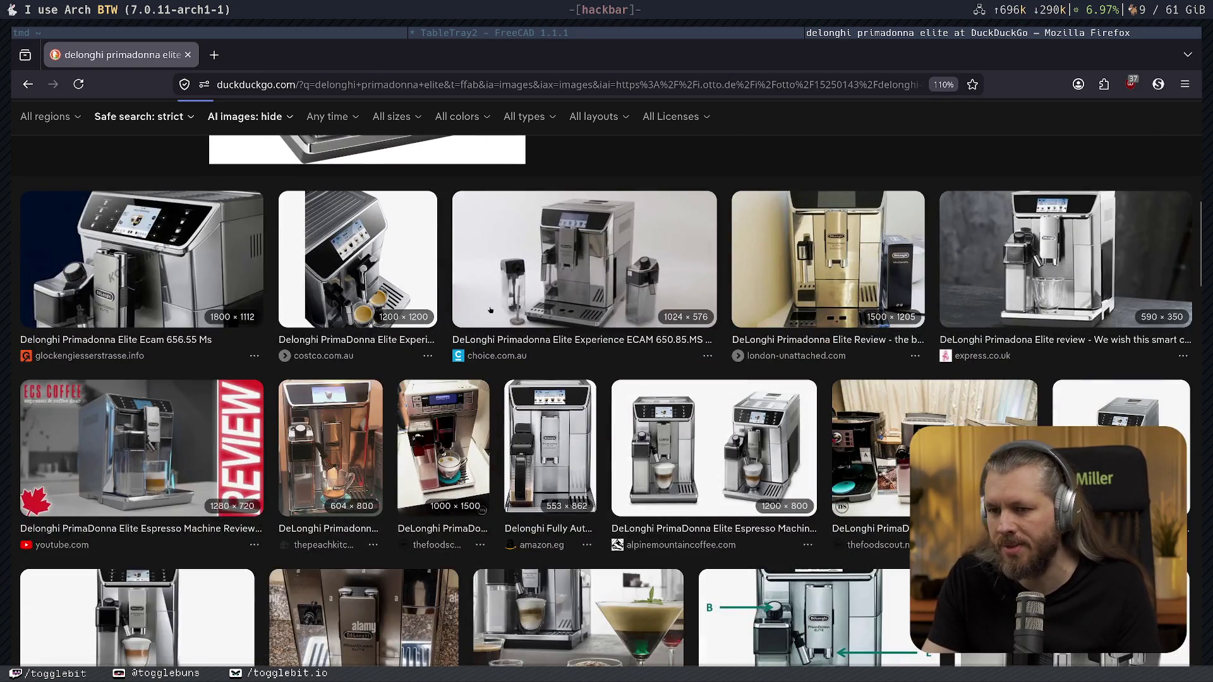
{"action": "scroll", "coordinate": [481, 510], "scroll_direction": "down", "scroll_amount": 4}
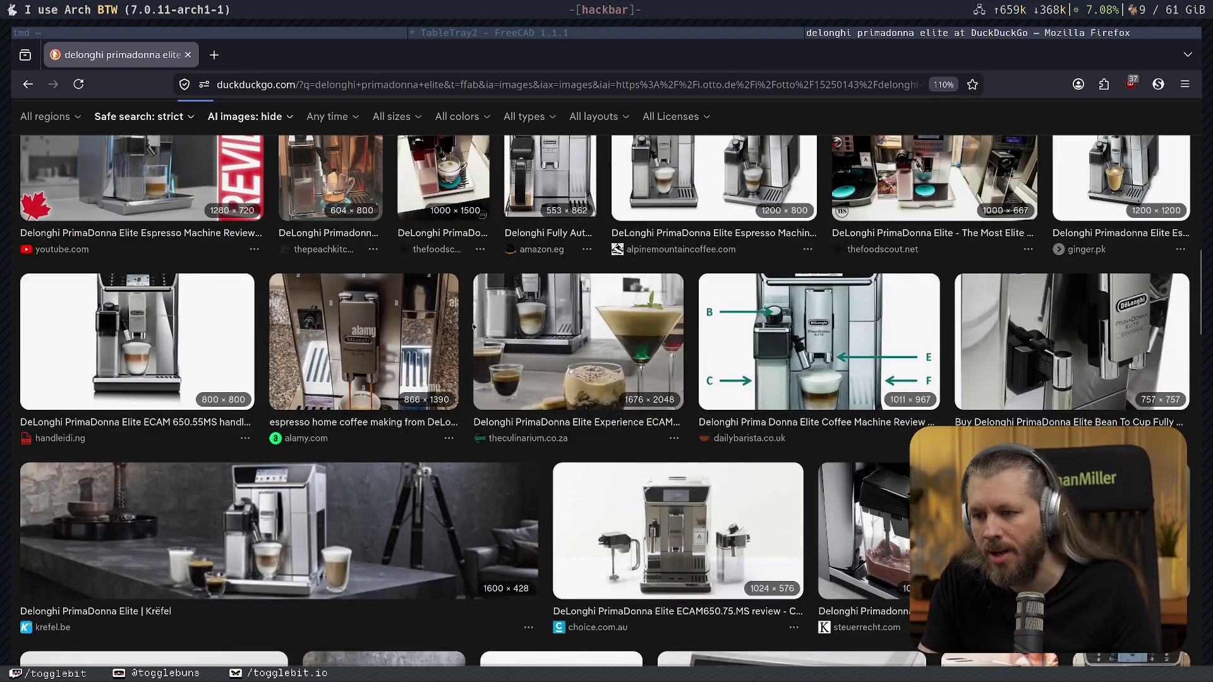
{"action": "scroll", "coordinate": [475, 336], "scroll_direction": "up", "scroll_amount": 6}
{"action": "scroll", "coordinate": [475, 337], "scroll_direction": "down", "scroll_amount": 6}
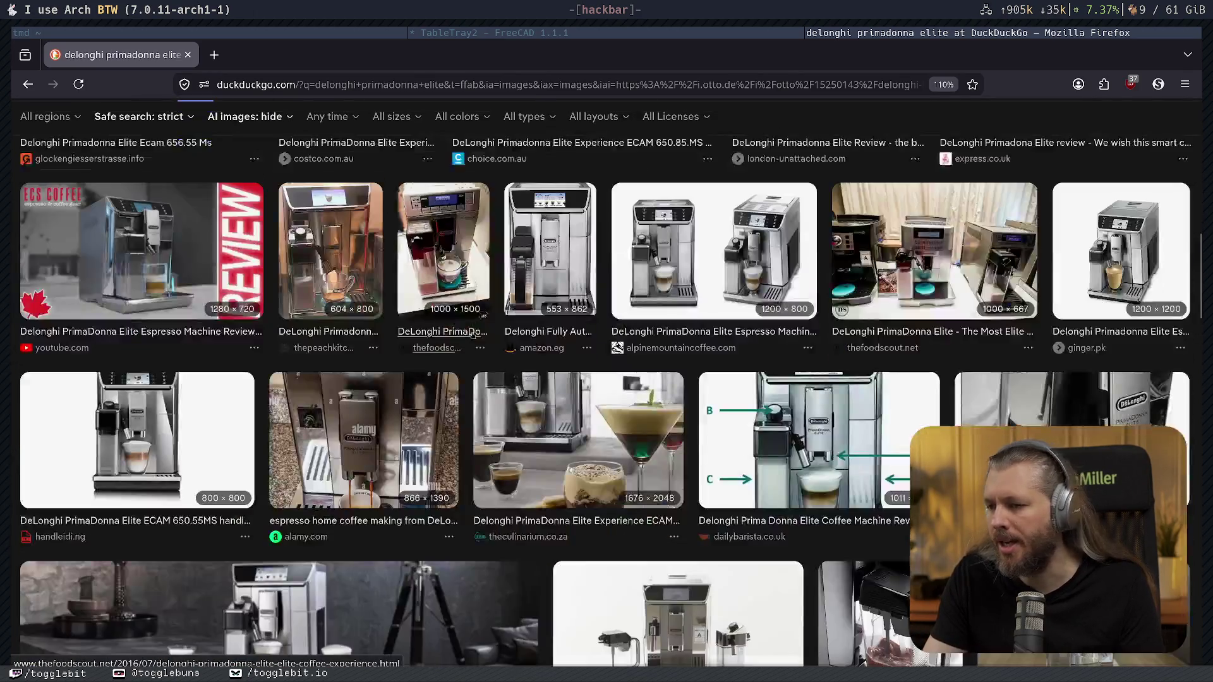
{"action": "scroll", "coordinate": [473, 335], "scroll_direction": "down", "scroll_amount": 3}
{"action": "scroll", "coordinate": [472, 335], "scroll_direction": "up", "scroll_amount": 5}
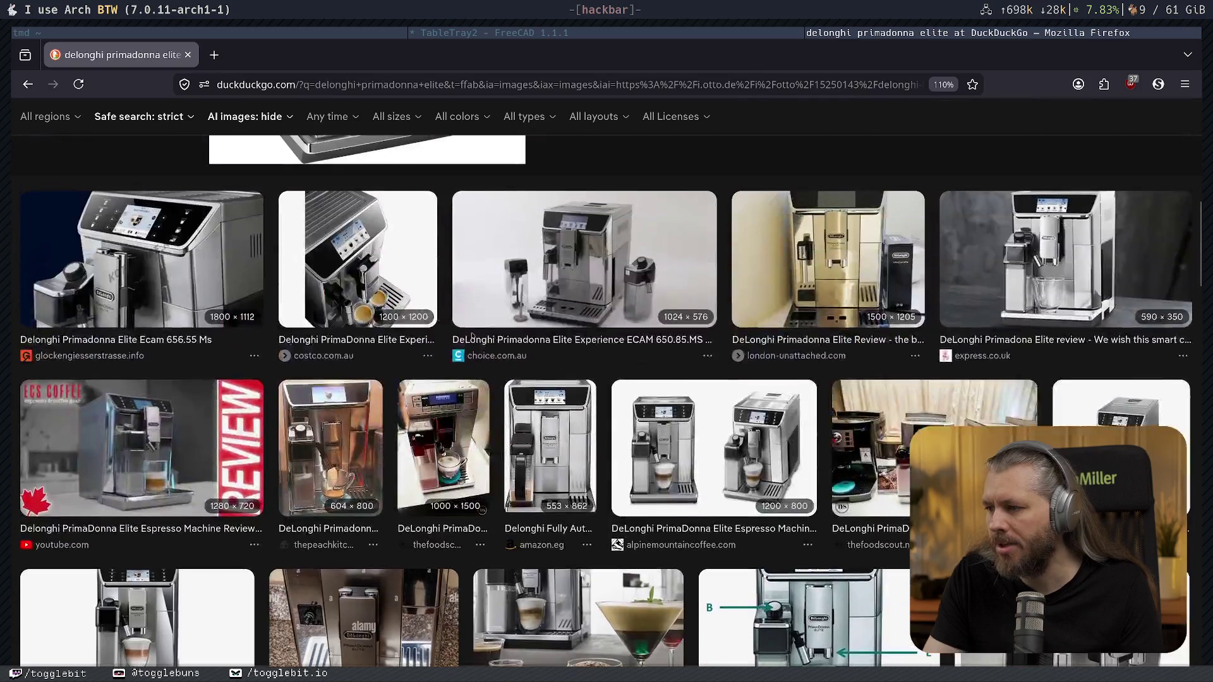
{"action": "scroll", "coordinate": [191, 443], "scroll_direction": "up", "scroll_amount": 4}
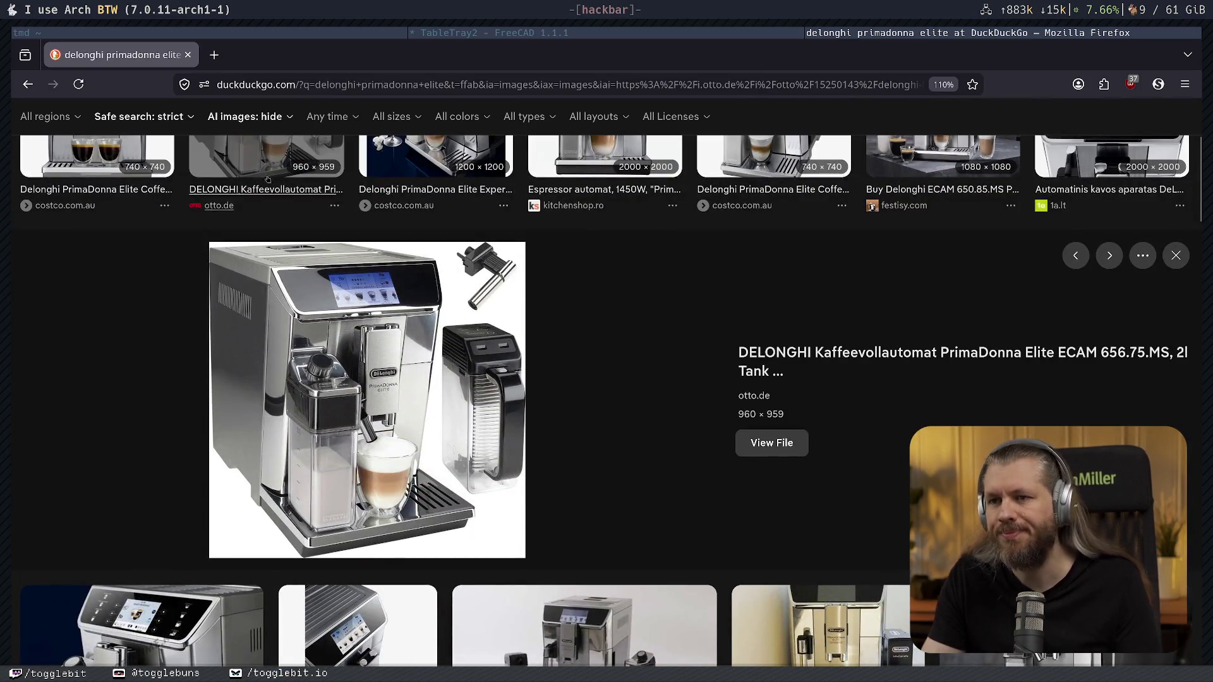
{"action": "left_click", "coordinate": [493, 32]}
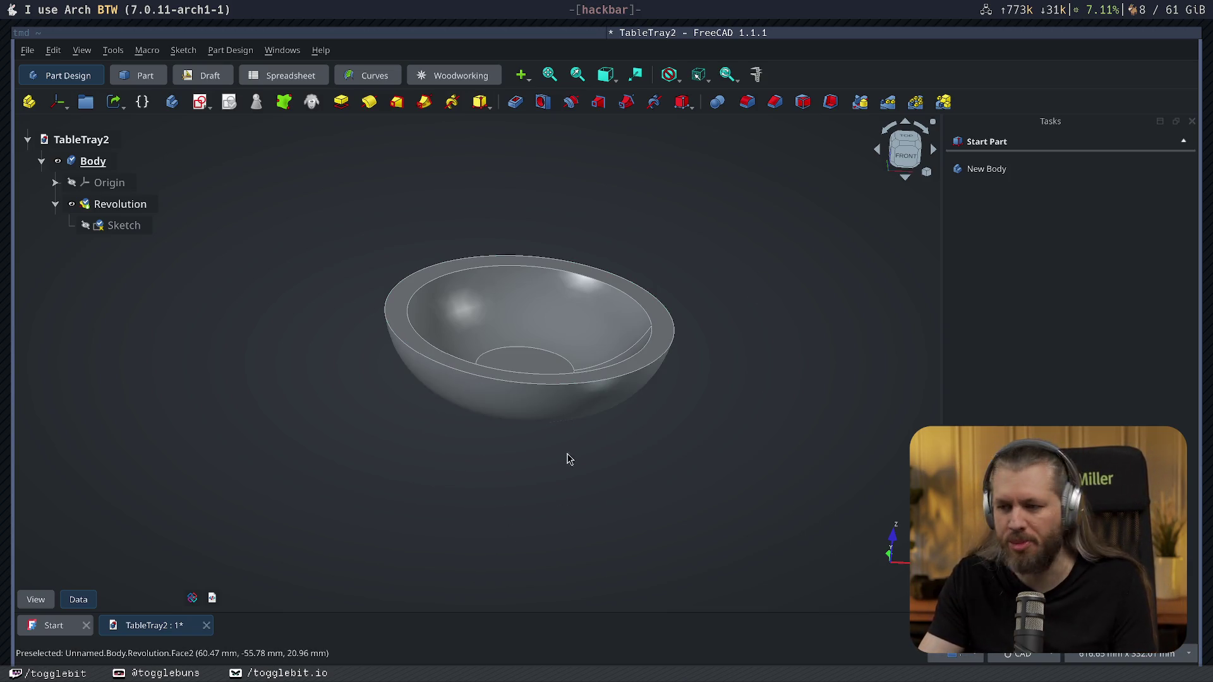
{"action": "mouse_move", "coordinate": [613, 421]}
{"action": "middle_mouse_down"}
{"action": "mouse_move", "coordinate": [570, 455]}
{"action": "mouse_move", "coordinate": [613, 453]}
{"action": "middle_mouse_up"}
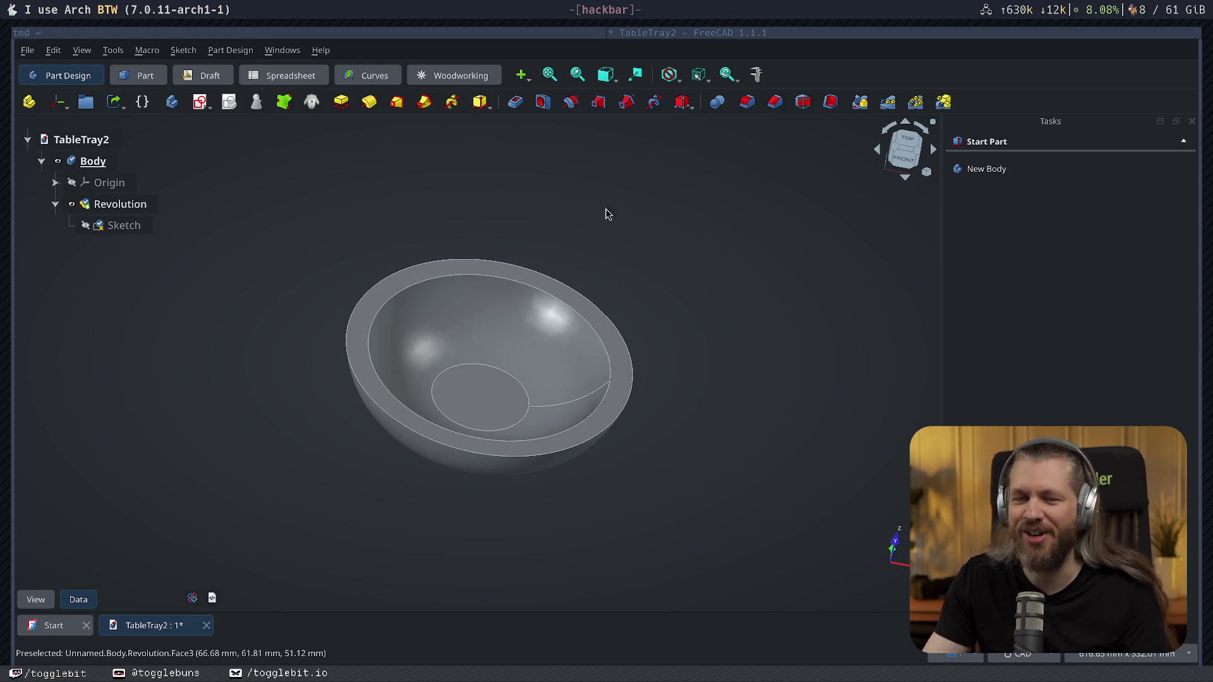
{"action": "mouse_move", "coordinate": [491, 268]}
{"action": "middle_mouse_down"}
{"action": "mouse_move", "coordinate": [620, 195]}
{"action": "mouse_move", "coordinate": [547, 246]}
{"action": "middle_mouse_up"}
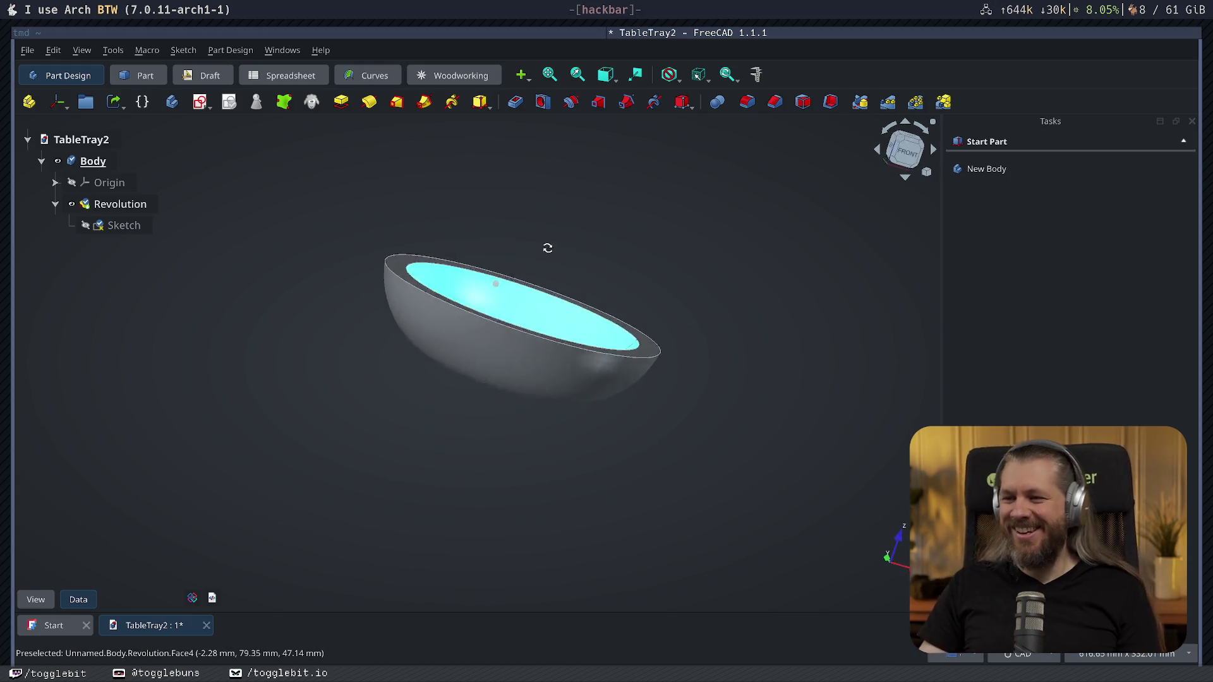
{"action": "mouse_move", "coordinate": [726, 433]}
{"action": "middle_mouse_down"}
{"action": "mouse_move", "coordinate": [634, 458]}
{"action": "mouse_move", "coordinate": [611, 499]}
{"action": "middle_mouse_up"}
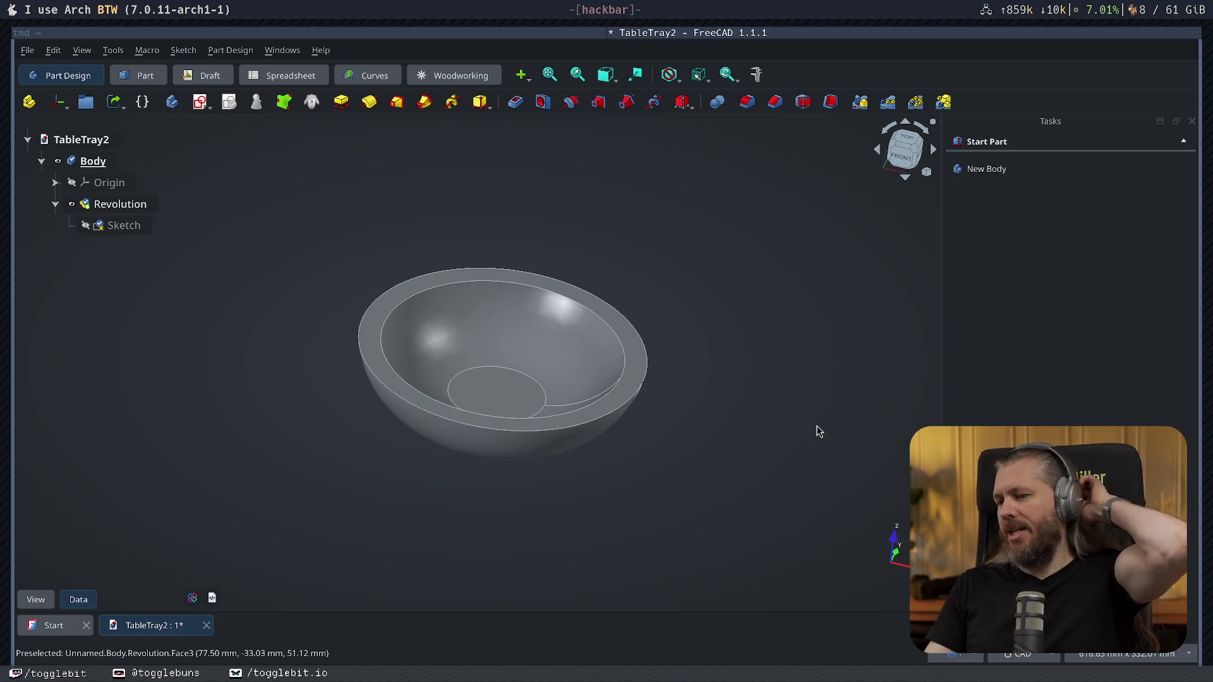
{"action": "mouse_move", "coordinate": [685, 319]}
{"action": "middle_mouse_down"}
{"action": "mouse_move", "coordinate": [539, 265]}
{"action": "mouse_move", "coordinate": [722, 388]}
{"action": "mouse_move", "coordinate": [766, 317]}
{"action": "mouse_move", "coordinate": [592, 342]}
{"action": "mouse_move", "coordinate": [526, 399]}
{"action": "middle_mouse_up"}
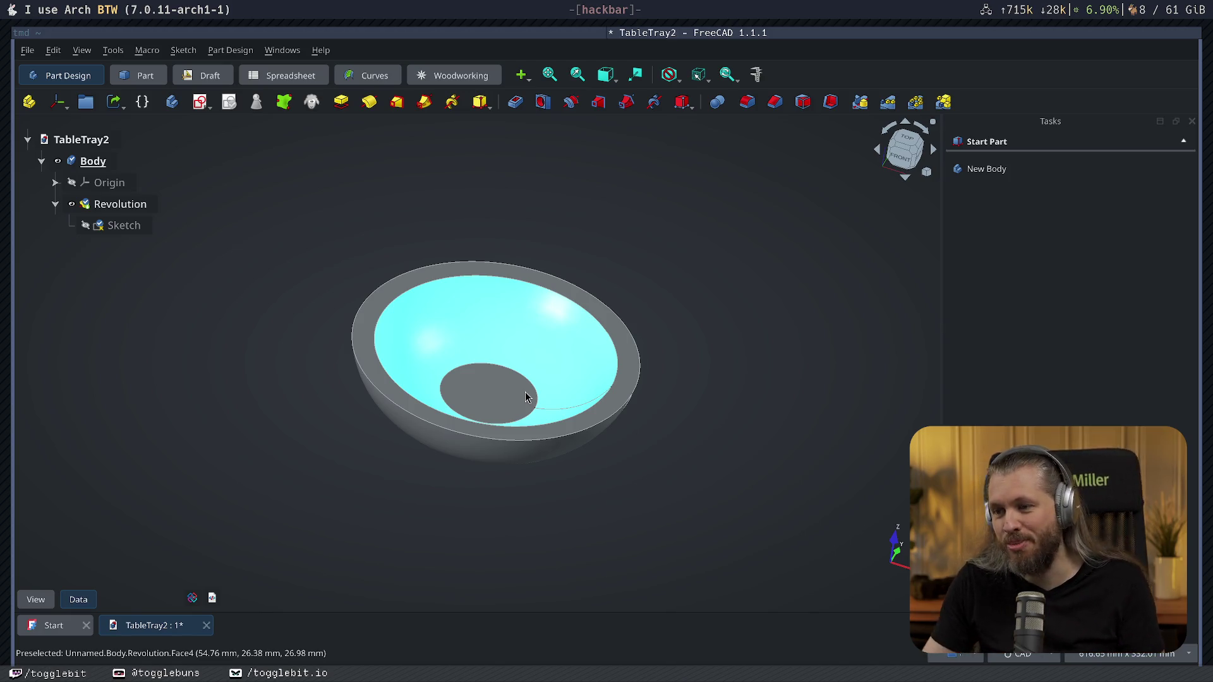
Save TableTray2 and open BottleHolder2.FCStd from the Start page's recent files.
{"action": "key", "text": "ctrl+s"}
{"action": "mouse_move", "coordinate": [706, 367]}
{"action": "middle_mouse_down"}
{"action": "mouse_move", "coordinate": [727, 360]}
{"action": "mouse_move", "coordinate": [736, 259]}
{"action": "mouse_move", "coordinate": [667, 522]}
{"action": "mouse_move", "coordinate": [317, 312]}
{"action": "mouse_move", "coordinate": [415, 278]}
{"action": "mouse_move", "coordinate": [357, 358]}
{"action": "mouse_move", "coordinate": [655, 325]}
{"action": "mouse_move", "coordinate": [473, 173]}
{"action": "mouse_move", "coordinate": [325, 331]}
{"action": "mouse_move", "coordinate": [642, 426]}
{"action": "mouse_move", "coordinate": [715, 355]}
{"action": "mouse_move", "coordinate": [711, 402]}
{"action": "mouse_move", "coordinate": [358, 513]}
{"action": "middle_mouse_up"}
{"action": "left_click", "coordinate": [53, 626]}
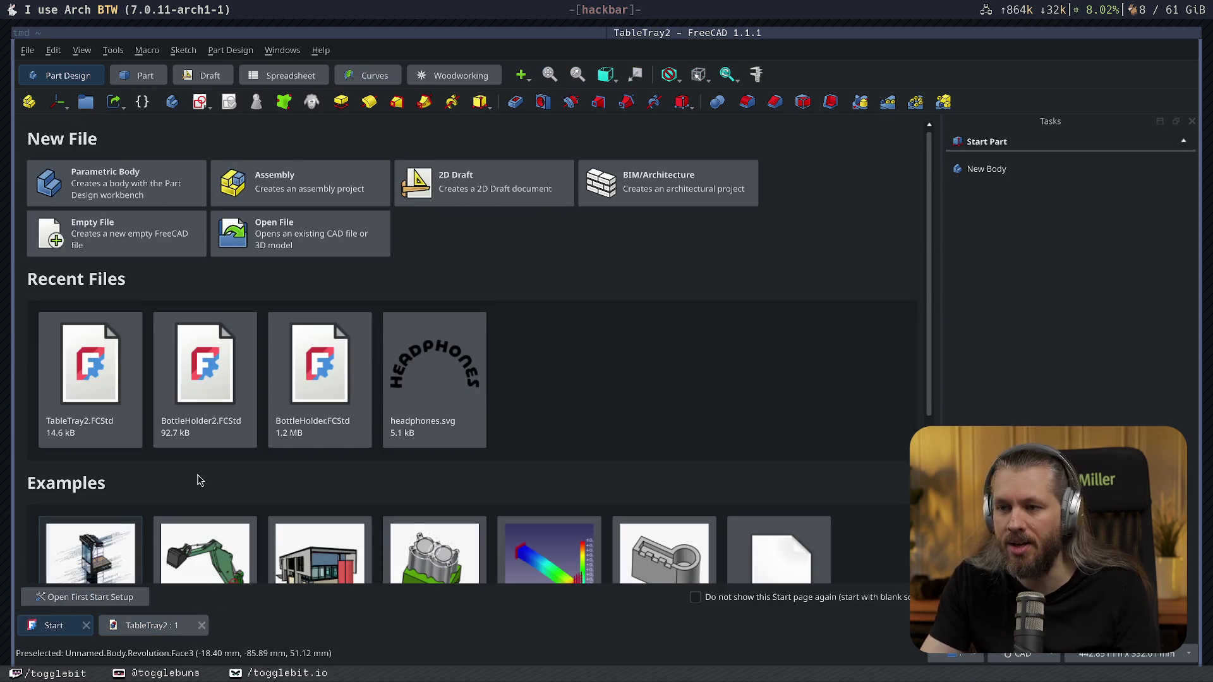
{"action": "left_click", "coordinate": [169, 389]}
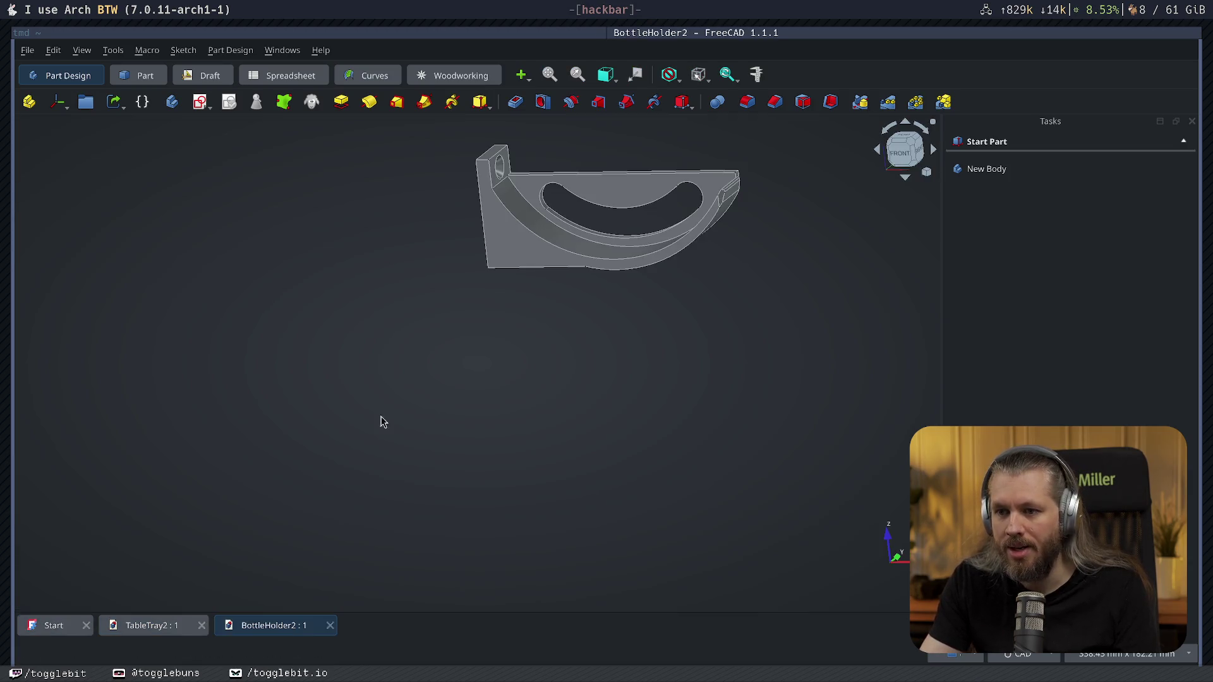
{"action": "mouse_move", "coordinate": [682, 399]}
{"action": "middle_mouse_down"}
{"action": "mouse_move", "coordinate": [537, 426]}
{"action": "mouse_move", "coordinate": [615, 357]}
{"action": "mouse_move", "coordinate": [528, 379]}
{"action": "mouse_move", "coordinate": [583, 342]}
{"action": "mouse_move", "coordinate": [531, 346]}
{"action": "middle_mouse_up"}
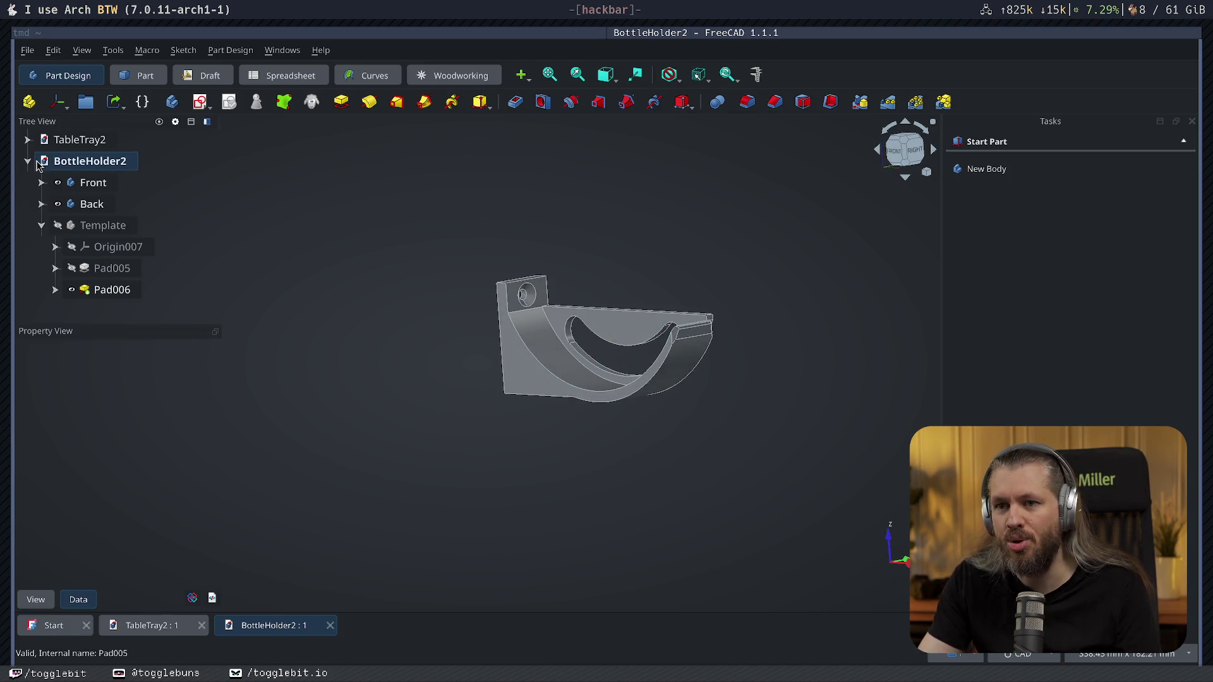
Toggle the Back body's visibility and inspect the bottle holder from front and right views.
{"action": "left_click", "coordinate": [58, 204]}
{"action": "right_click", "coordinate": [699, 616]}
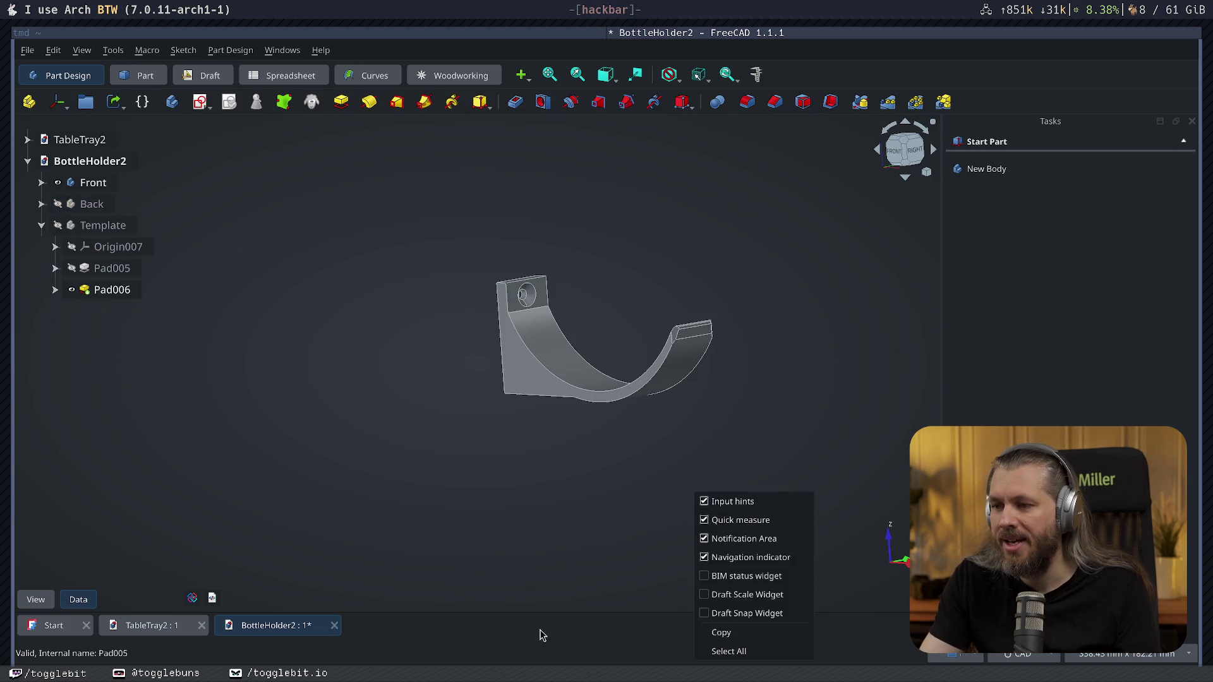
{"action": "key", "text": "Escape"}
{"action": "mouse_move", "coordinate": [674, 506]}
{"action": "middle_mouse_down"}
{"action": "mouse_move", "coordinate": [490, 530]}
{"action": "mouse_move", "coordinate": [508, 377]}
{"action": "middle_mouse_up"}
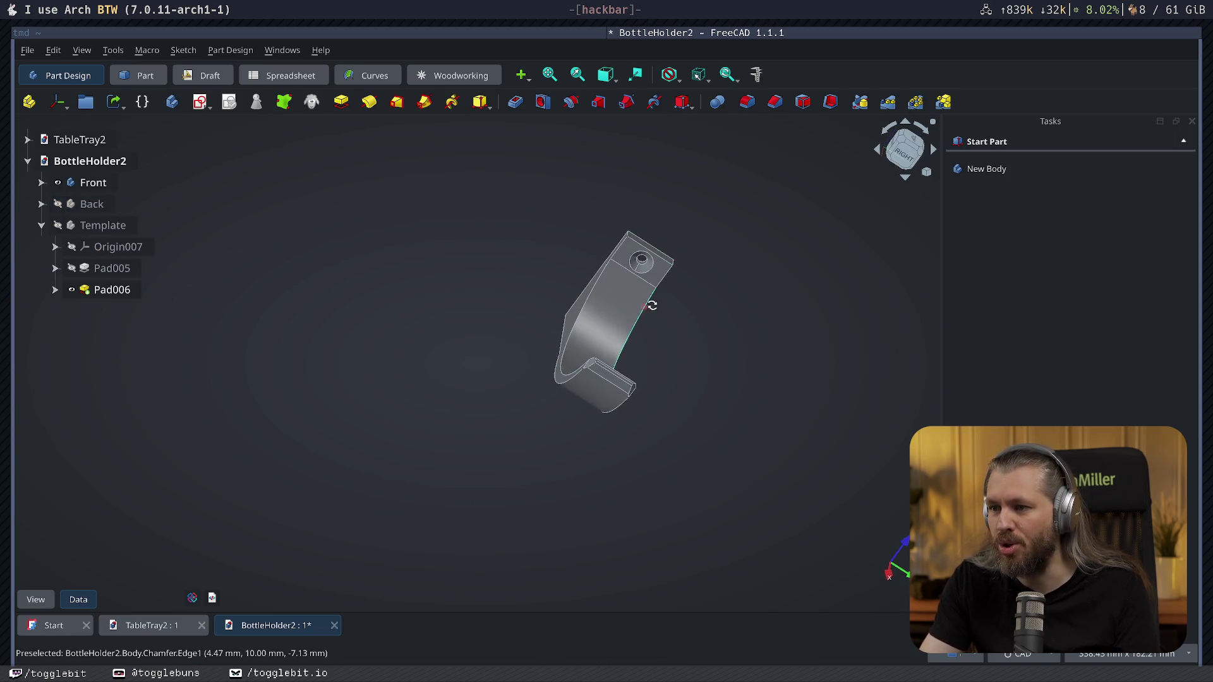
{"action": "left_click", "coordinate": [57, 204]}
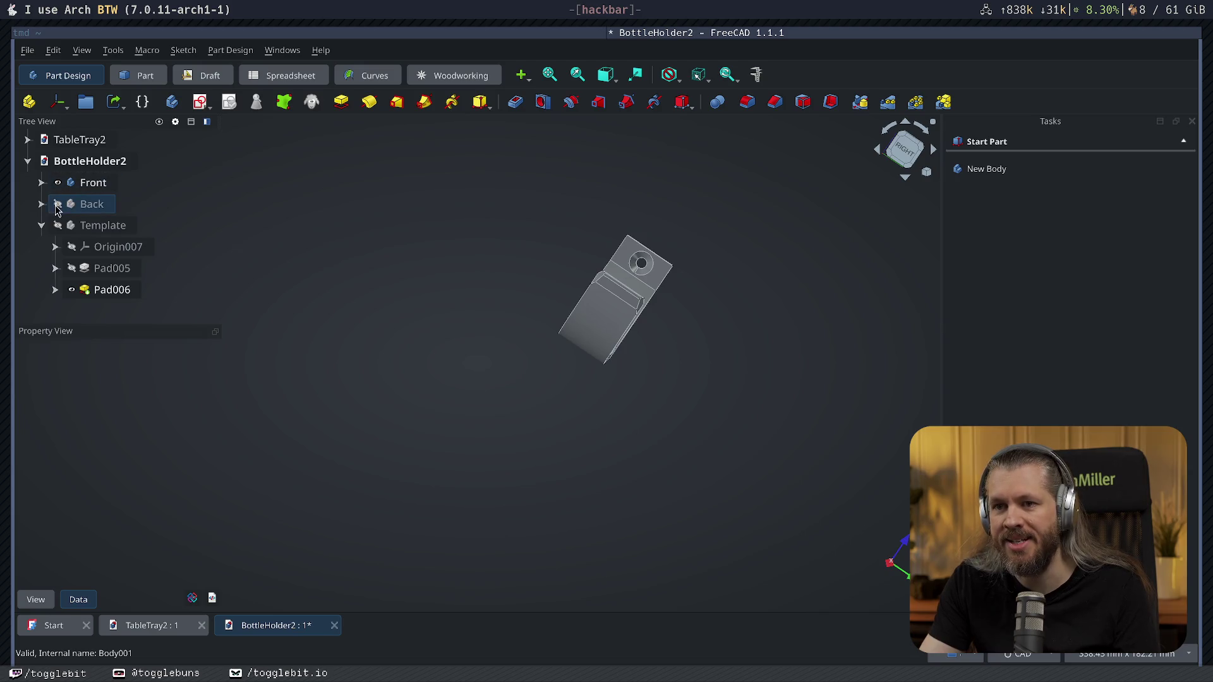
{"action": "middle_click_drag", "start_coordinate": [499, 407], "coordinate": [523, 439]}
{"action": "key", "text": "1"}
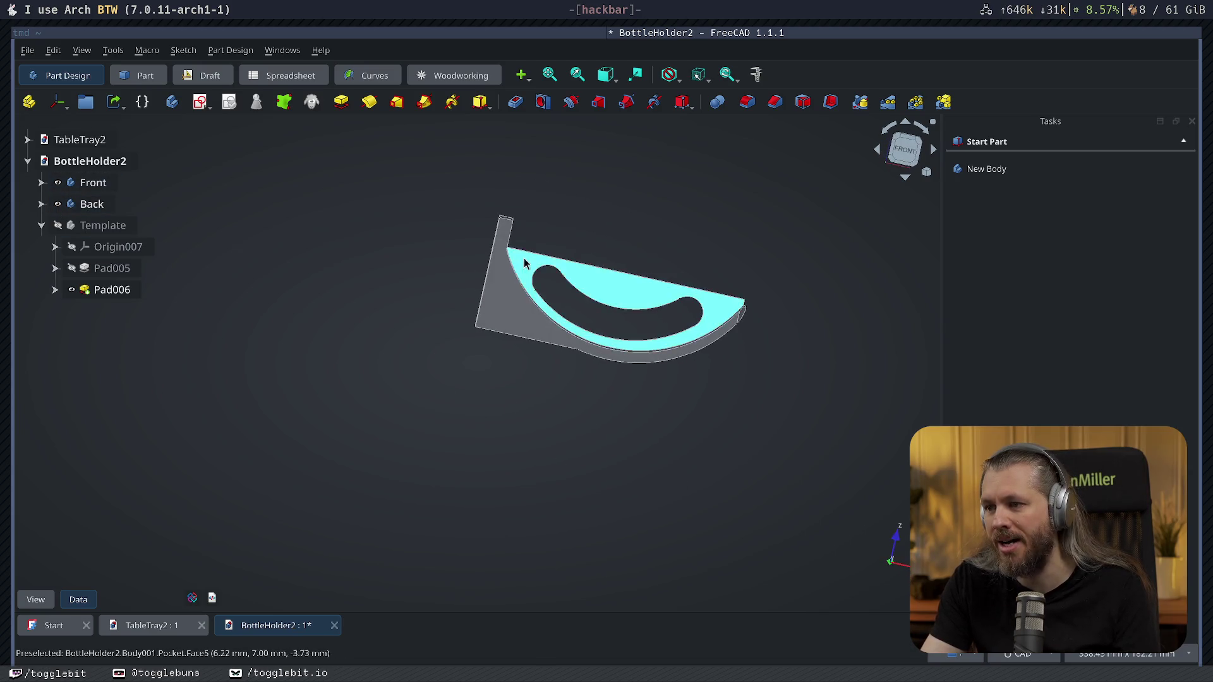
{"action": "key", "text": "3"}
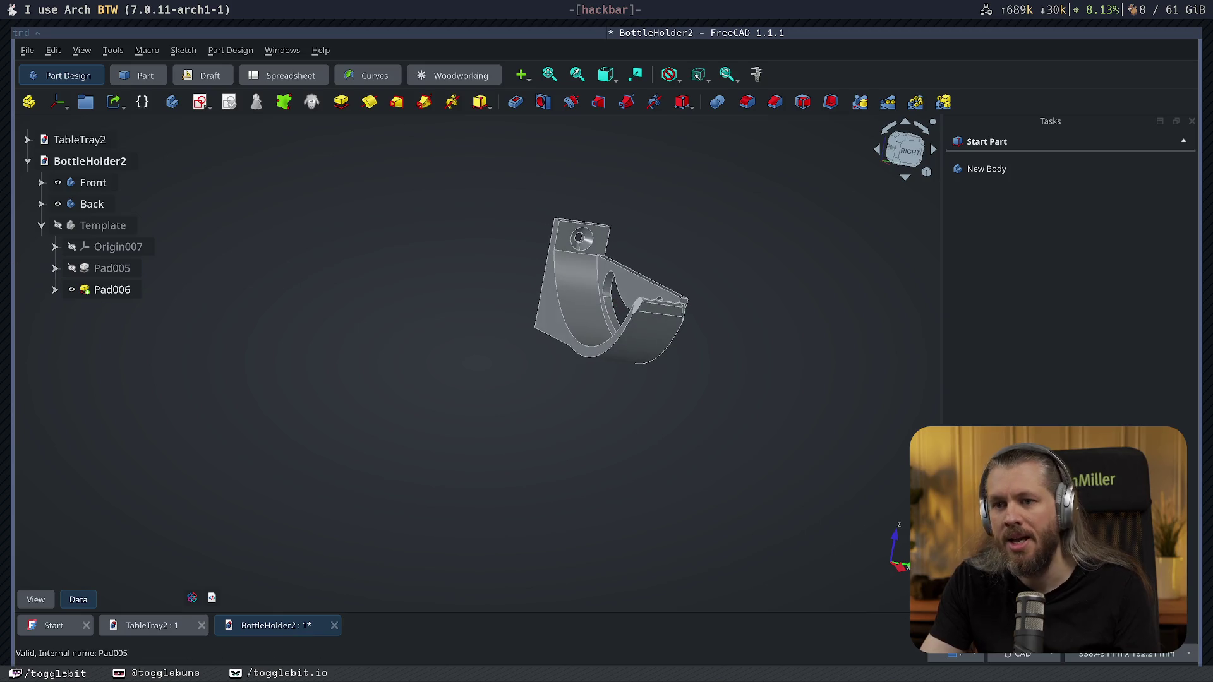
Isolate and centre the triangular Back body, orbiting it and snapping to the front view.
{"action": "left_click", "coordinate": [63, 196]}
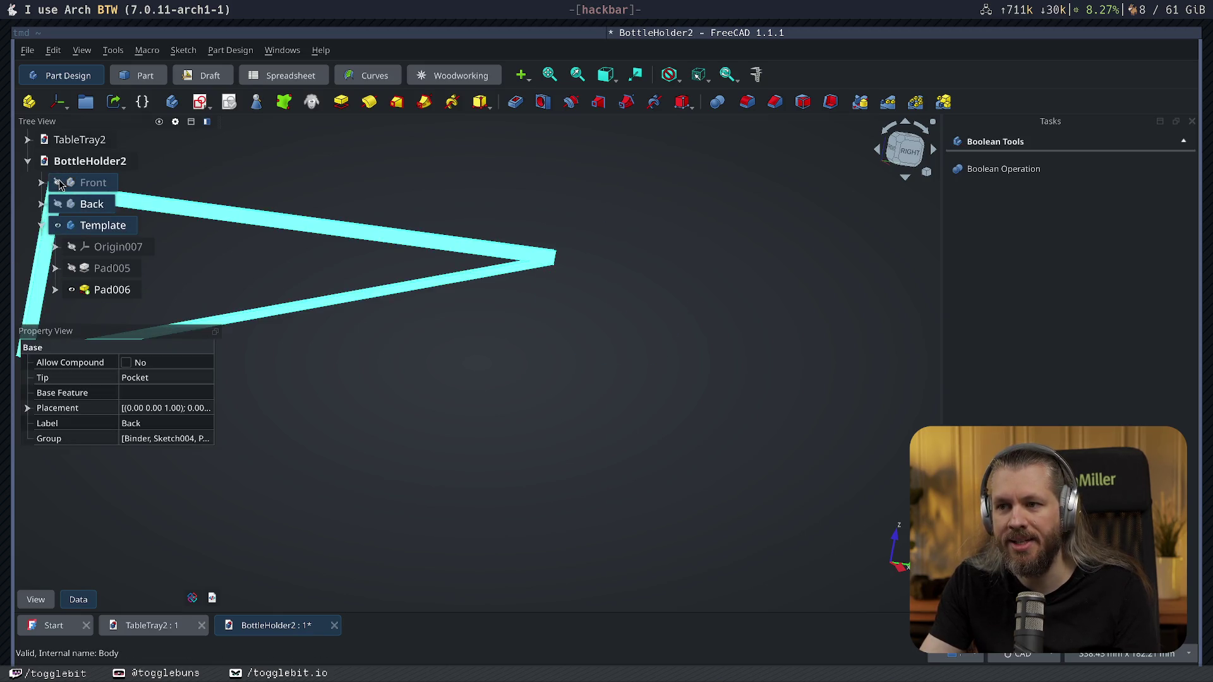
{"action": "key", "text": "v"}
{"action": "key", "text": "f"}
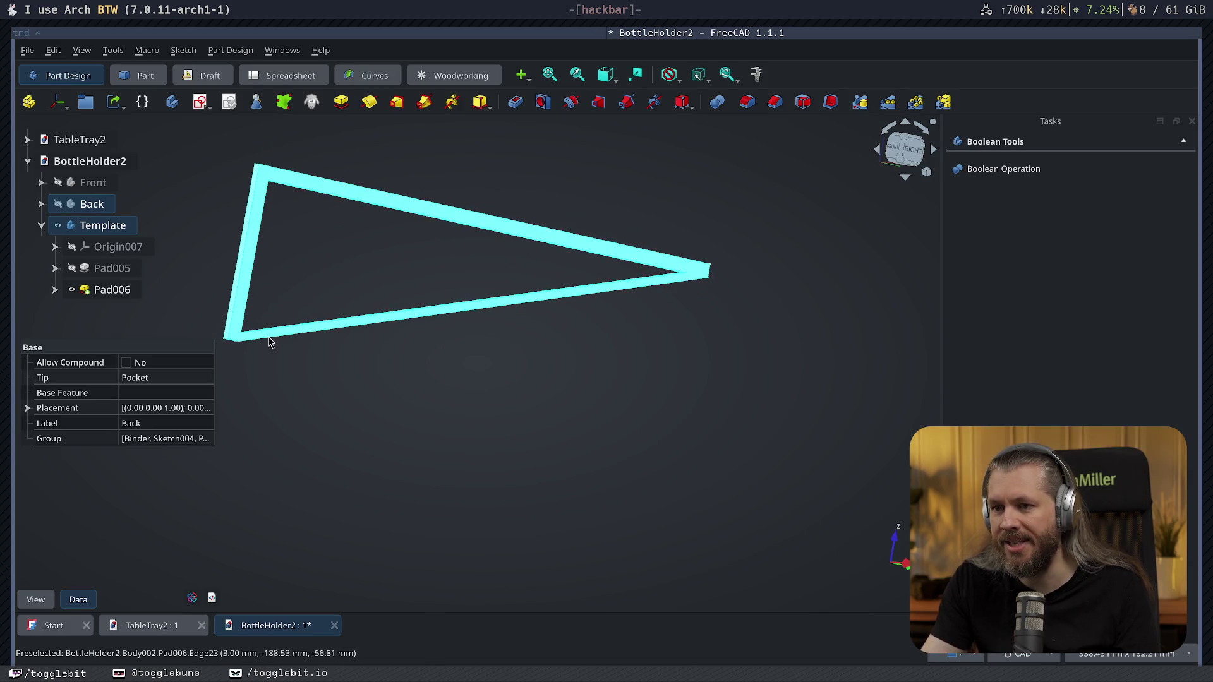
{"action": "middle_click_drag", "start_coordinate": [686, 372], "coordinate": [375, 224]}
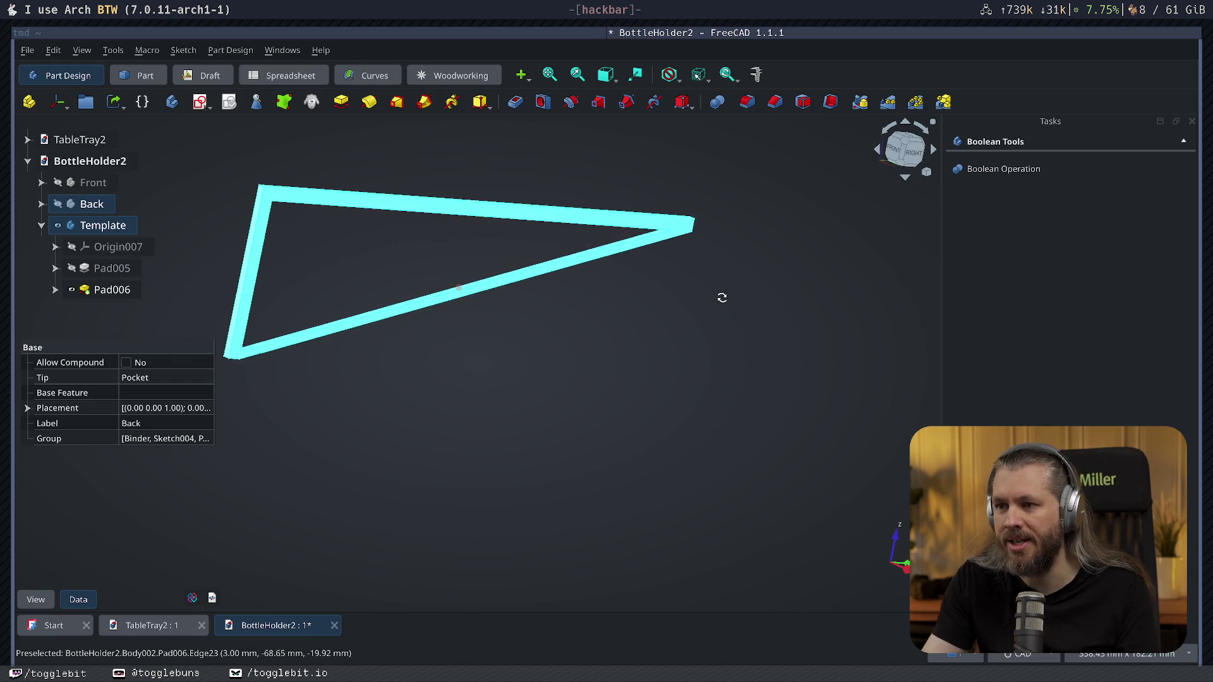
{"action": "middle_click_drag", "start_coordinate": [375, 224], "coordinate": [717, 282]}
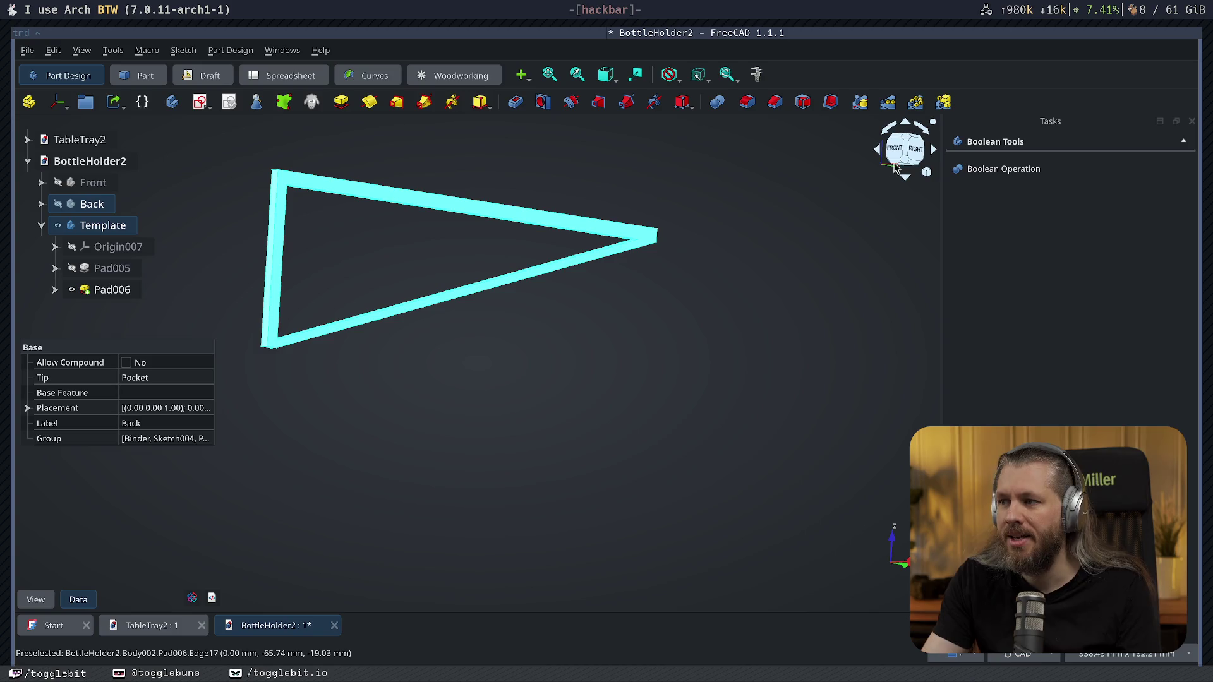
{"action": "middle_click_drag", "start_coordinate": [448, 284], "coordinate": [617, 305]}
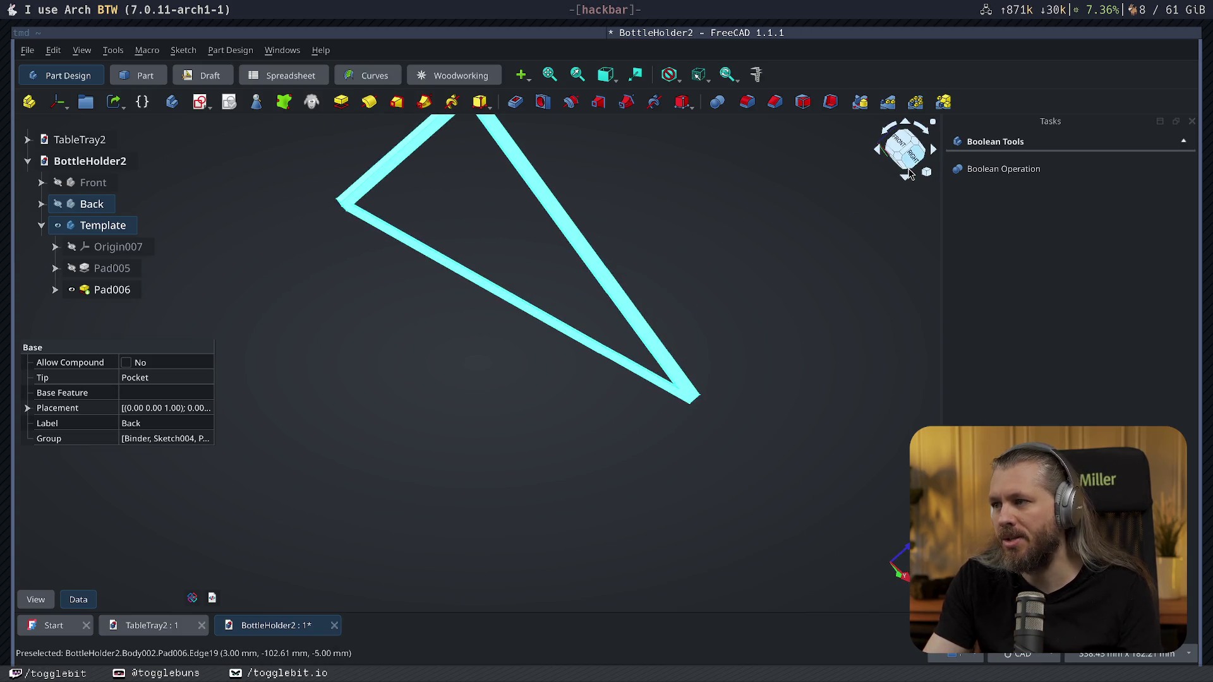
{"action": "left_click", "coordinate": [905, 149]}
{"action": "middle_click_drag", "start_coordinate": [566, 287], "coordinate": [7, 256]}
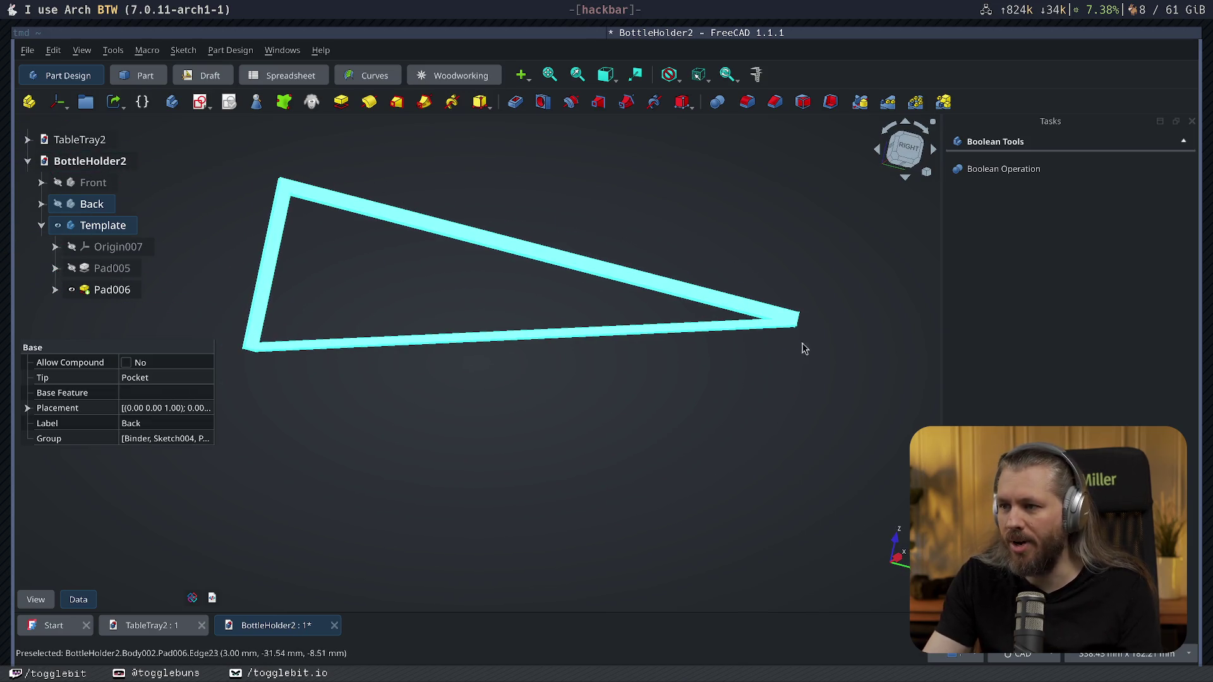
Deselect the triangle and close the BottleHolder2 document tab.
{"action": "left_click", "coordinate": [529, 437]}
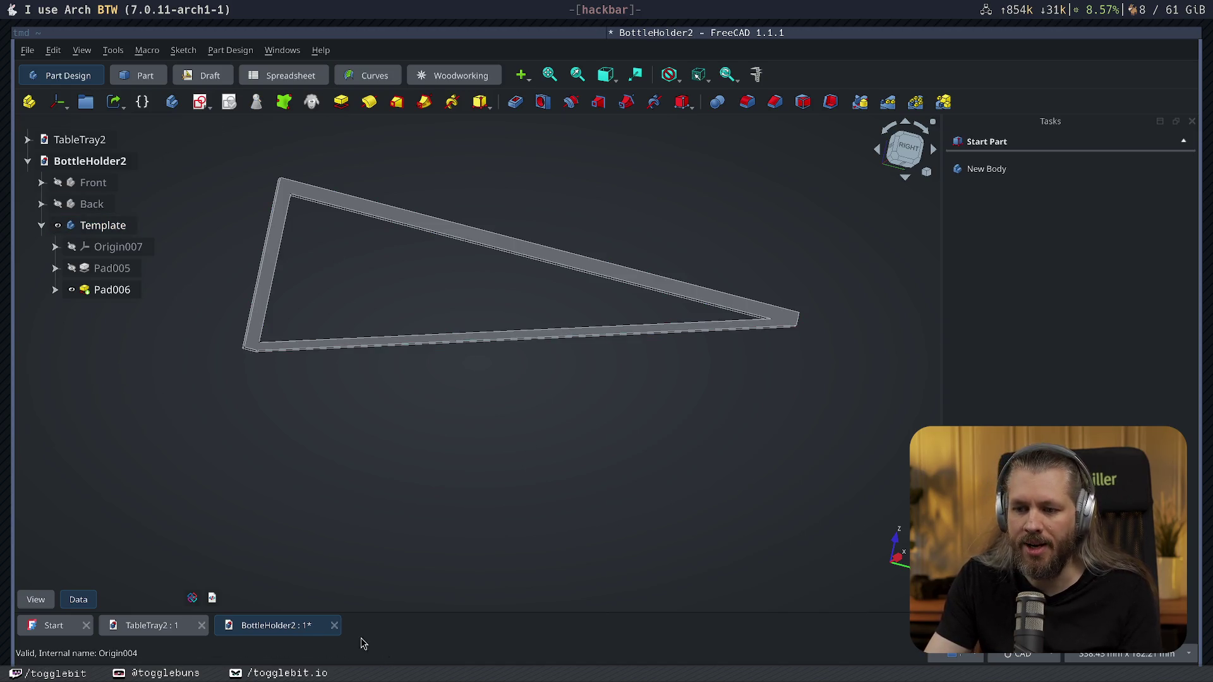
{"action": "left_click", "coordinate": [334, 626]}
Discard BottleHolder2's changes and orbit the TableTray2 bowl to a tilted view.
{"action": "left_click", "coordinate": [657, 384]}
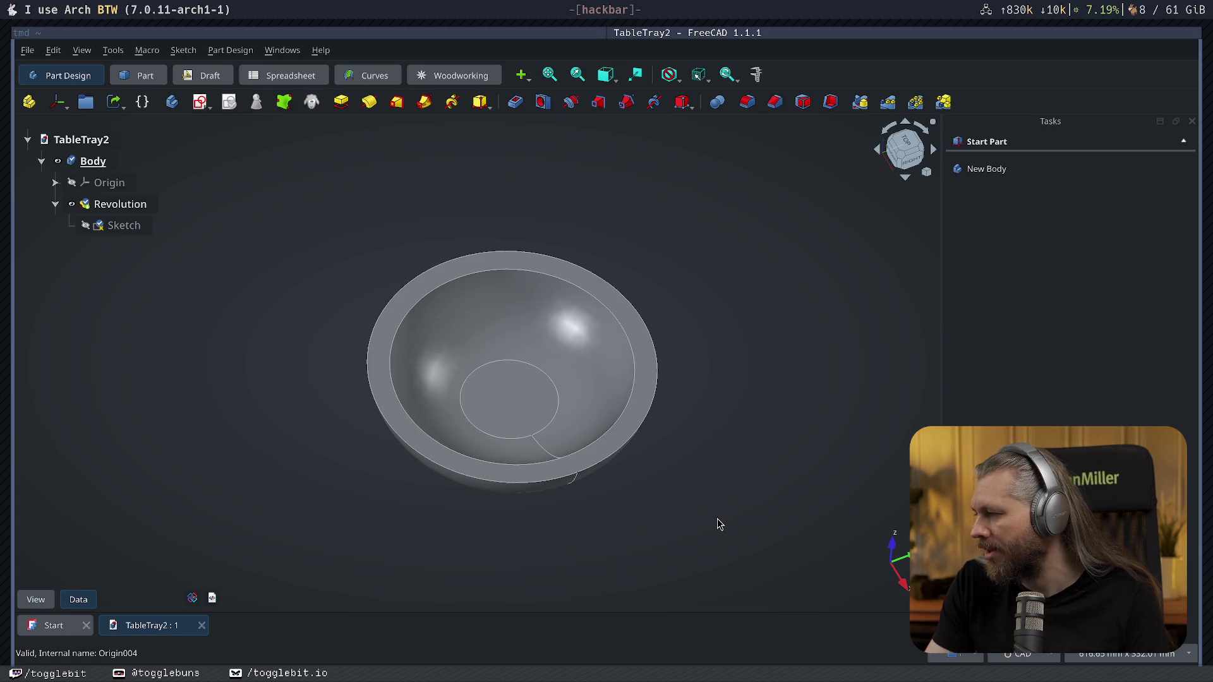
{"action": "mouse_move", "coordinate": [617, 541]}
{"action": "middle_mouse_down"}
{"action": "mouse_move", "coordinate": [657, 446]}
{"action": "mouse_move", "coordinate": [641, 501]}
{"action": "middle_mouse_up"}
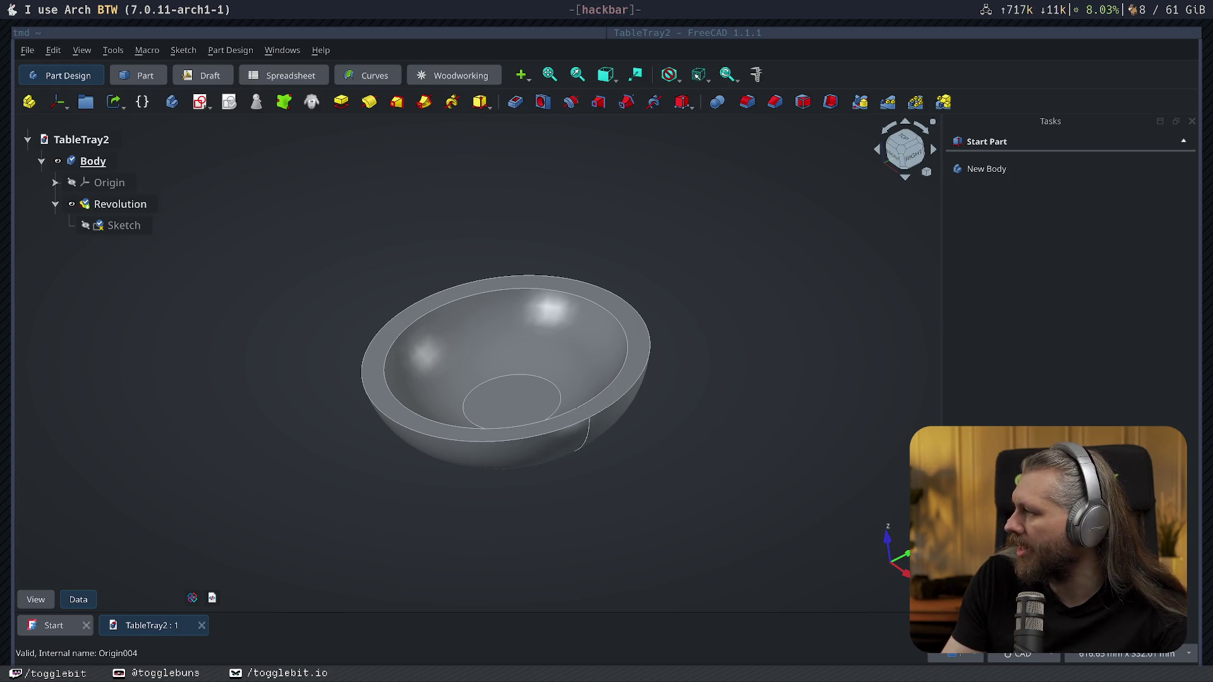
{"action": "mouse_move", "coordinate": [709, 347]}
{"action": "middle_mouse_down"}
{"action": "mouse_move", "coordinate": [699, 454]}
{"action": "mouse_move", "coordinate": [610, 486]}
{"action": "middle_mouse_up"}
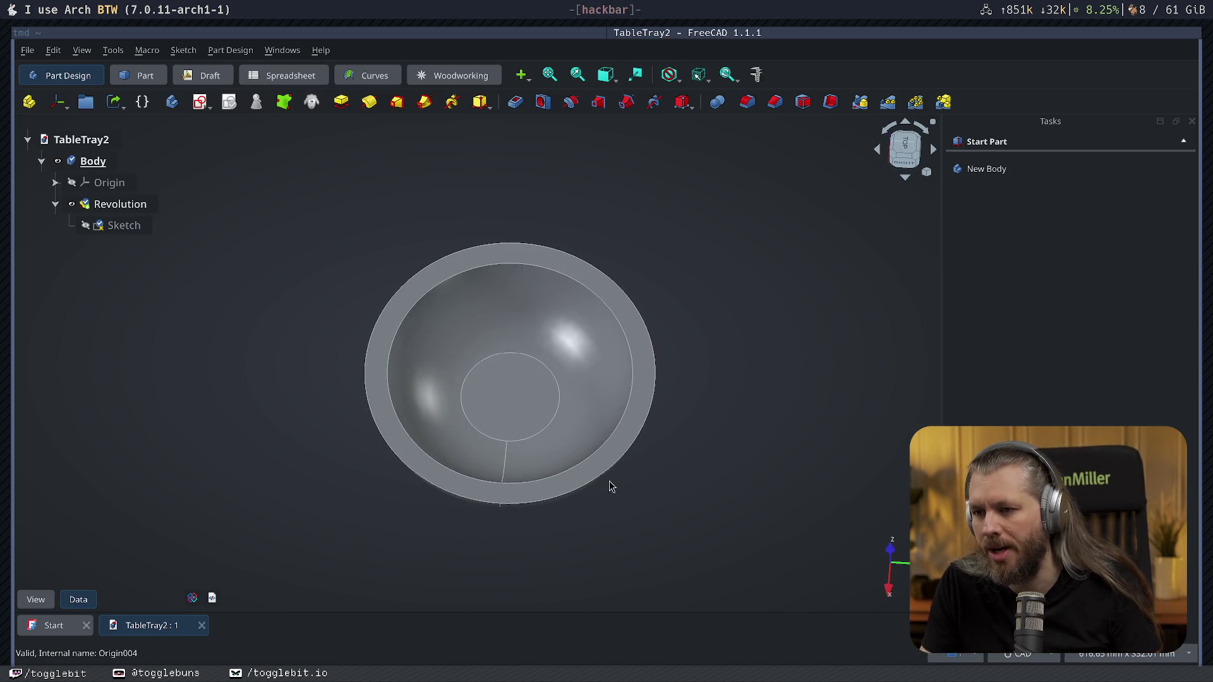
{"action": "mouse_move", "coordinate": [768, 412]}
{"action": "middle_mouse_down"}
{"action": "mouse_move", "coordinate": [740, 417]}
{"action": "mouse_move", "coordinate": [767, 336]}
{"action": "mouse_move", "coordinate": [717, 471]}
{"action": "mouse_move", "coordinate": [748, 412]}
{"action": "mouse_move", "coordinate": [572, 575]}
{"action": "mouse_move", "coordinate": [322, 531]}
{"action": "mouse_move", "coordinate": [490, 312]}
{"action": "mouse_move", "coordinate": [400, 491]}
{"action": "mouse_move", "coordinate": [650, 423]}
{"action": "mouse_move", "coordinate": [461, 420]}
{"action": "mouse_move", "coordinate": [511, 354]}
{"action": "mouse_move", "coordinate": [571, 422]}
{"action": "mouse_move", "coordinate": [569, 483]}
{"action": "mouse_move", "coordinate": [482, 508]}
{"action": "mouse_move", "coordinate": [505, 501]}
{"action": "middle_mouse_up"}
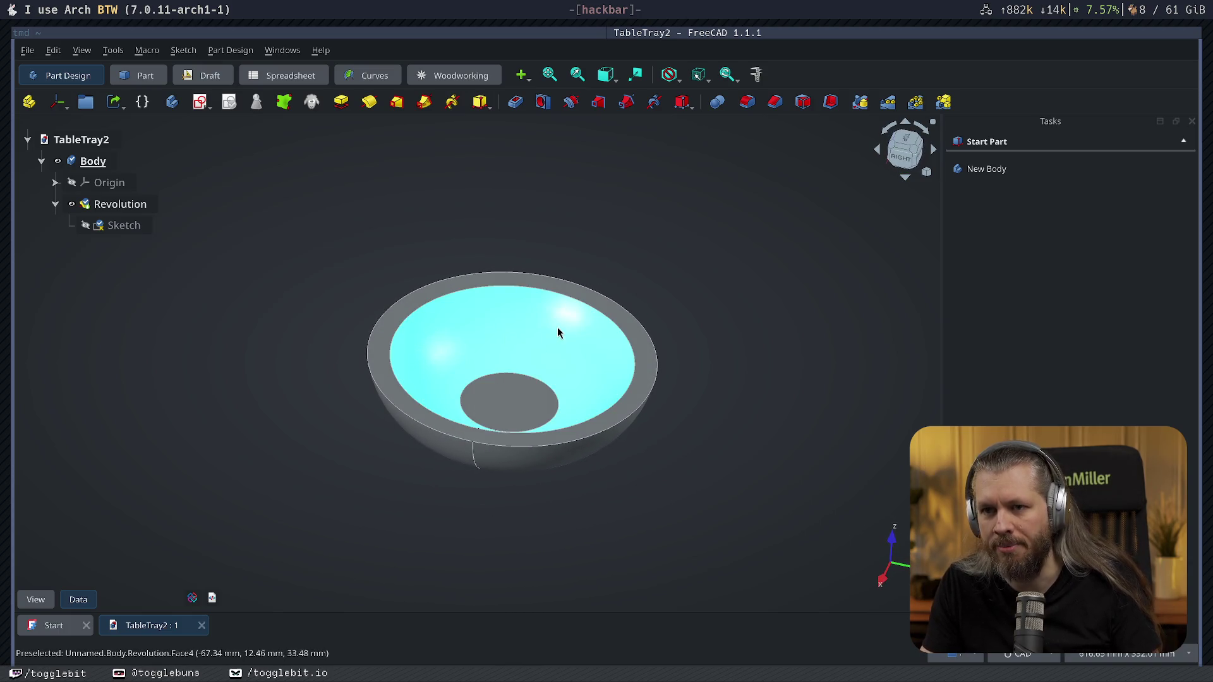
Rename the bowl's Body to 'Sleepy hollow'.
{"action": "left_click", "coordinate": [91, 164]}
{"action": "left_click", "coordinate": [91, 163]}
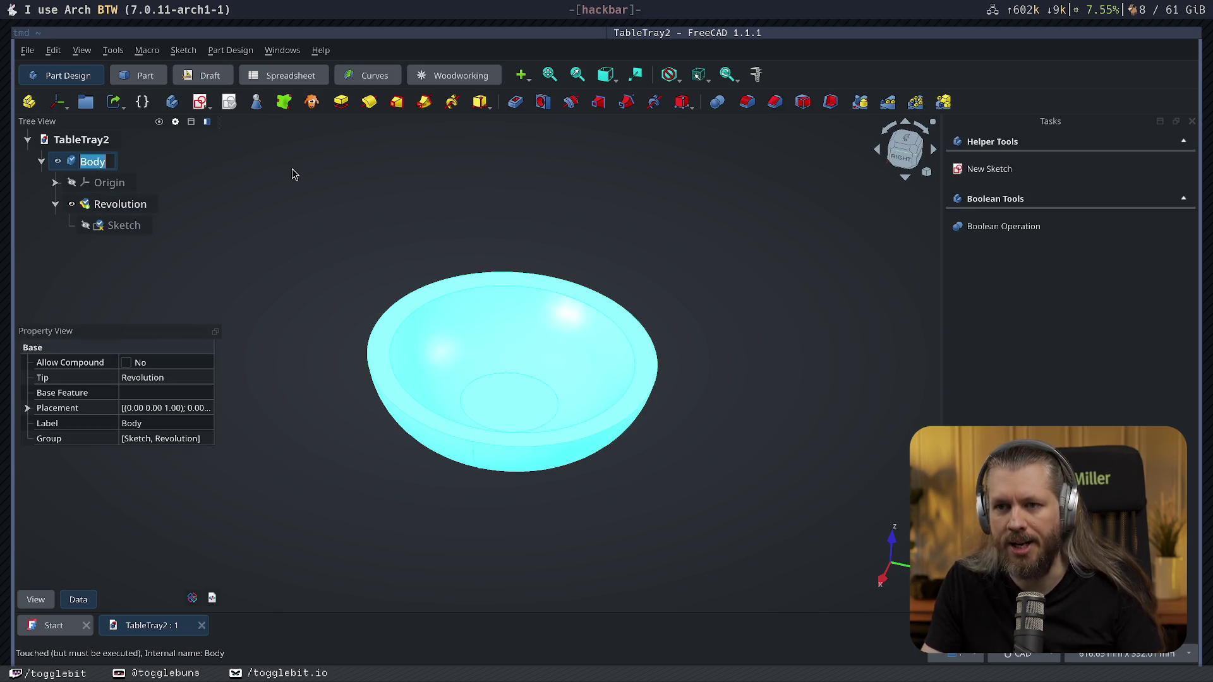
{"action": "type", "text": "Holl"}
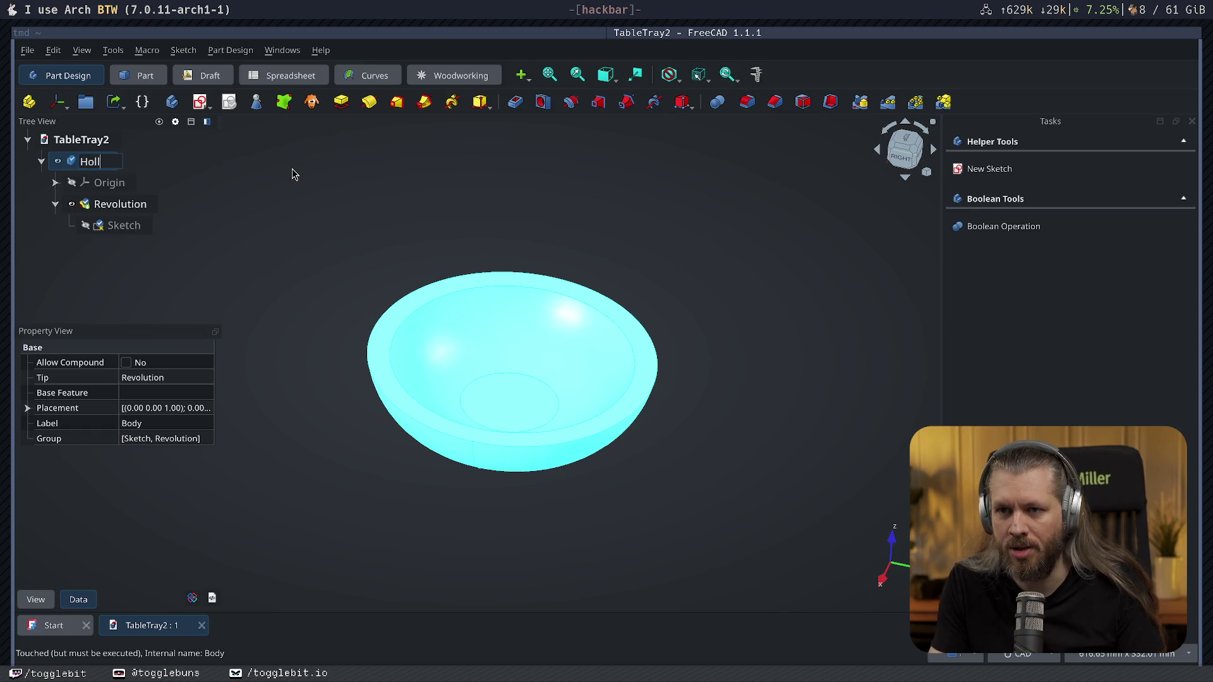
{"action": "type", "text": "ow"}
{"action": "key", "text": "BackSpace"}
{"action": "key", "text": "BackSpace"}
{"action": "key", "text": "BackSpace"}
{"action": "type", "text": "Sleepy hollow"}
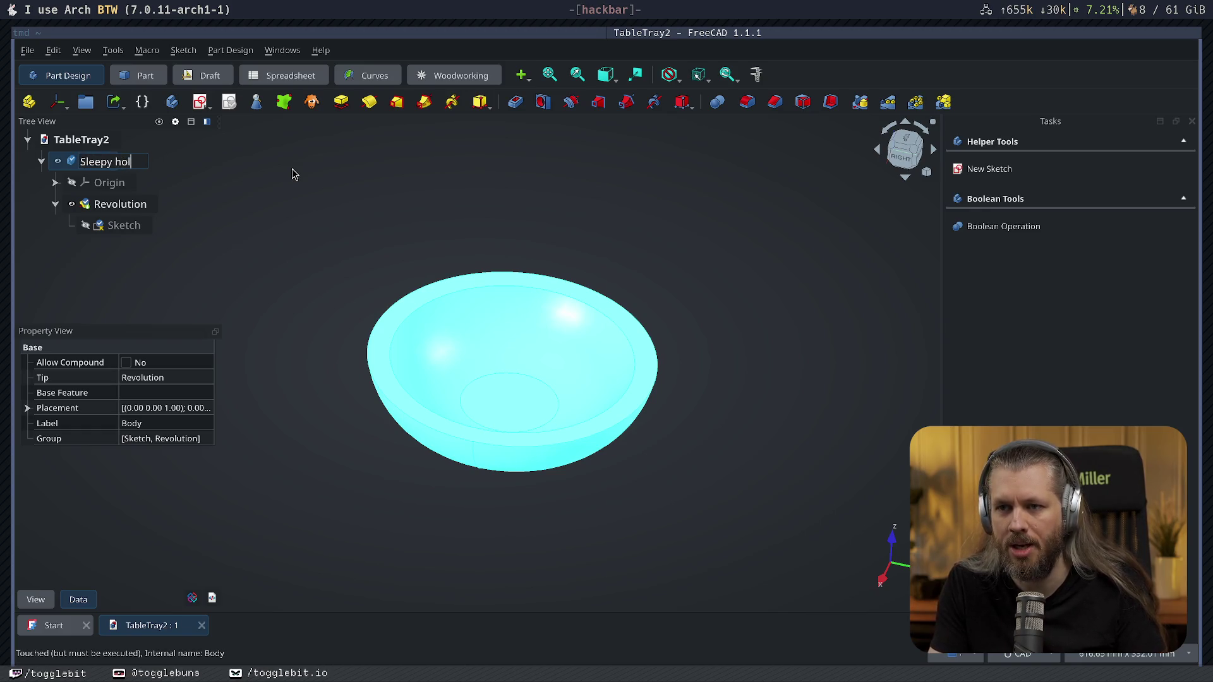
{"action": "key", "text": "Return"}
{"action": "left_click", "coordinate": [325, 185]}
Copy the Sleepy hollow body into TableTray2 and hide the original.
{"action": "left_click", "coordinate": [114, 160]}
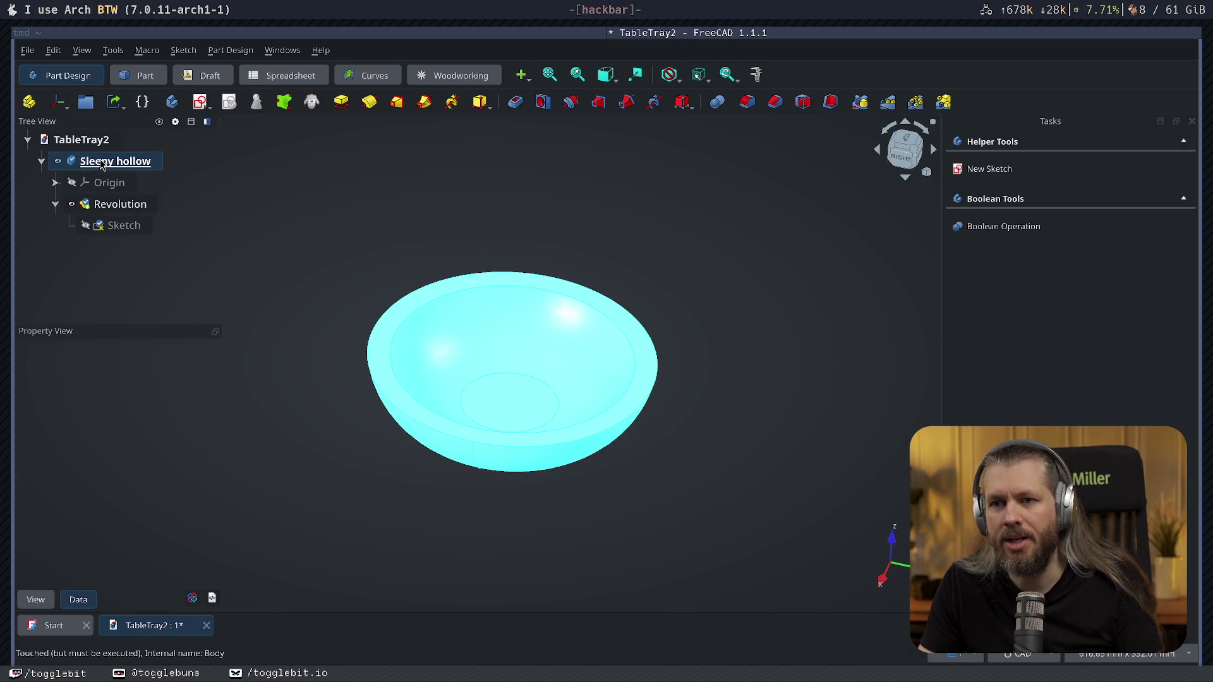
{"action": "key", "text": "ctrl+e"}
{"action": "left_click", "coordinate": [791, 474]}
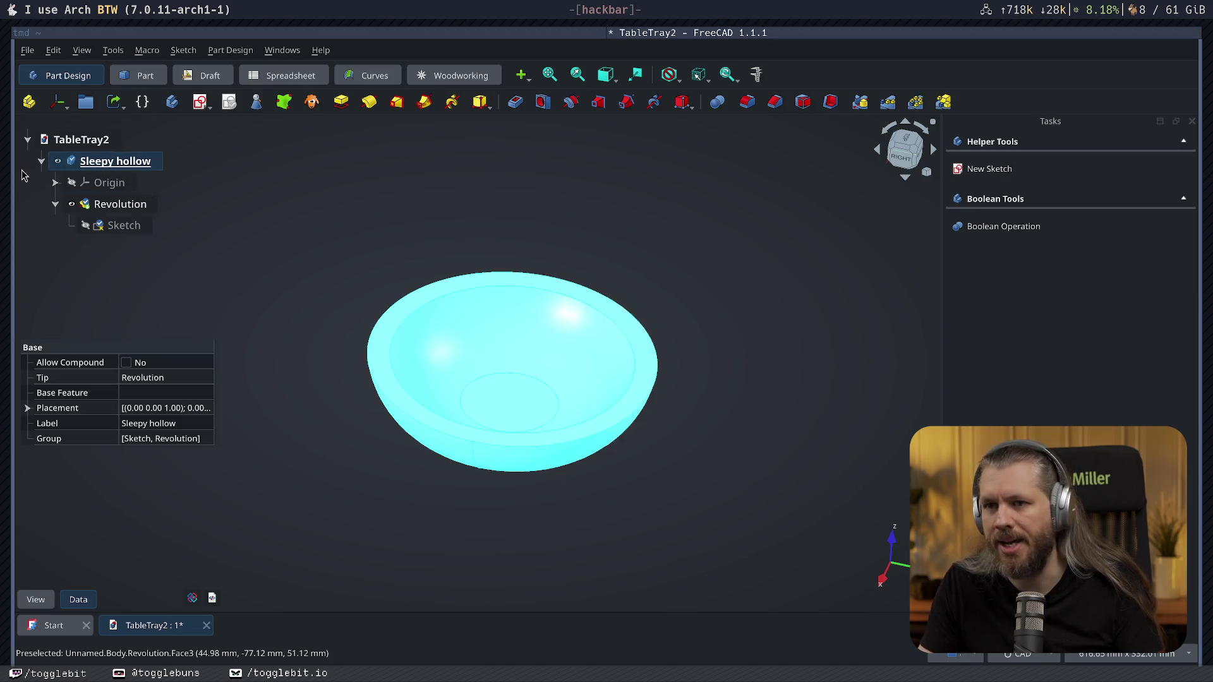
{"action": "left_click", "coordinate": [349, 236]}
{"action": "key", "text": "ctrl+v"}
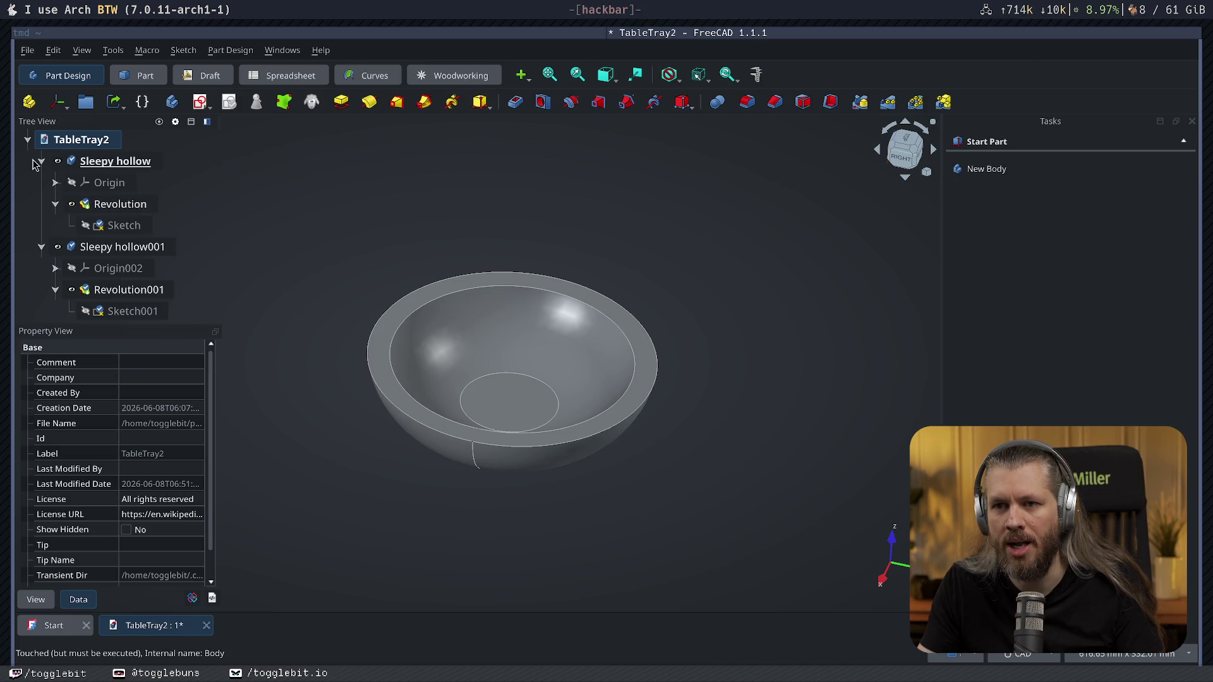
{"action": "left_click", "coordinate": [41, 161]}
{"action": "left_click", "coordinate": [58, 161]}
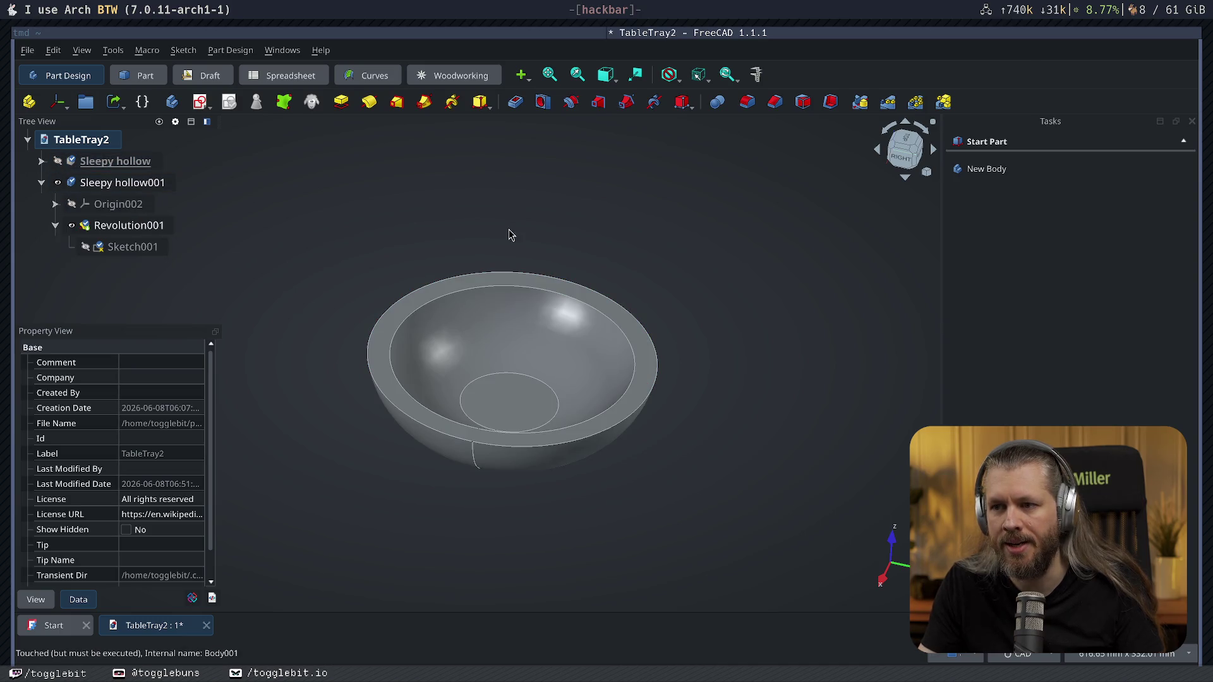
Rename the pasted copy to 'Remove from this guy'.
{"action": "left_click", "coordinate": [143, 185]}
{"action": "key", "text": "F2"}
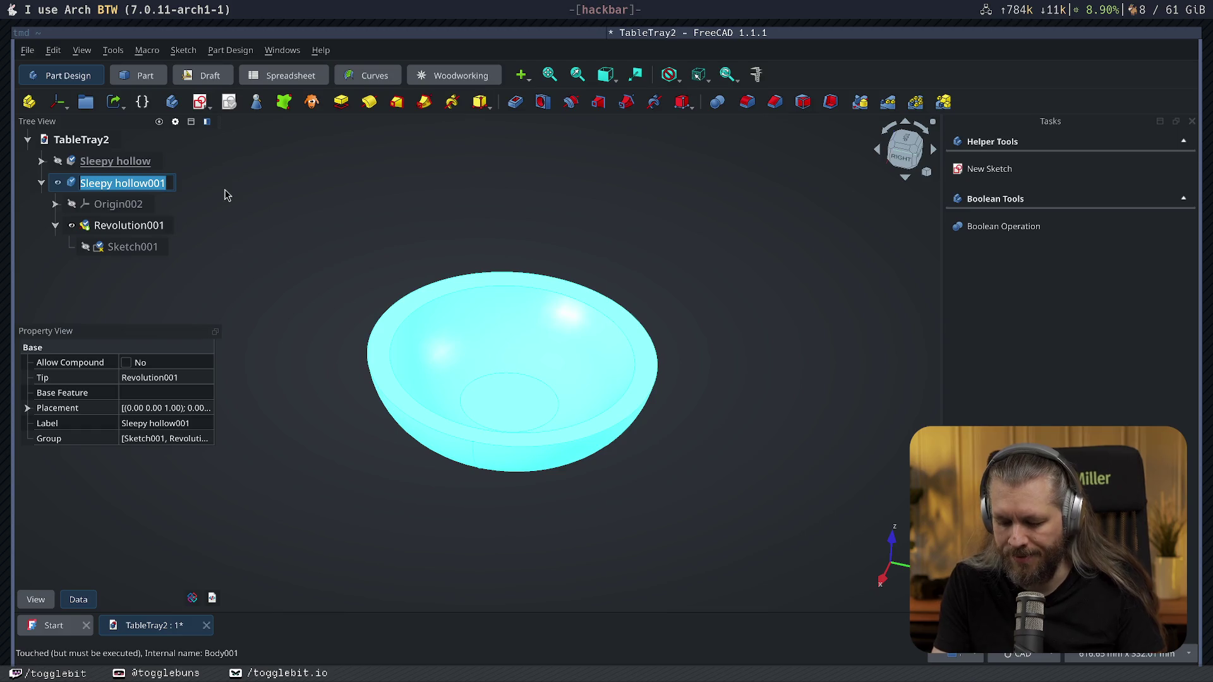
{"action": "type", "text": "Remove from this guy"}
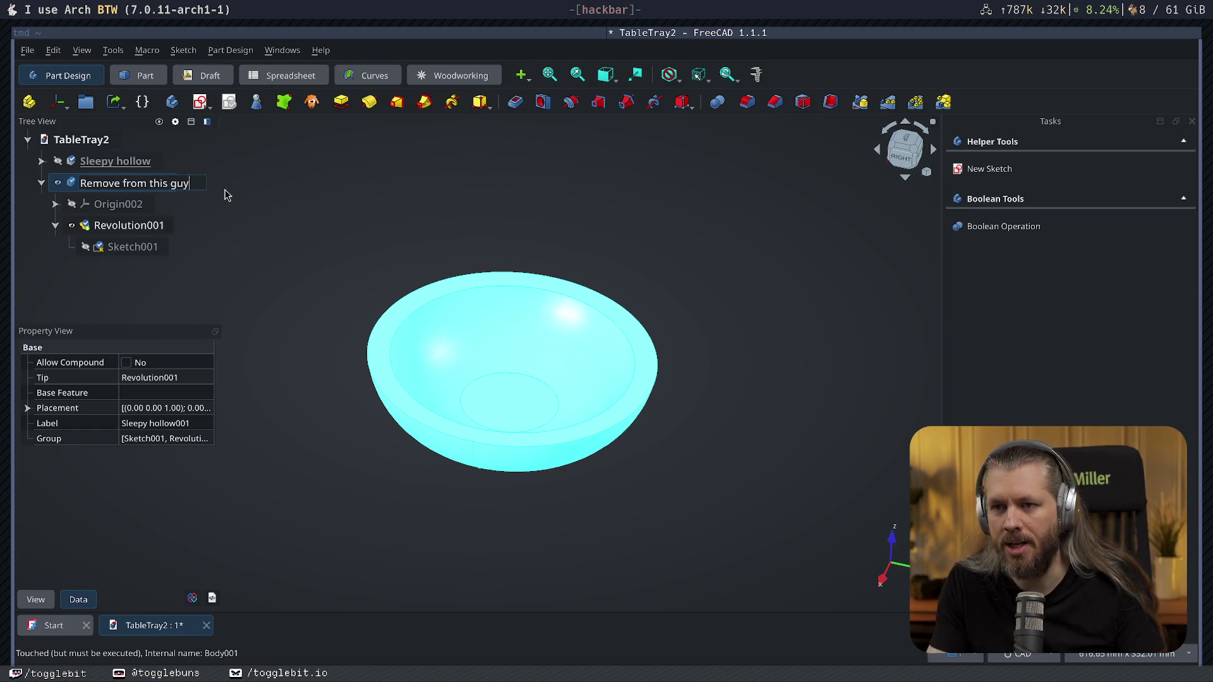
{"action": "key", "text": "Return"}
{"action": "left_click", "coordinate": [414, 194]}
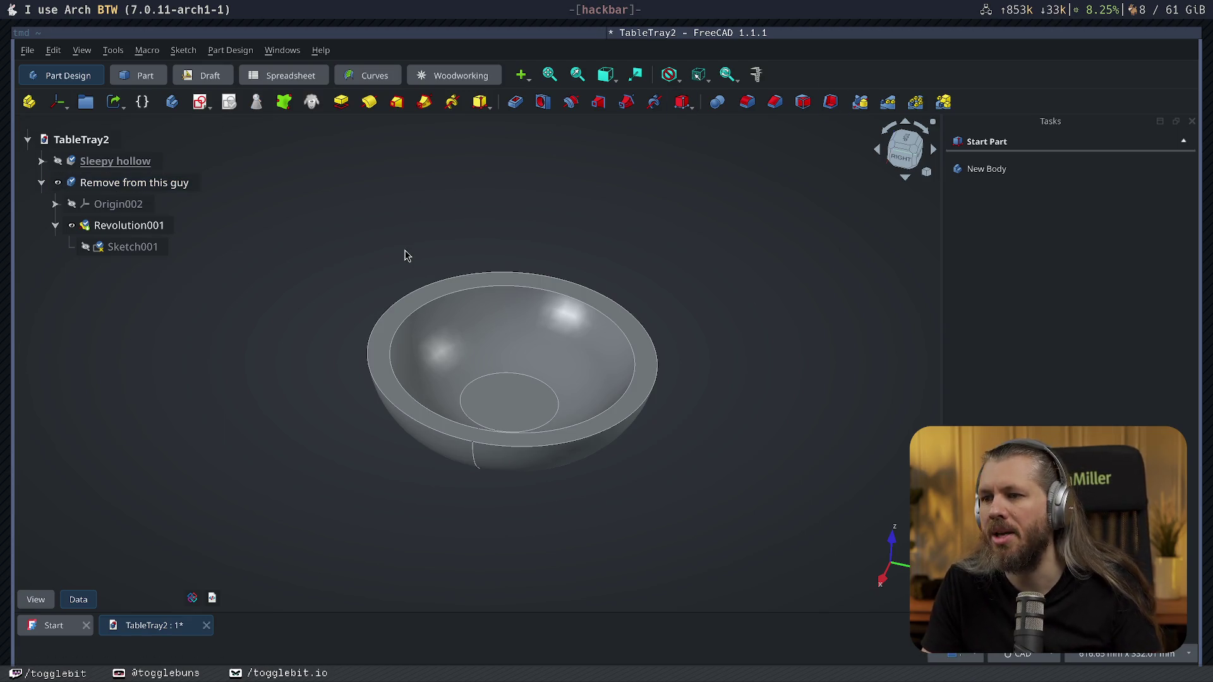
{"action": "left_click", "coordinate": [142, 75]}
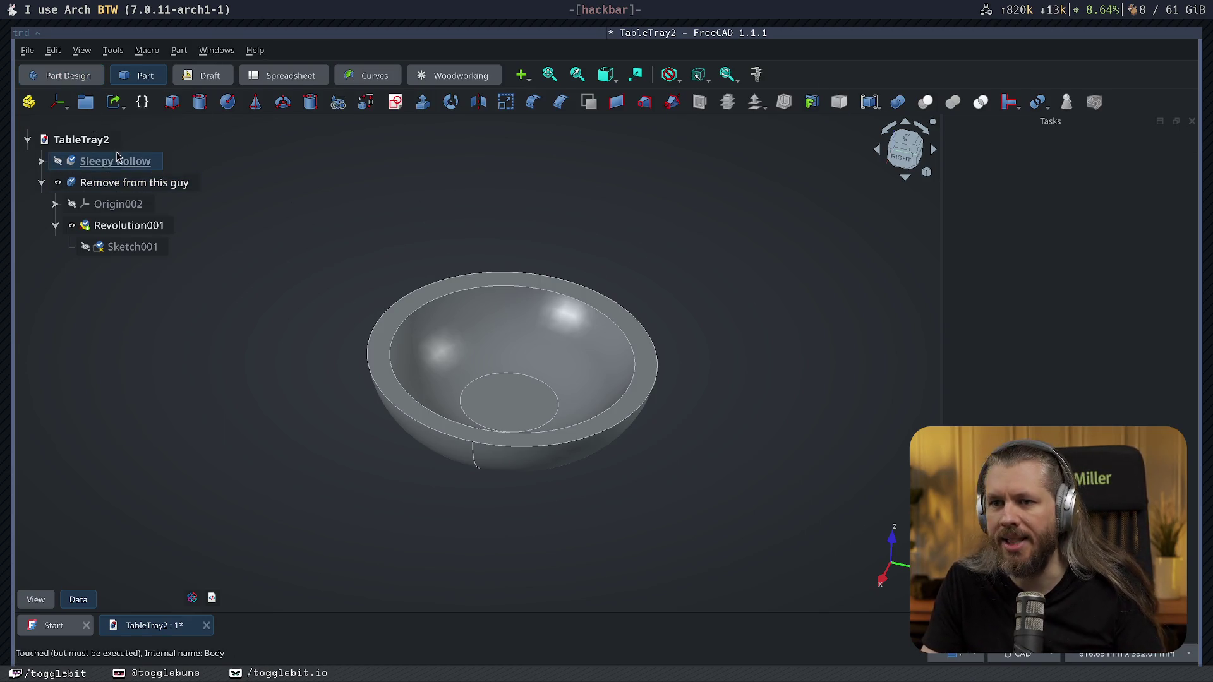
Scale the 'Remove from this guy' body with Part Scale, ending at a uniform factor of 1.25.
{"action": "left_click", "coordinate": [132, 181]}
{"action": "left_click", "coordinate": [506, 101]}
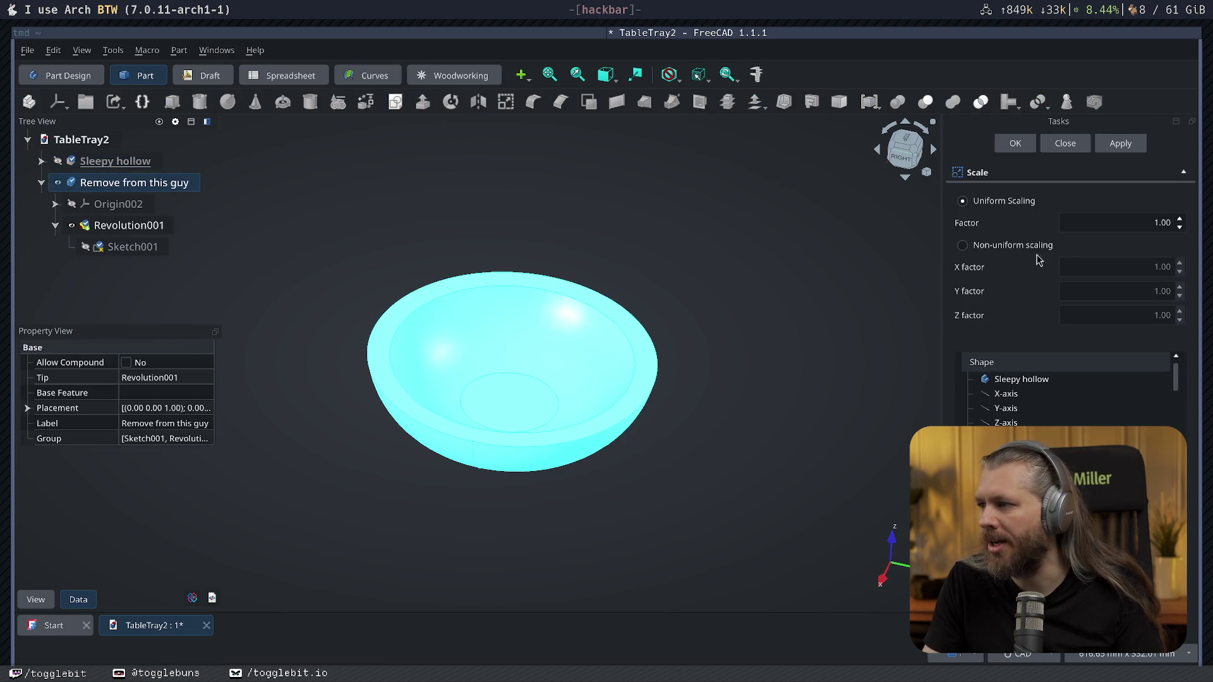
{"action": "left_click_drag", "start_coordinate": [1157, 222], "coordinate": [1126, 225]}
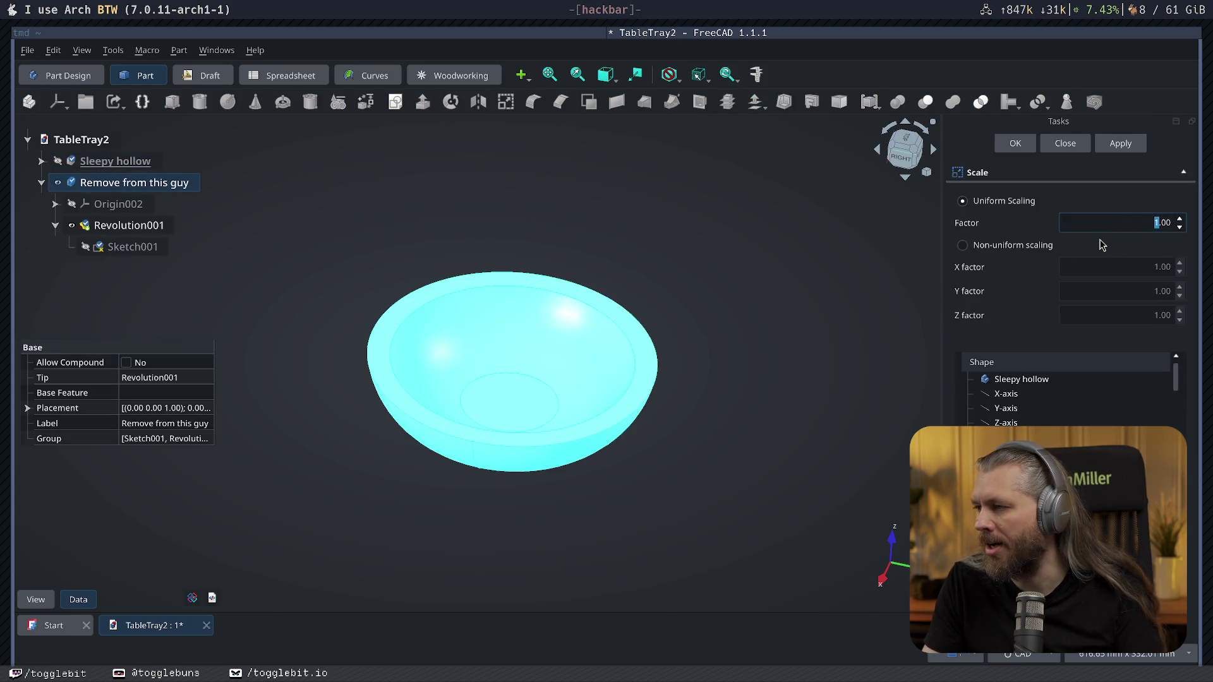
{"action": "type", "text": "4"}
{"action": "left_click", "coordinate": [1015, 143]}
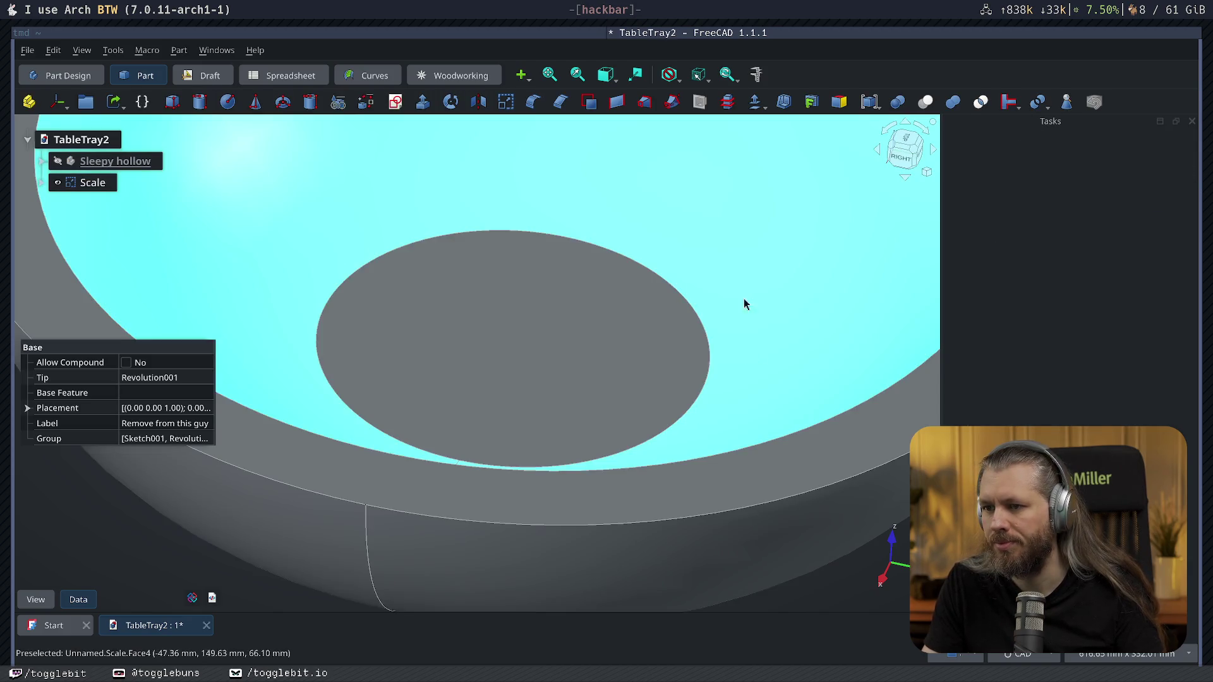
{"action": "scroll", "coordinate": [744, 303], "scroll_direction": "down", "scroll_amount": 5}
{"action": "scroll", "coordinate": [658, 263], "scroll_direction": "down", "scroll_amount": 3}
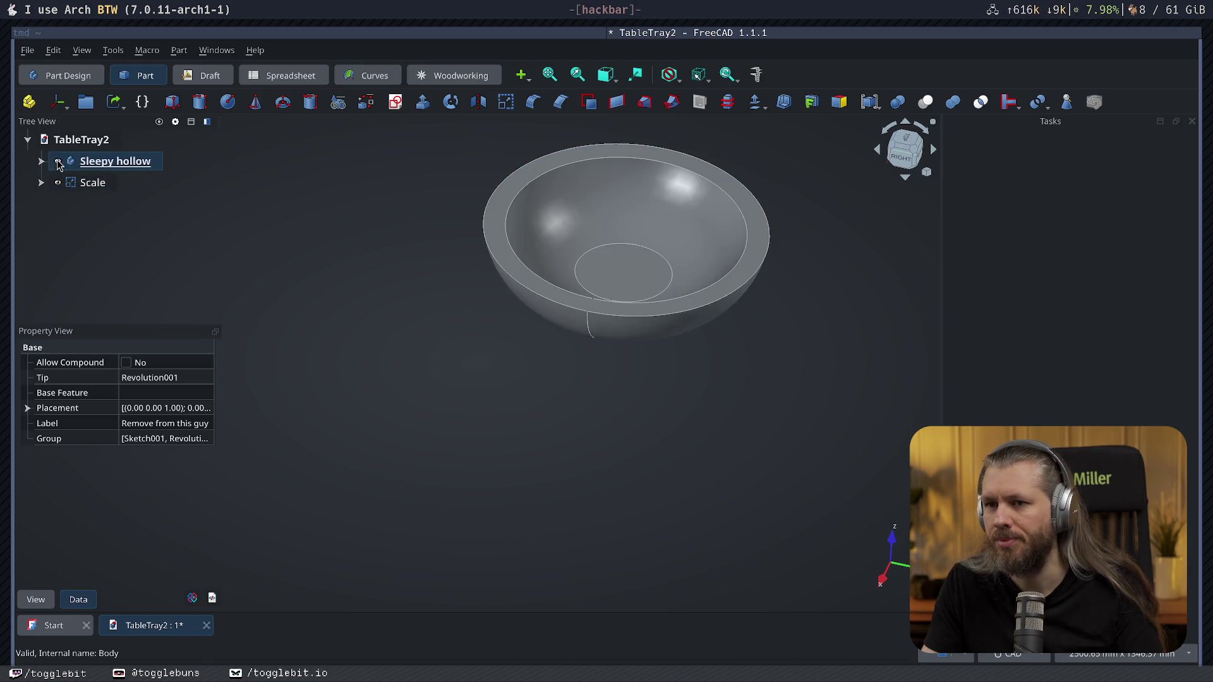
{"action": "left_click", "coordinate": [57, 161]}
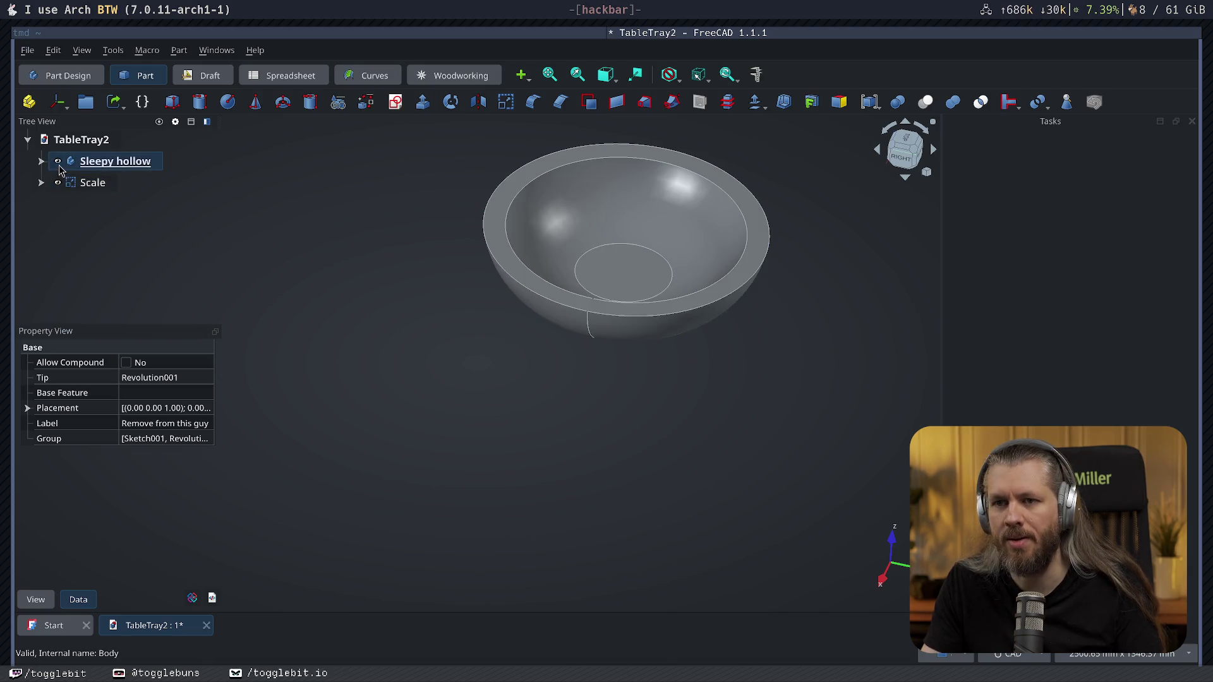
{"action": "double_click", "coordinate": [88, 185]}
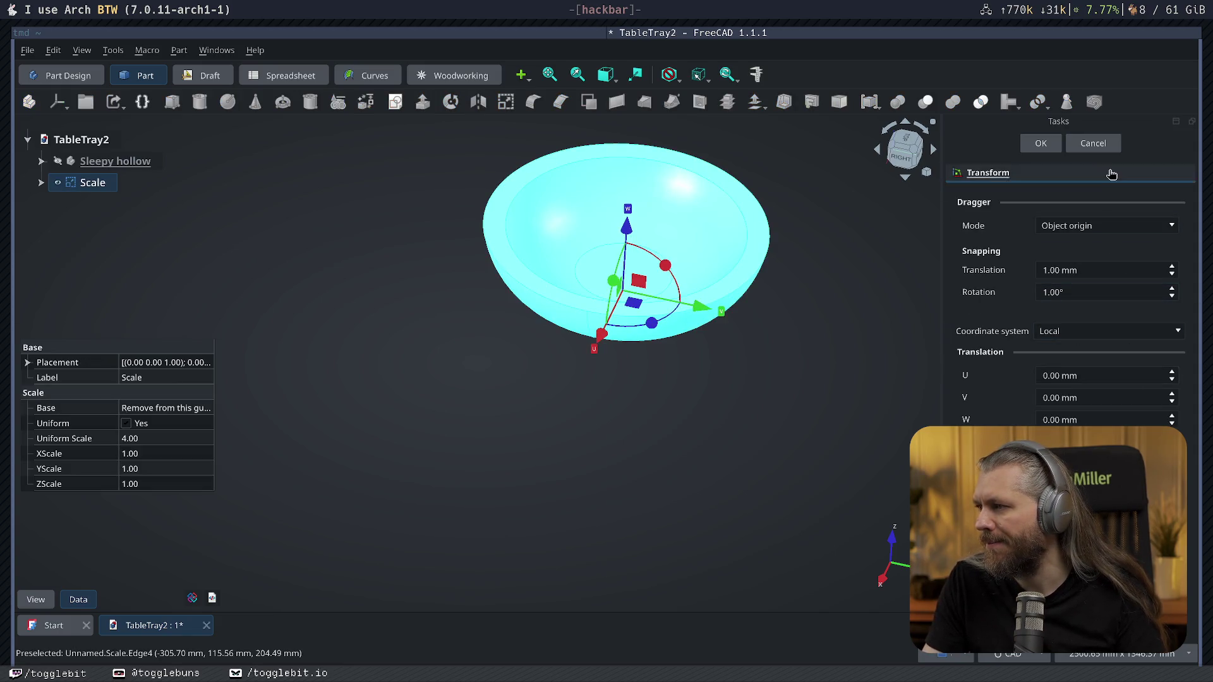
{"action": "left_click", "coordinate": [1093, 143]}
{"action": "left_click", "coordinate": [141, 439]}
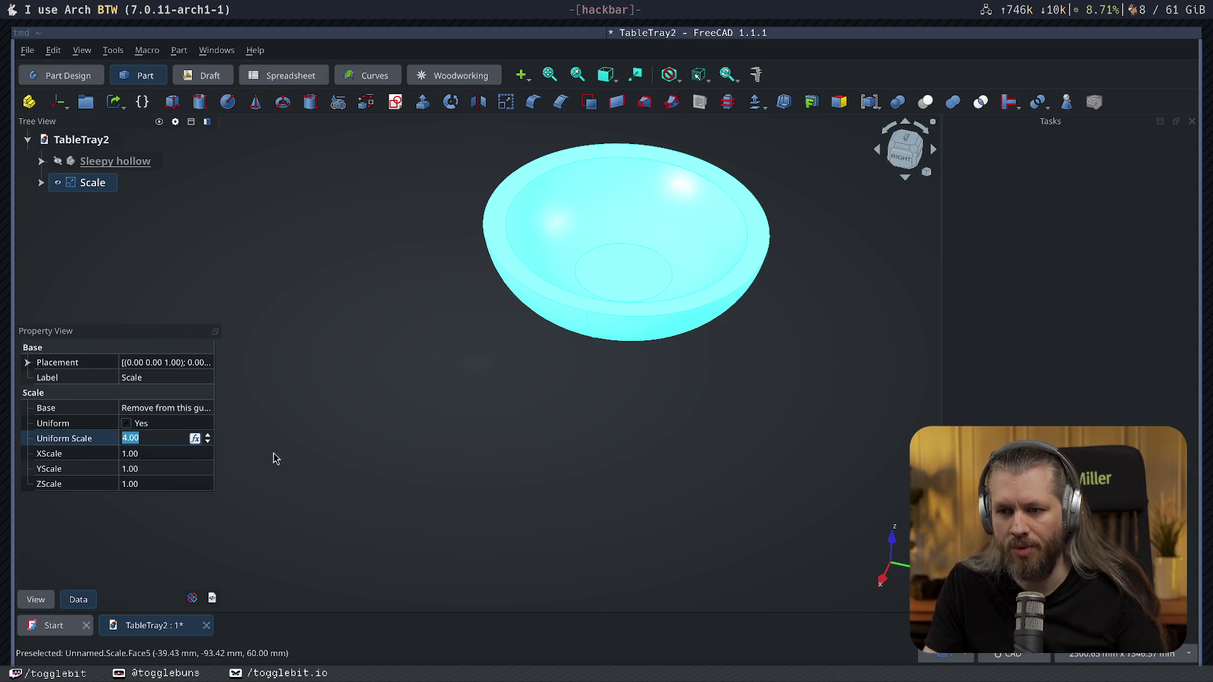
{"action": "type", "text": "1.24"}
{"action": "key", "text": "Return"}
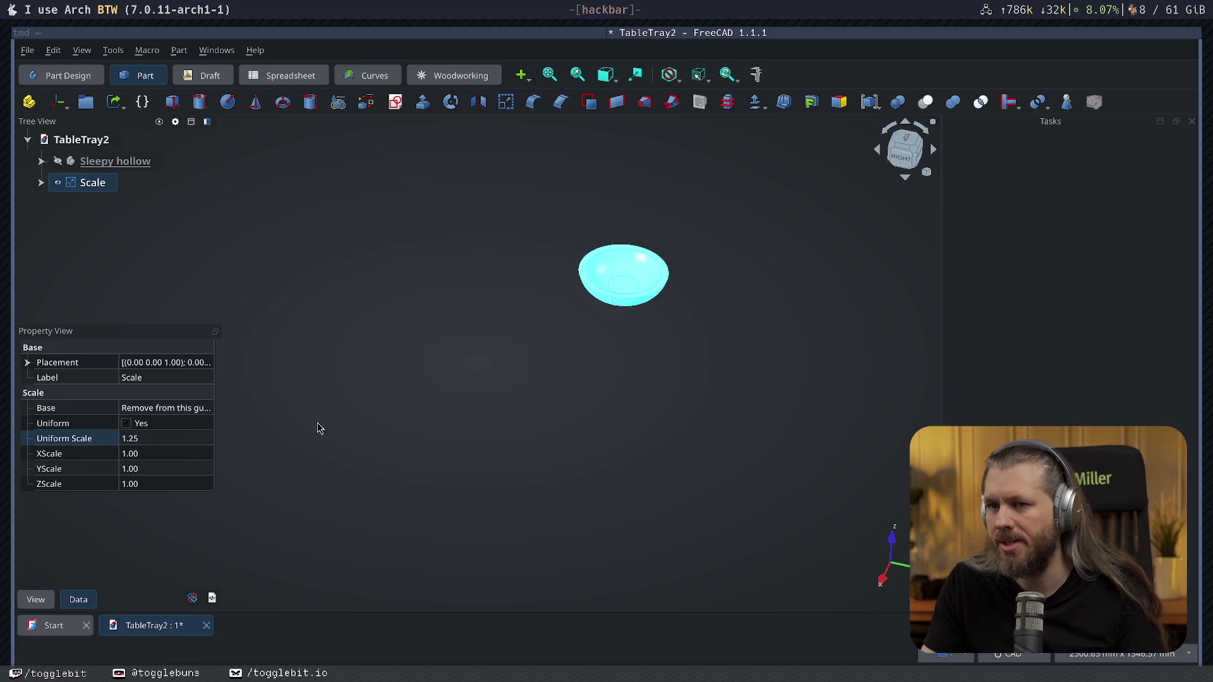
Give the Scale object a random colour and show Sleepy hollow again to compare them.
{"action": "left_click", "coordinate": [135, 190]}
{"action": "right_click", "coordinate": [97, 183]}
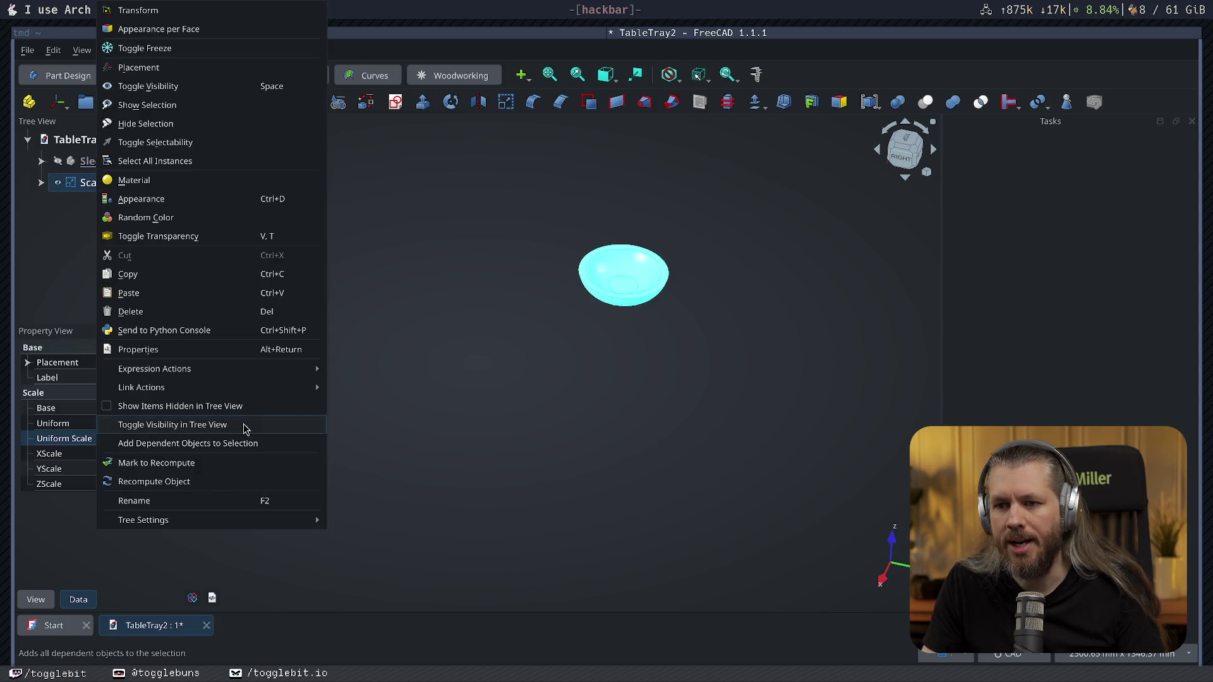
{"action": "left_click", "coordinate": [250, 217]}
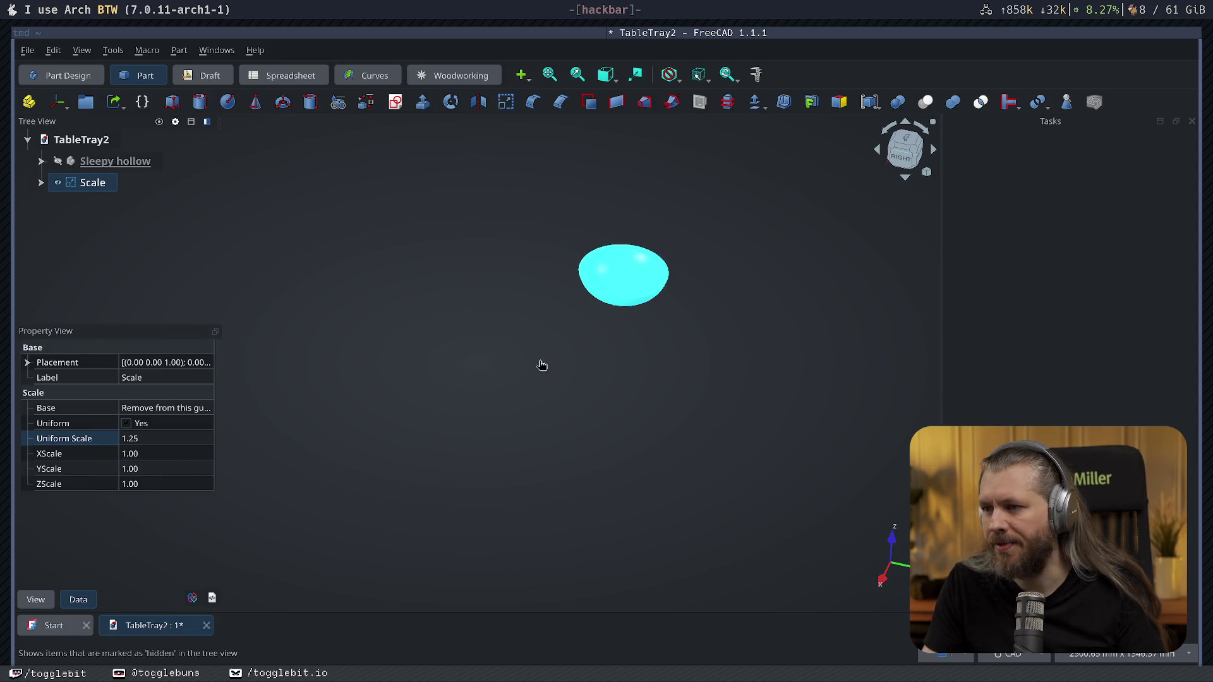
{"action": "left_click", "coordinate": [550, 362]}
{"action": "scroll", "coordinate": [664, 391], "scroll_direction": "up", "scroll_amount": 2}
{"action": "left_click", "coordinate": [57, 162]}
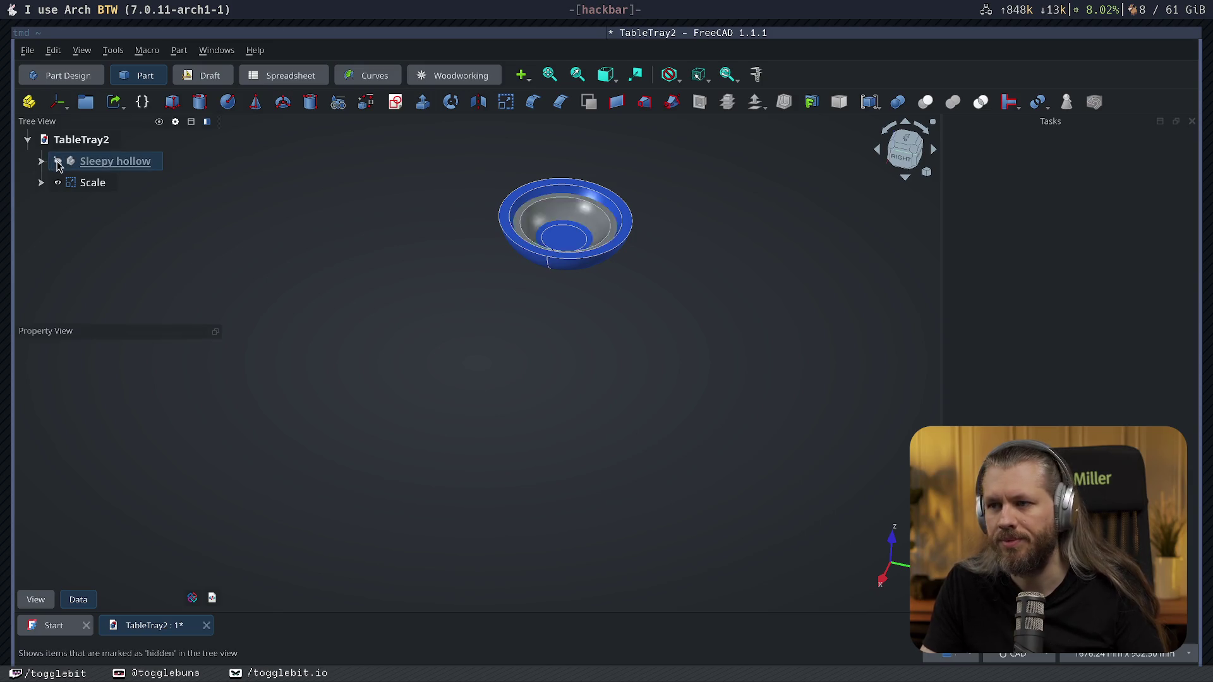
{"action": "middle_click_drag", "start_coordinate": [597, 410], "coordinate": [696, 411]}
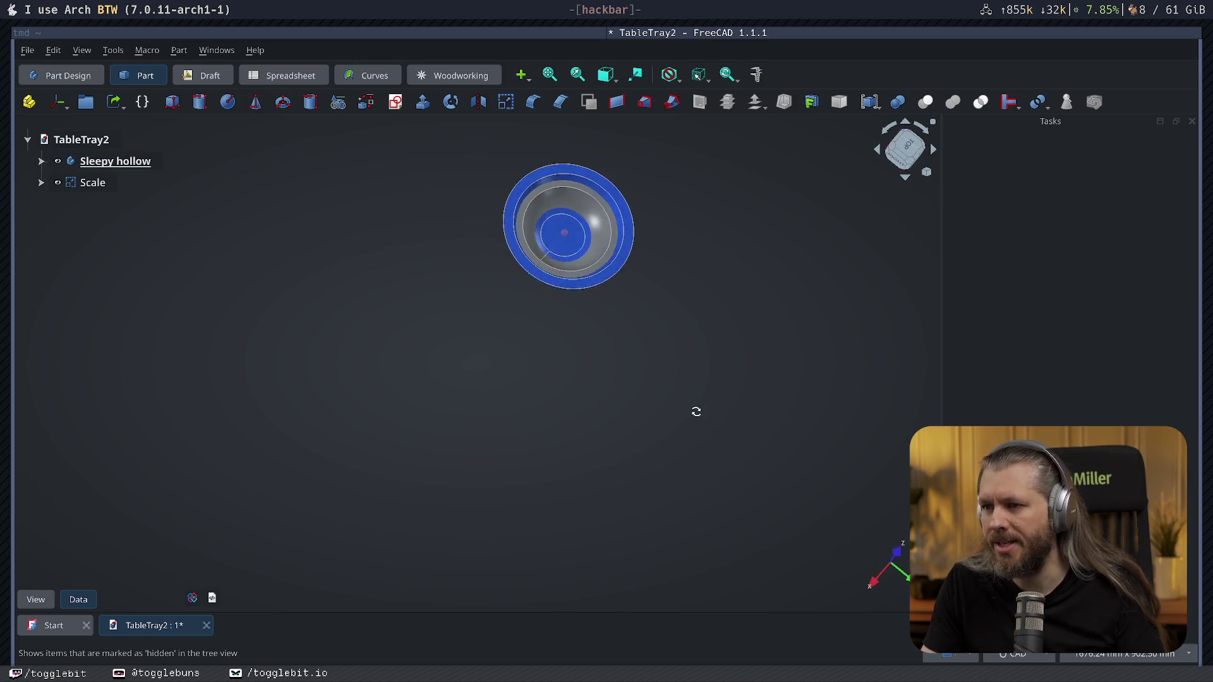
{"action": "scroll", "coordinate": [566, 341], "scroll_direction": "up", "scroll_amount": 2}
{"action": "mouse_move", "coordinate": [636, 274]}
{"action": "middle_mouse_down"}
{"action": "mouse_move", "coordinate": [450, 289]}
{"action": "mouse_move", "coordinate": [715, 291]}
{"action": "middle_mouse_up"}
Delete the Scale object.
{"action": "left_click", "coordinate": [92, 182]}
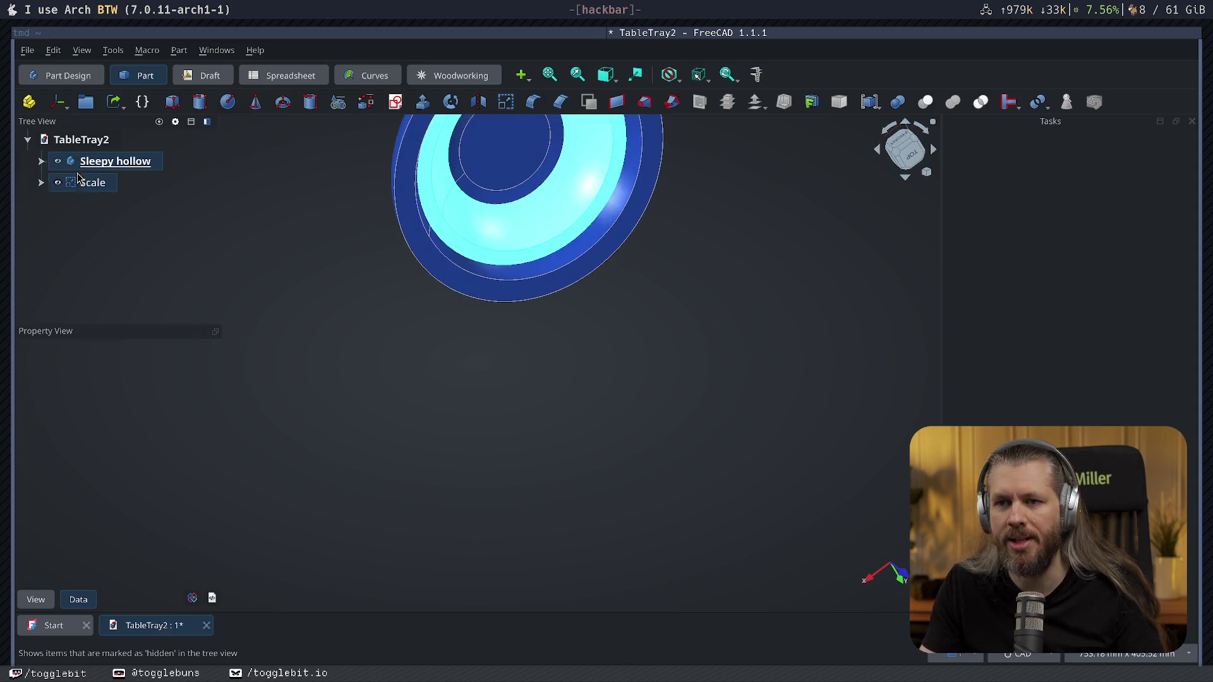
{"action": "key", "text": "Delete"}
Remove the leftover copy body and add a Part Cube to TableTray2.
{"action": "left_click", "coordinate": [432, 352]}
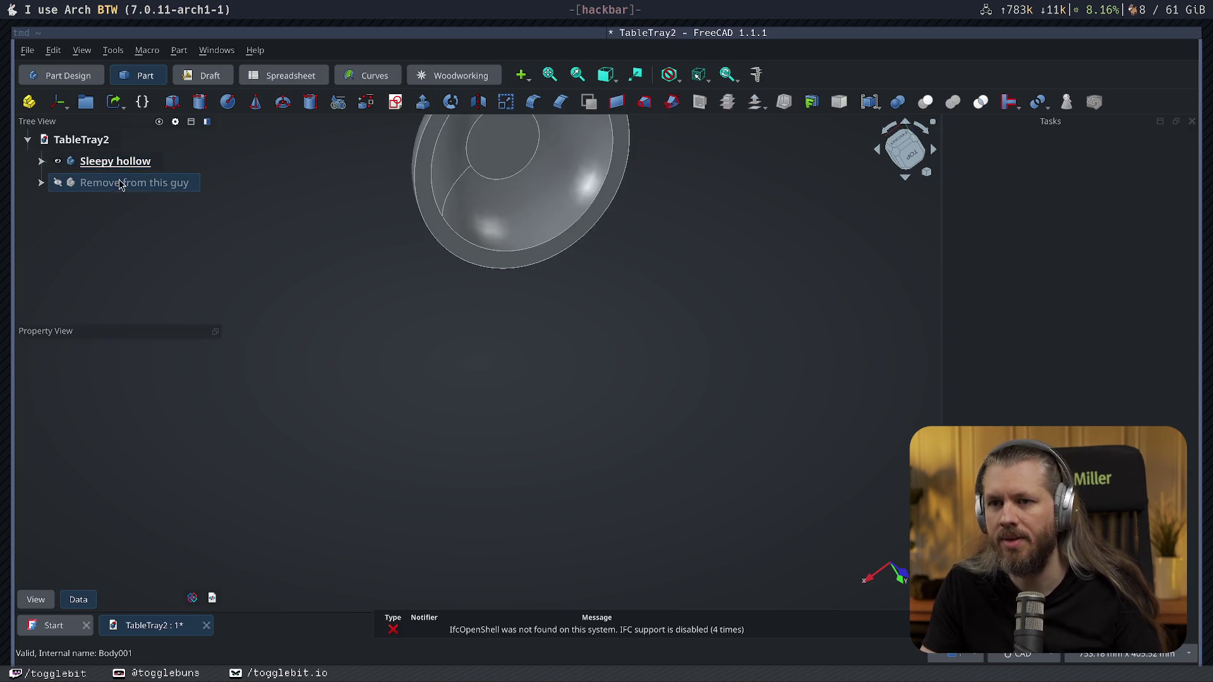
{"action": "left_click", "coordinate": [126, 186]}
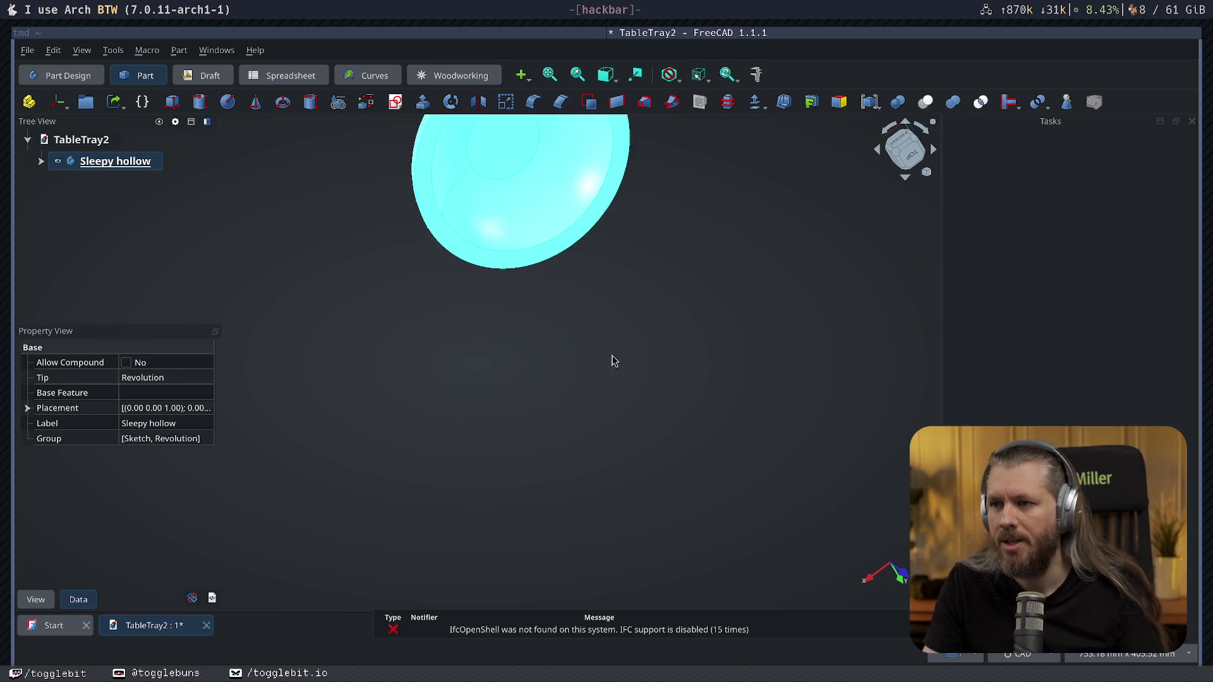
{"action": "left_click", "coordinate": [610, 357]}
{"action": "mouse_move", "coordinate": [567, 316]}
{"action": "middle_mouse_down"}
{"action": "mouse_move", "coordinate": [468, 343]}
{"action": "mouse_move", "coordinate": [479, 388]}
{"action": "middle_mouse_up"}
{"action": "left_click", "coordinate": [81, 139]}
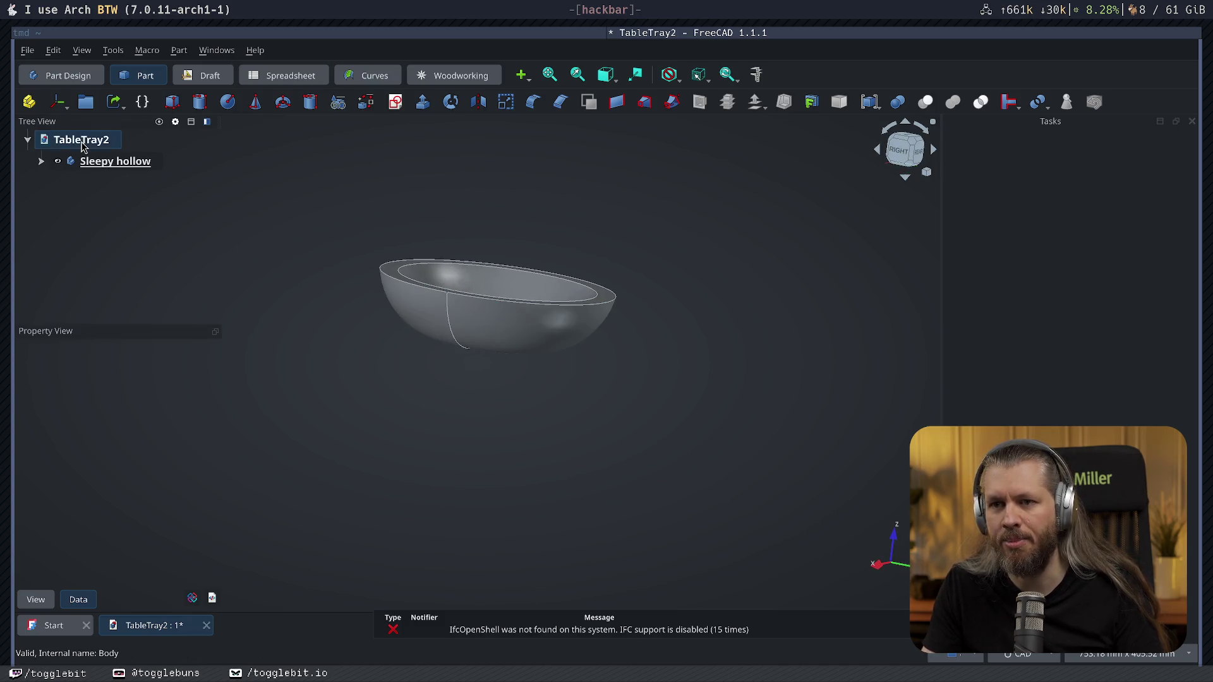
{"action": "left_click", "coordinate": [173, 96]}
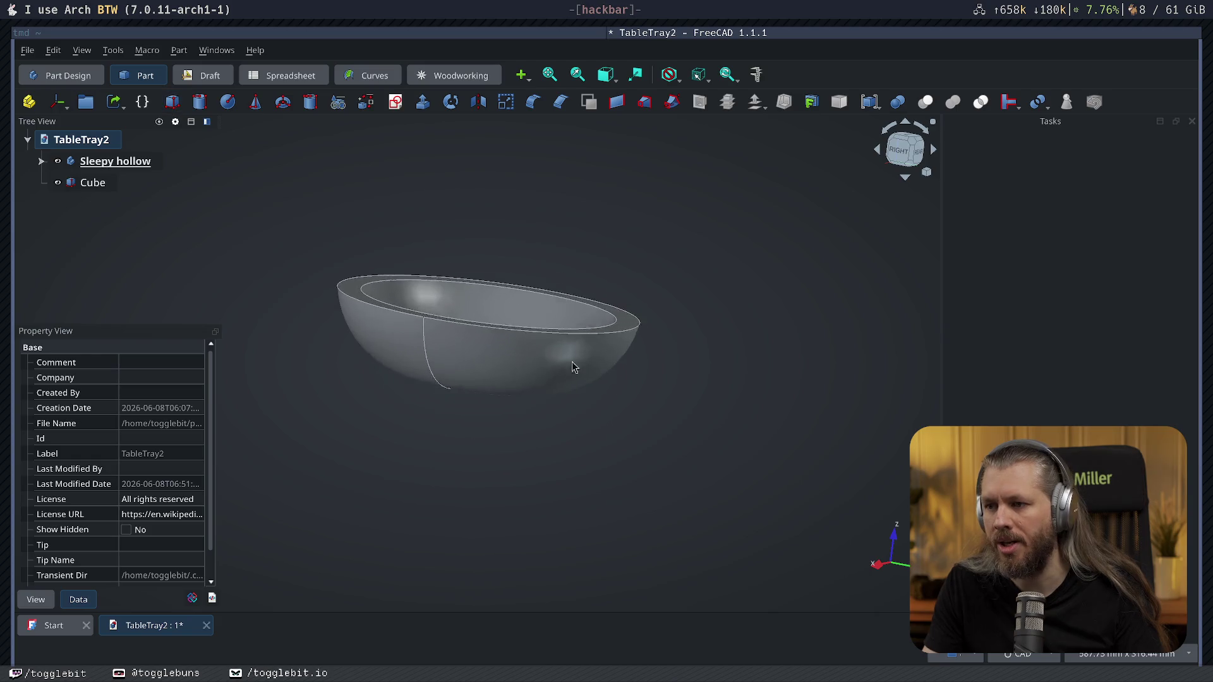
Hide then show Sleepy hollow and bring up the Cube's box parameters for editing.
{"action": "middle_click_drag", "start_coordinate": [496, 231], "coordinate": [464, 256]}
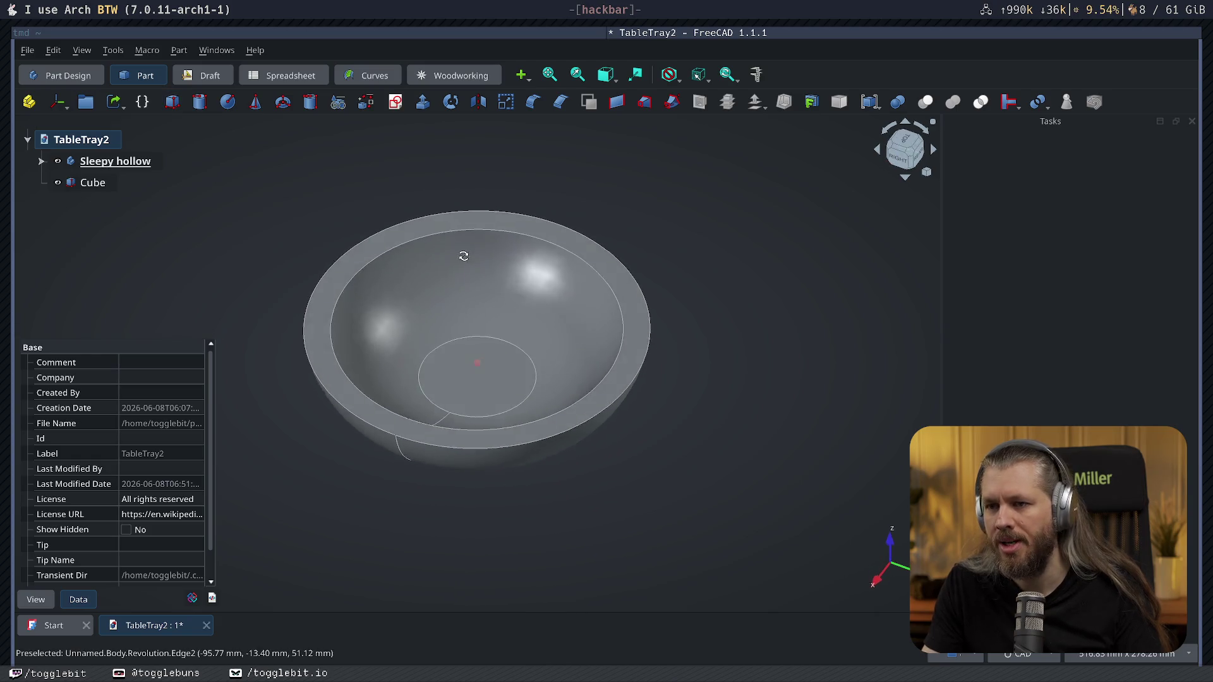
{"action": "left_click", "coordinate": [57, 161]}
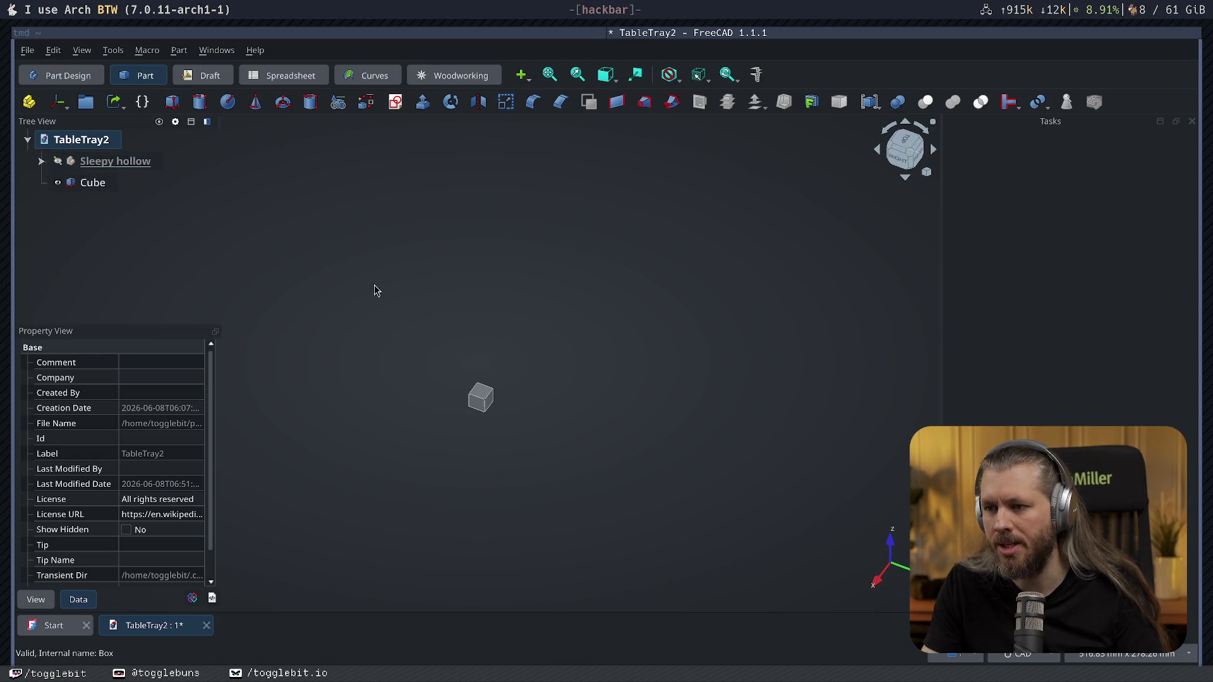
{"action": "double_click", "coordinate": [95, 183]}
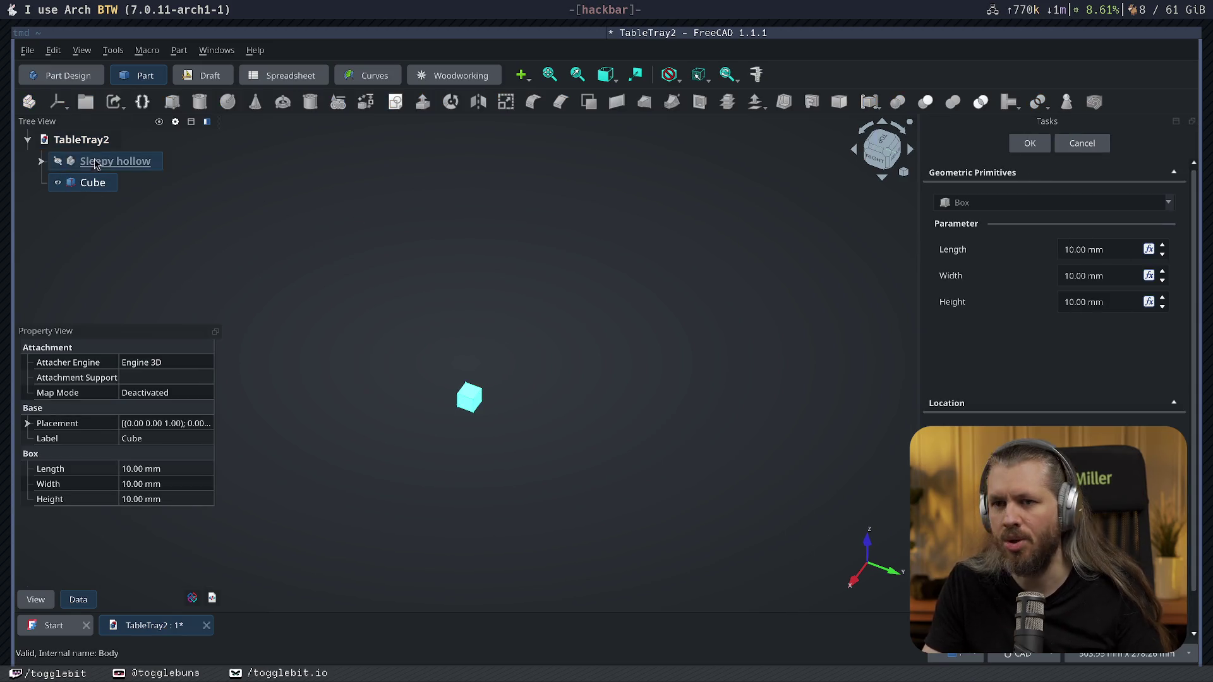
{"action": "left_click", "coordinate": [57, 161]}
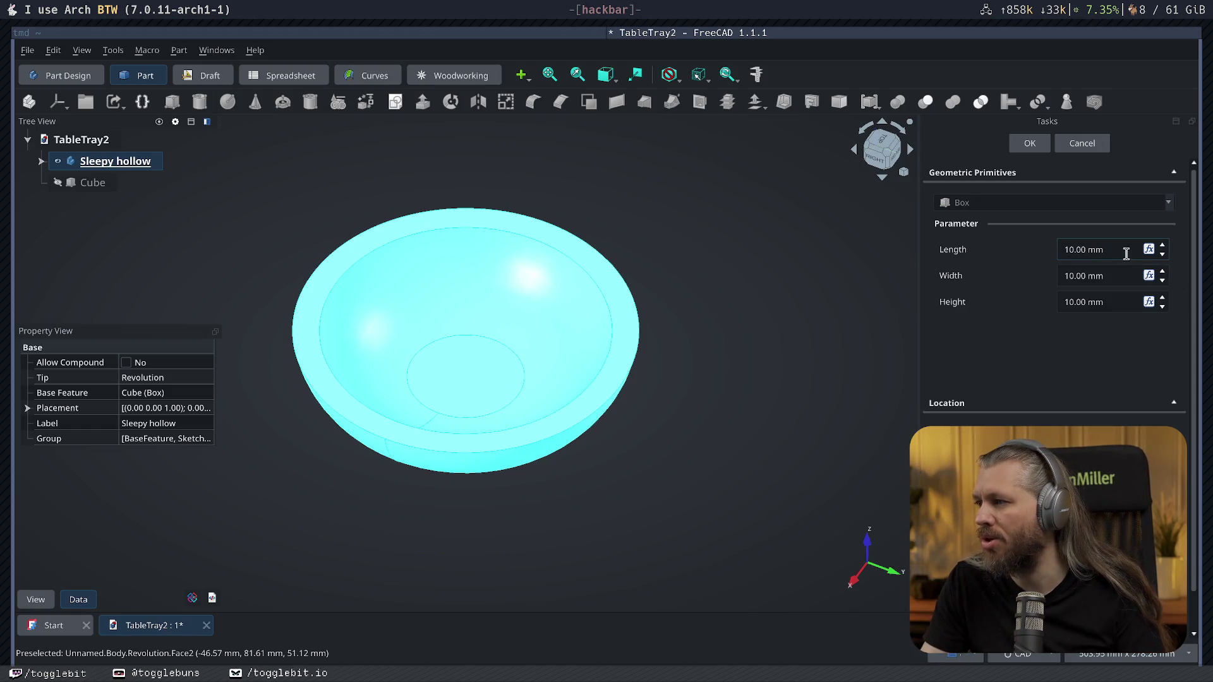
Set the Cube's length and width to 190 mm.
{"action": "left_click", "coordinate": [1126, 253]}
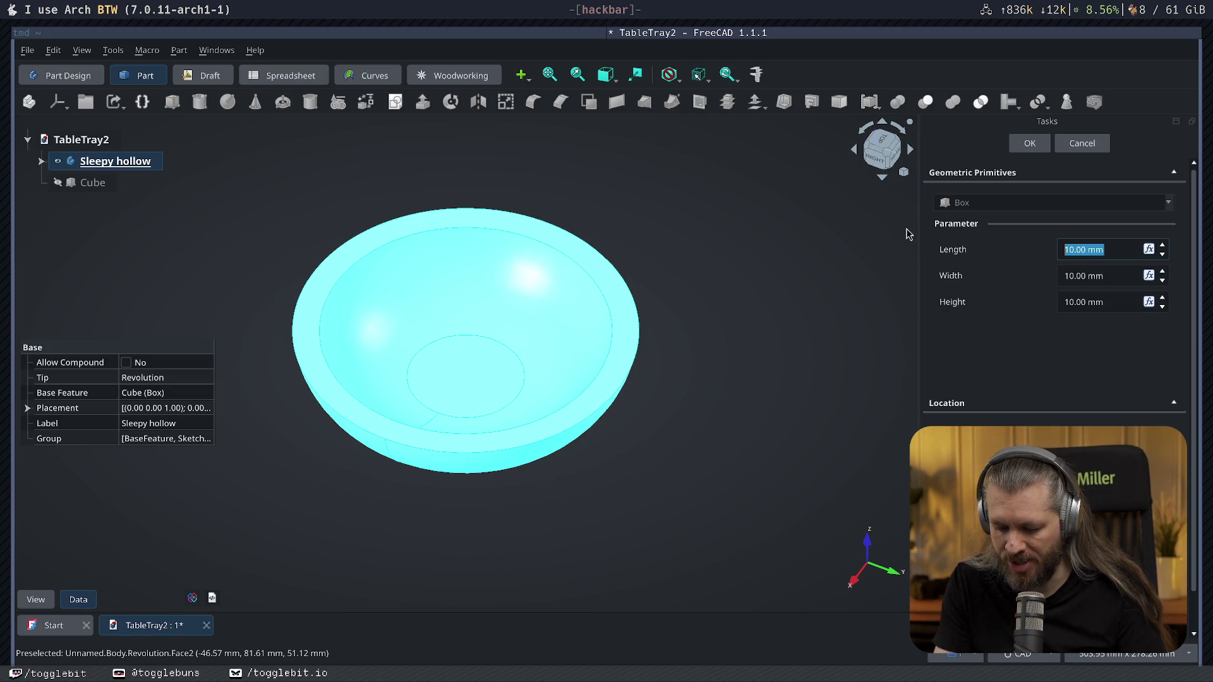
{"action": "type", "text": "190"}
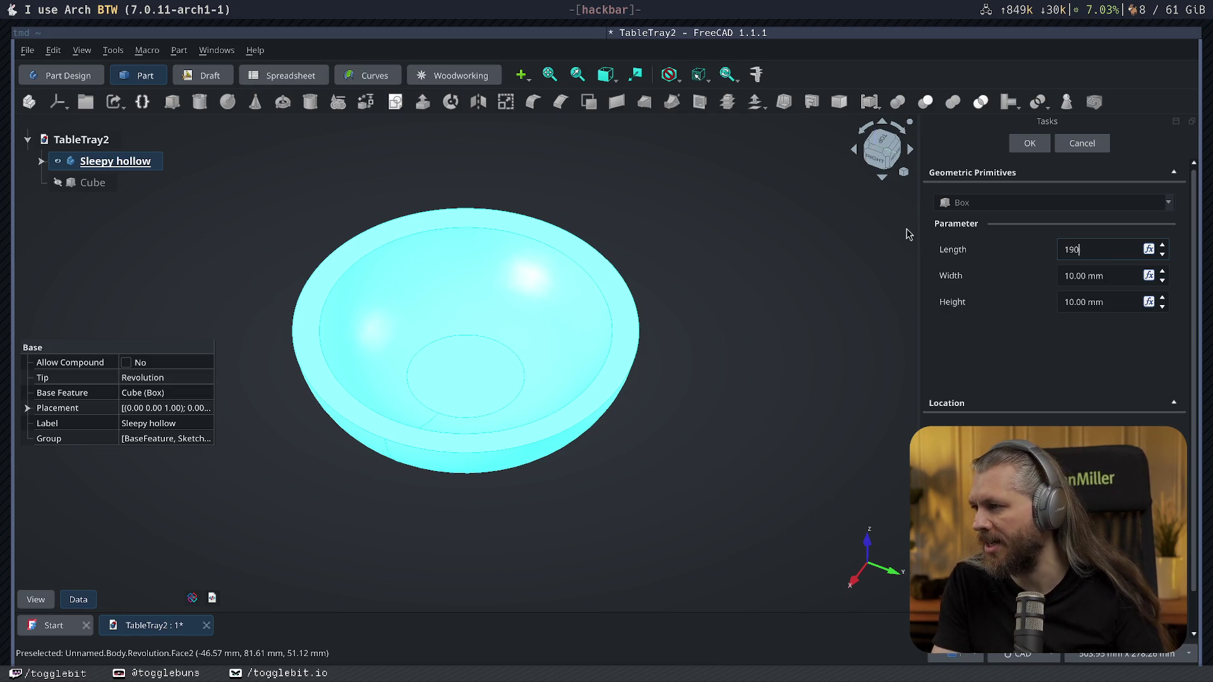
{"action": "key", "text": "Return"}
{"action": "middle_click_drag", "start_coordinate": [906, 228], "coordinate": [470, 324]}
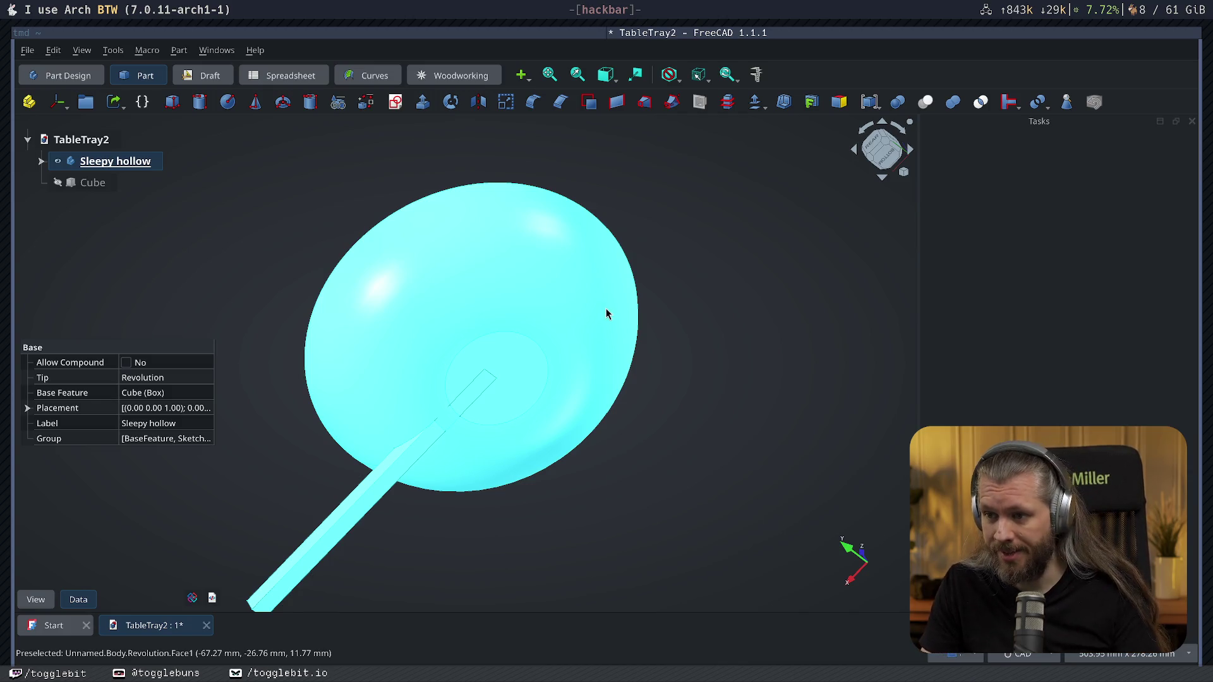
{"action": "key", "text": "4"}
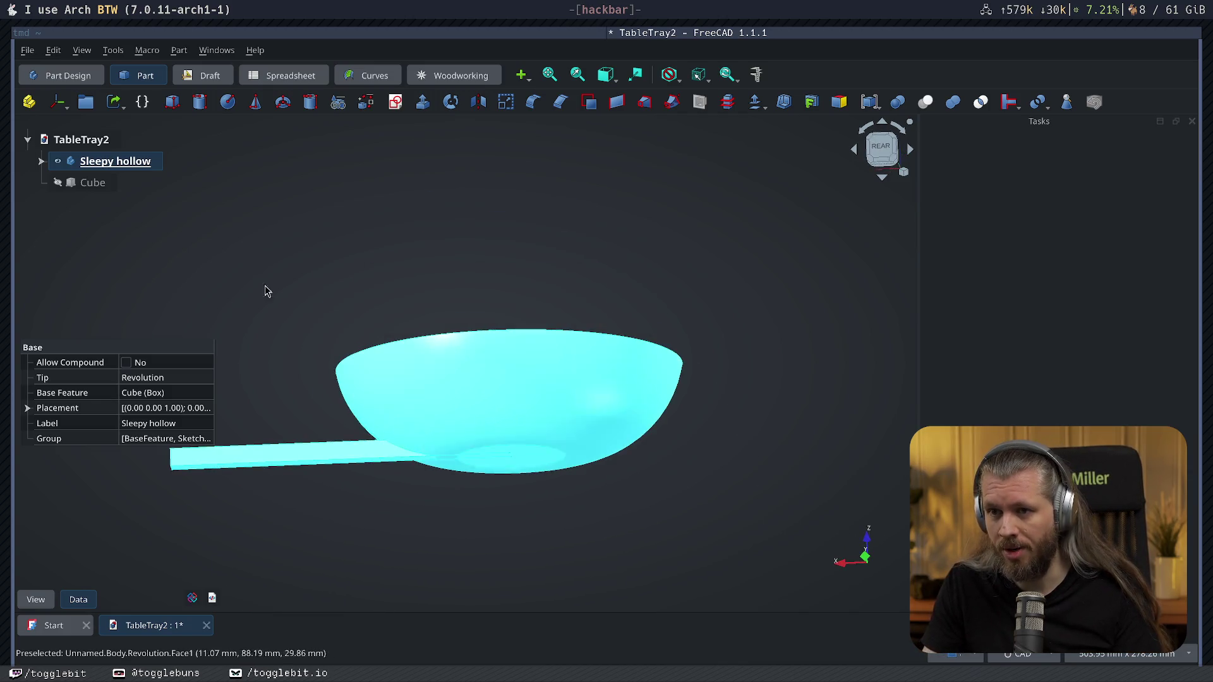
{"action": "left_click", "coordinate": [92, 183]}
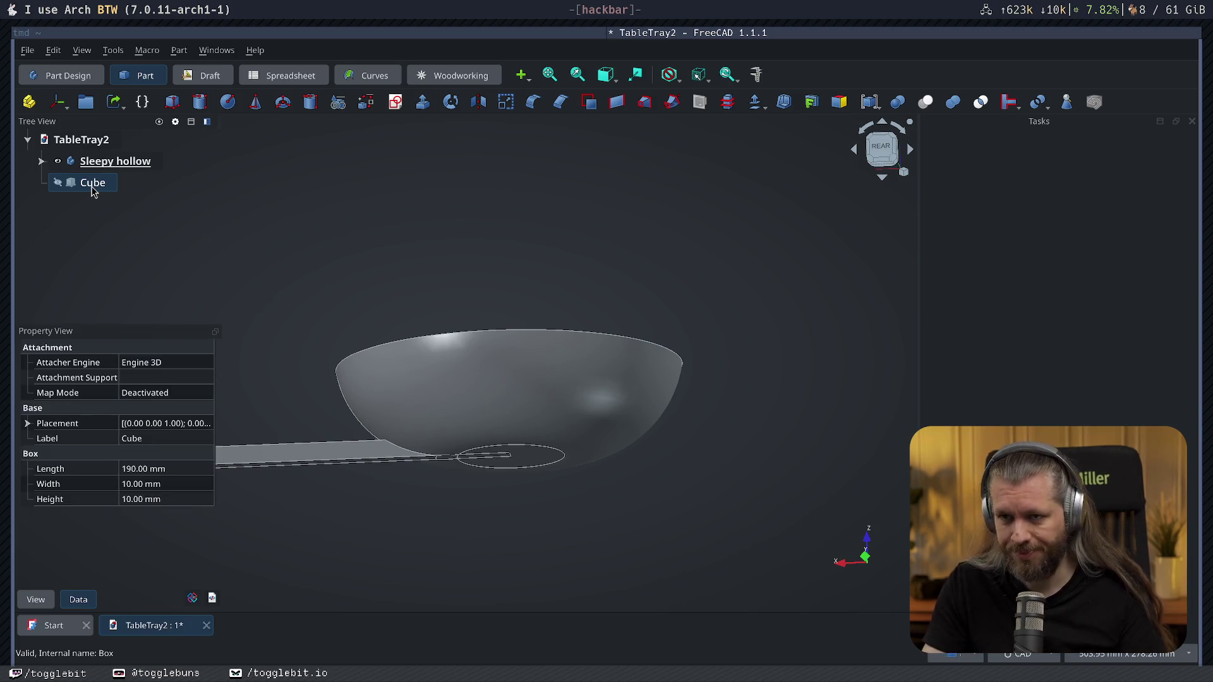
{"action": "double_click", "coordinate": [93, 183]}
{"action": "key", "text": "ctrl+a"}
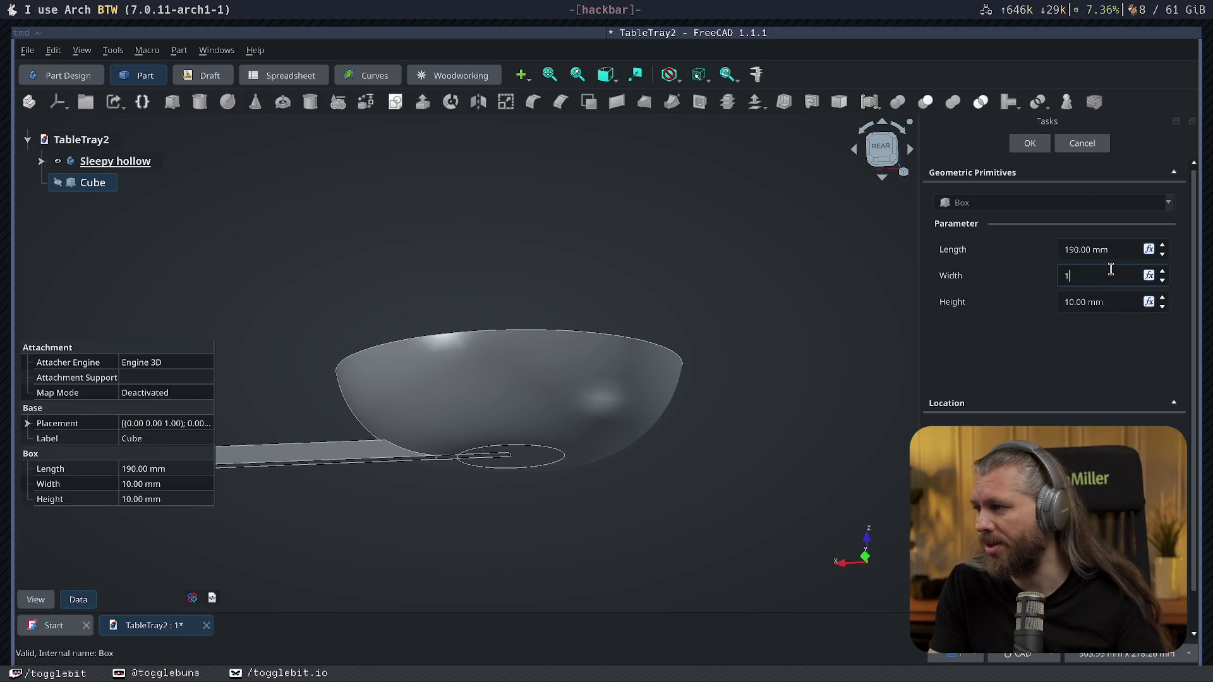
{"action": "type", "text": "190"}
{"action": "key", "text": "Tab"}
{"action": "key", "text": "Return"}
Set the Cube's height to 60 mm so it cuts across the bowl.
{"action": "middle_click_drag", "start_coordinate": [705, 265], "coordinate": [651, 339]}
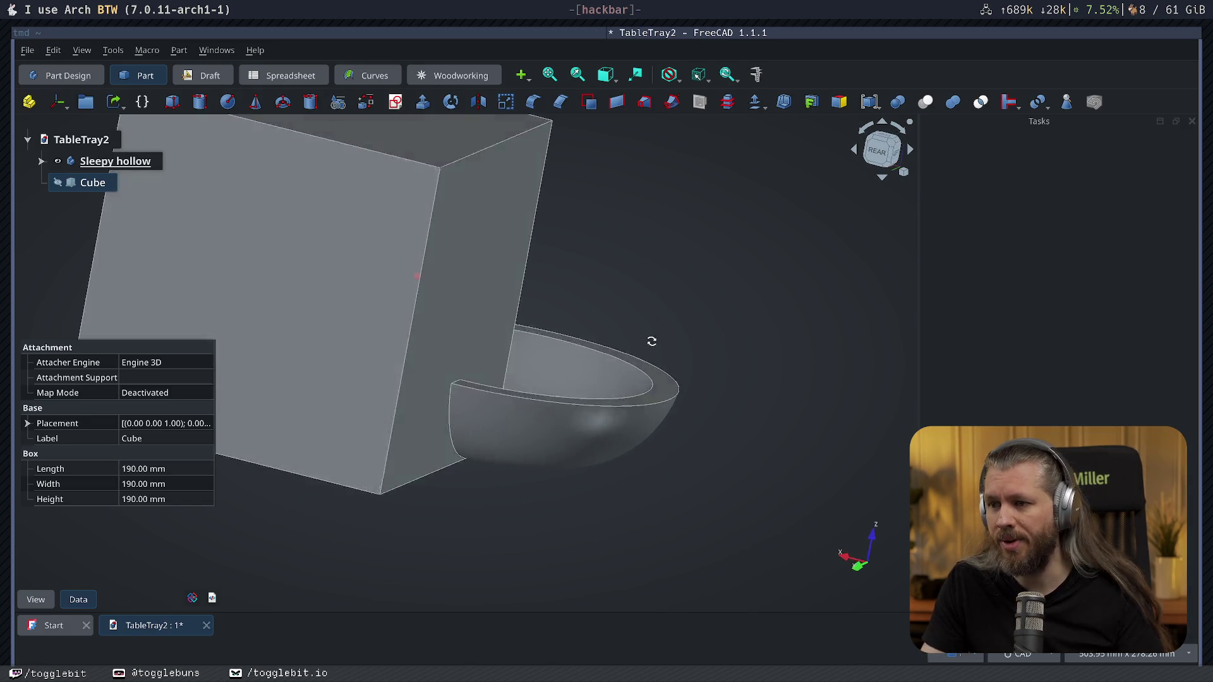
{"action": "double_click", "coordinate": [72, 183]}
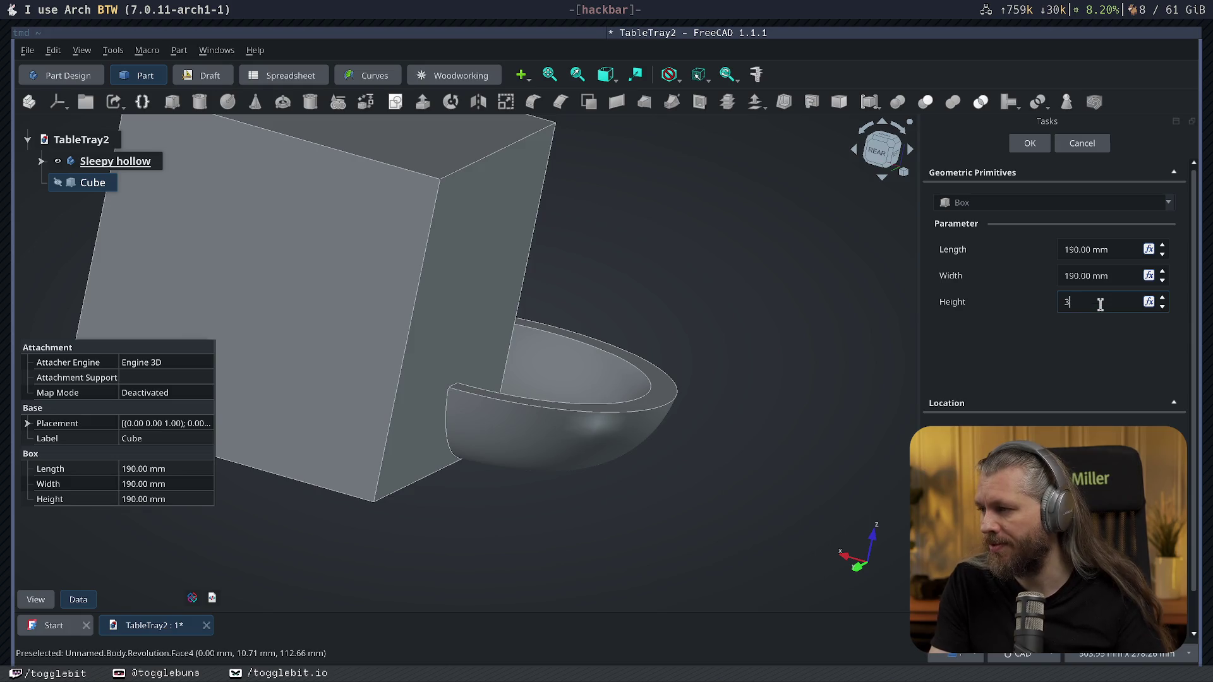
{"action": "key", "text": "Tab"}
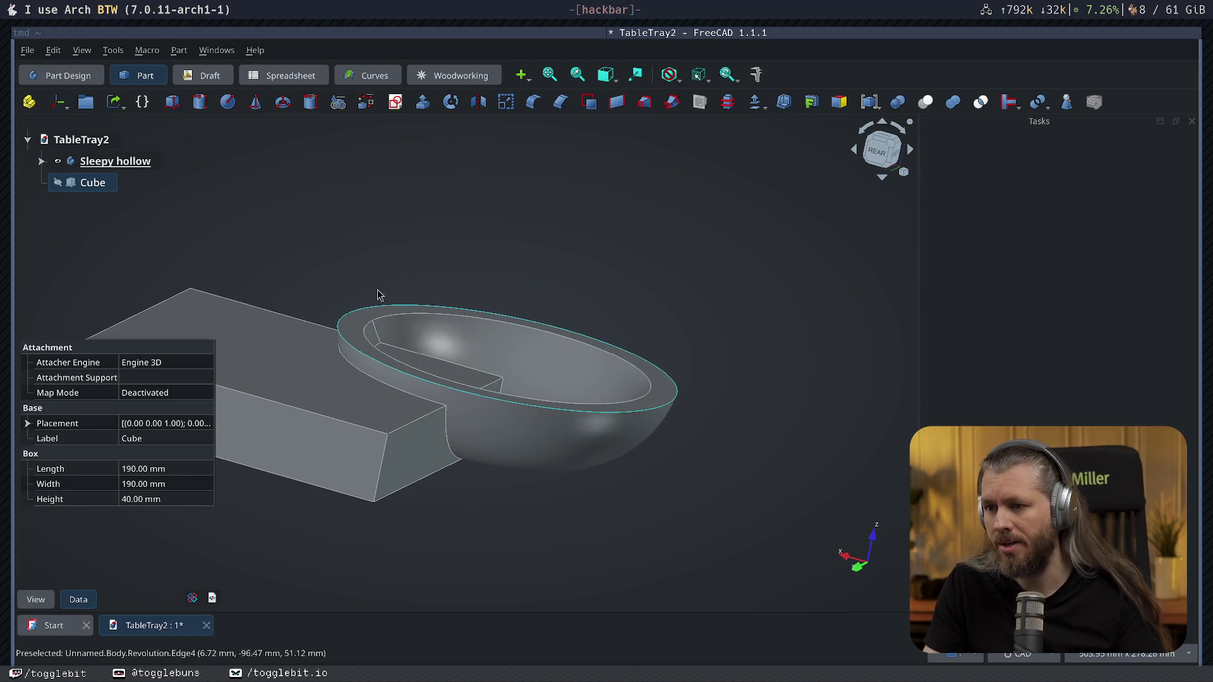
{"action": "triple_click", "coordinate": [1126, 301]}
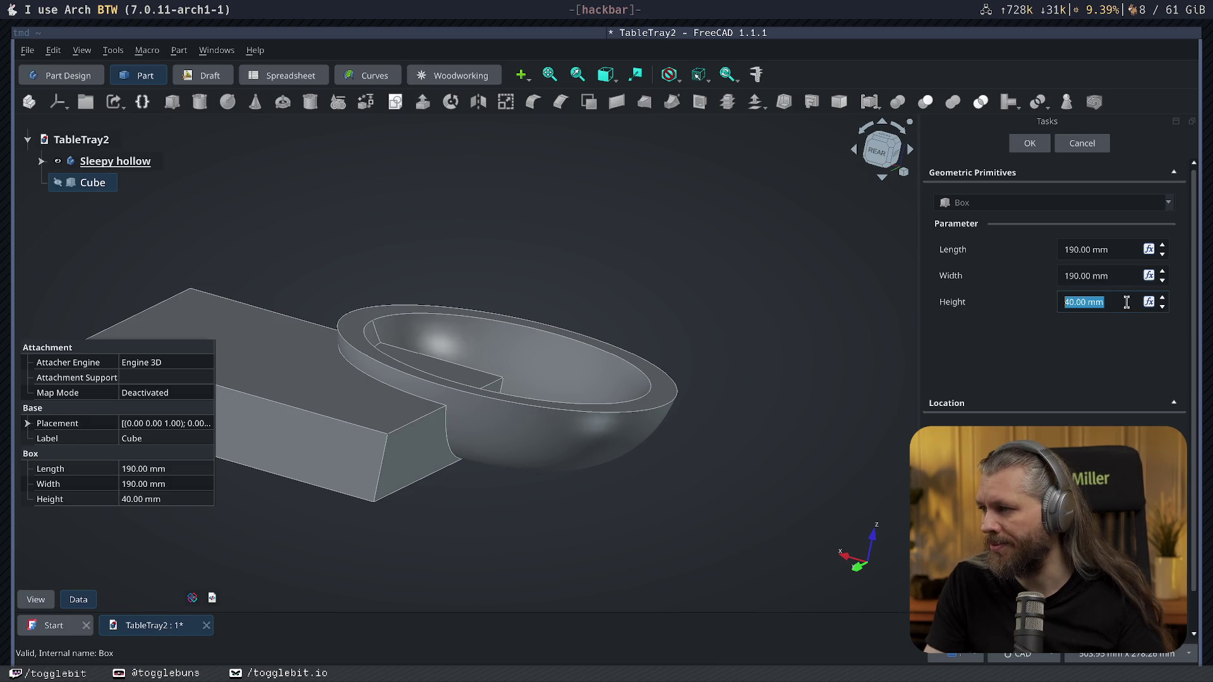
{"action": "type", "text": "50"}
{"action": "key", "text": "Tab"}
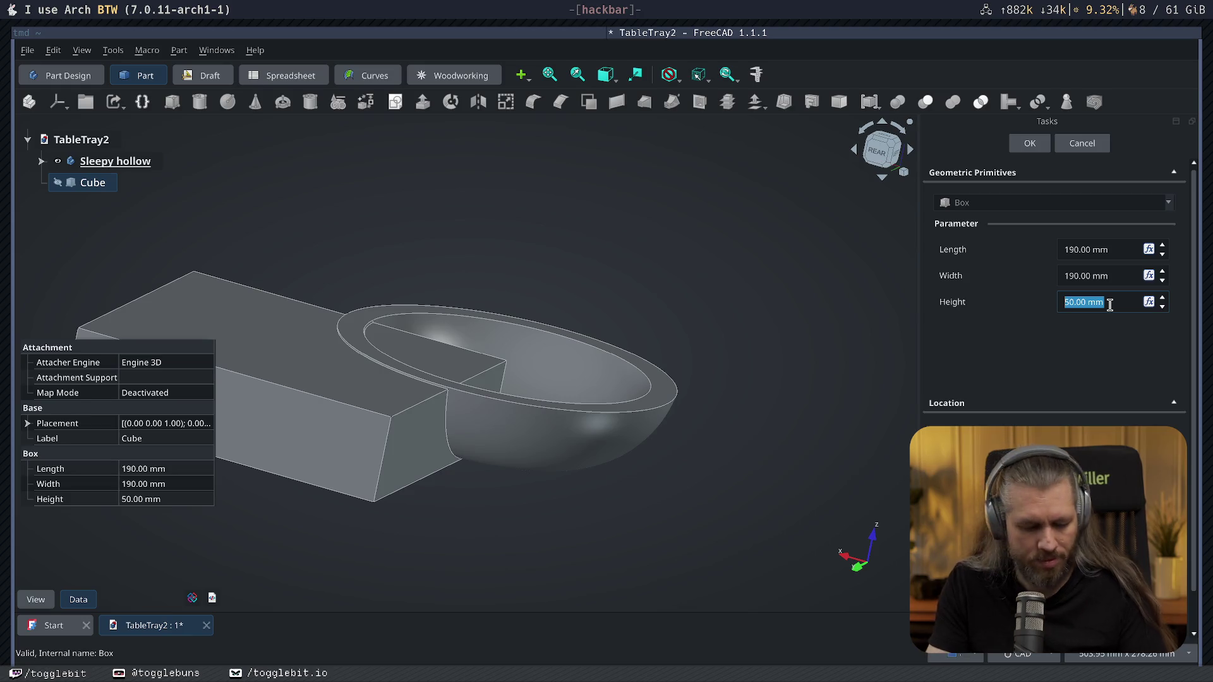
{"action": "type", "text": "60"}
{"action": "key", "text": "Return"}
{"action": "middle_click_drag", "start_coordinate": [531, 352], "coordinate": [582, 423]}
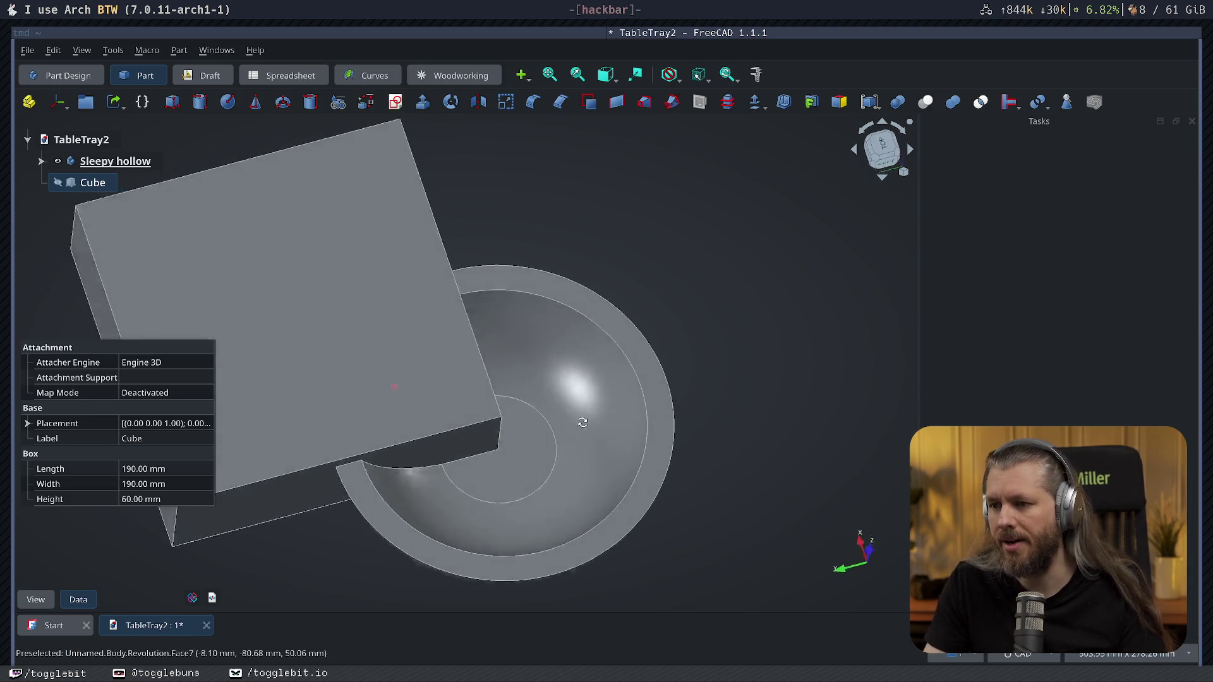
{"action": "right_click", "coordinate": [81, 182]}
{"action": "left_click", "coordinate": [176, 38]}
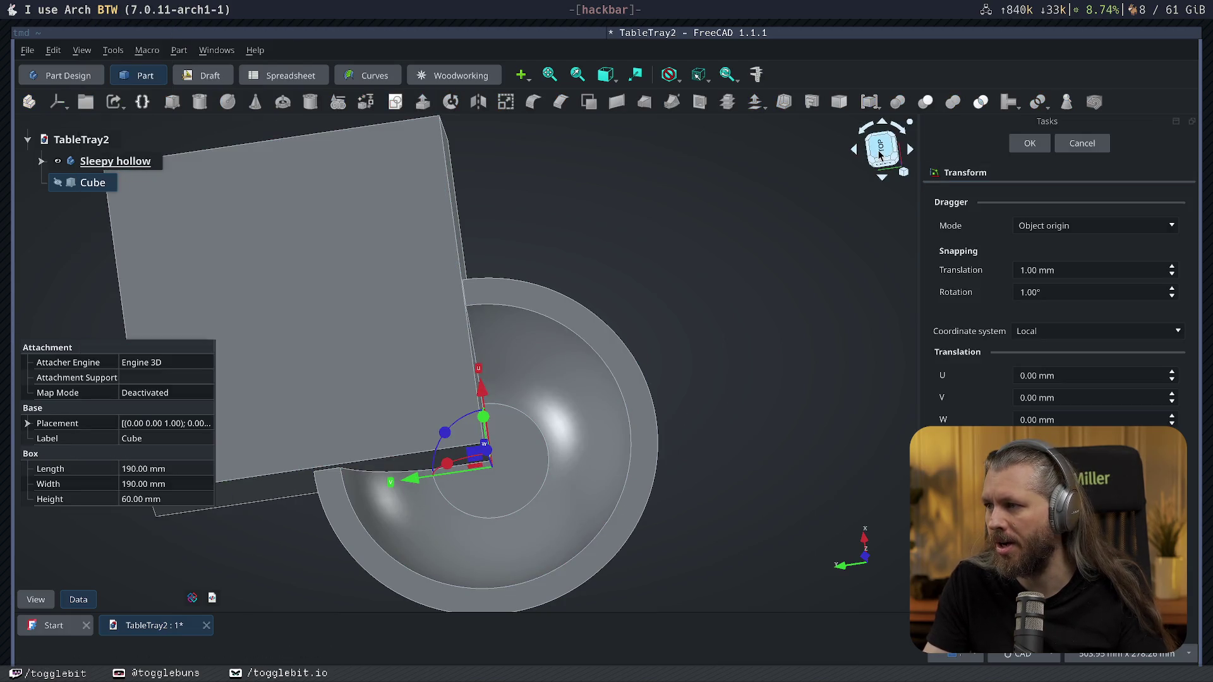
{"action": "left_click", "coordinate": [879, 147]}
{"action": "left_click_drag", "start_coordinate": [559, 226], "coordinate": [738, 323]}
{"action": "left_click", "coordinate": [1097, 226]}
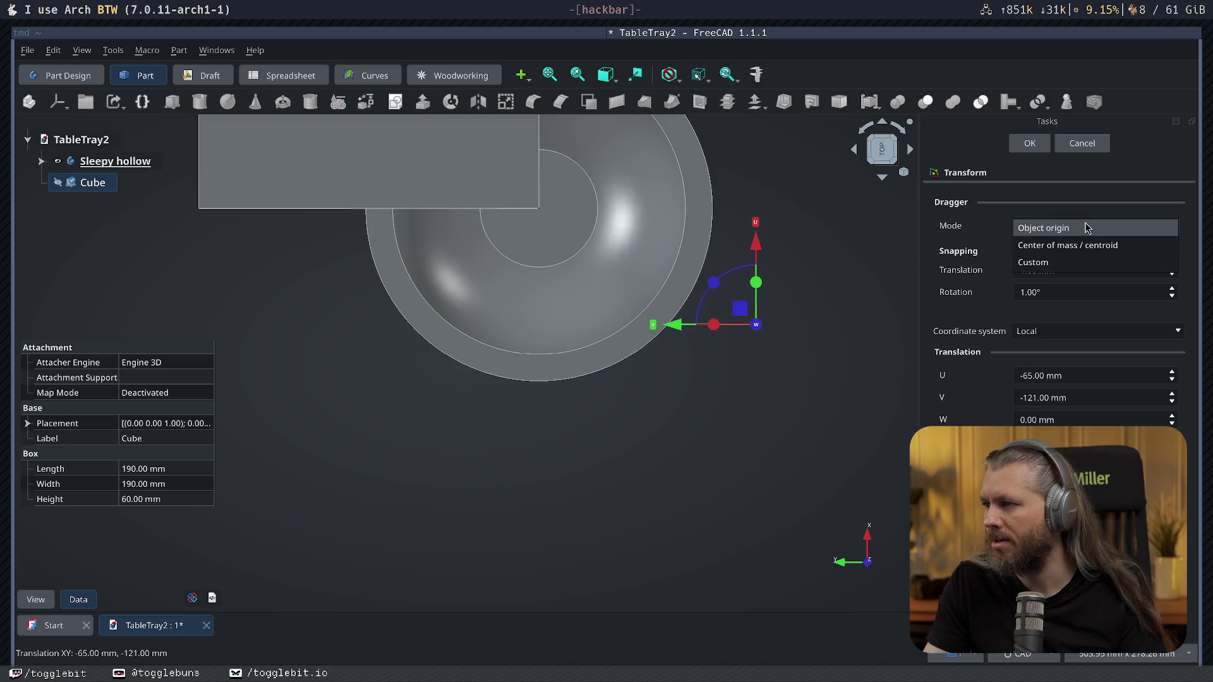
{"action": "left_click", "coordinate": [1052, 244]}
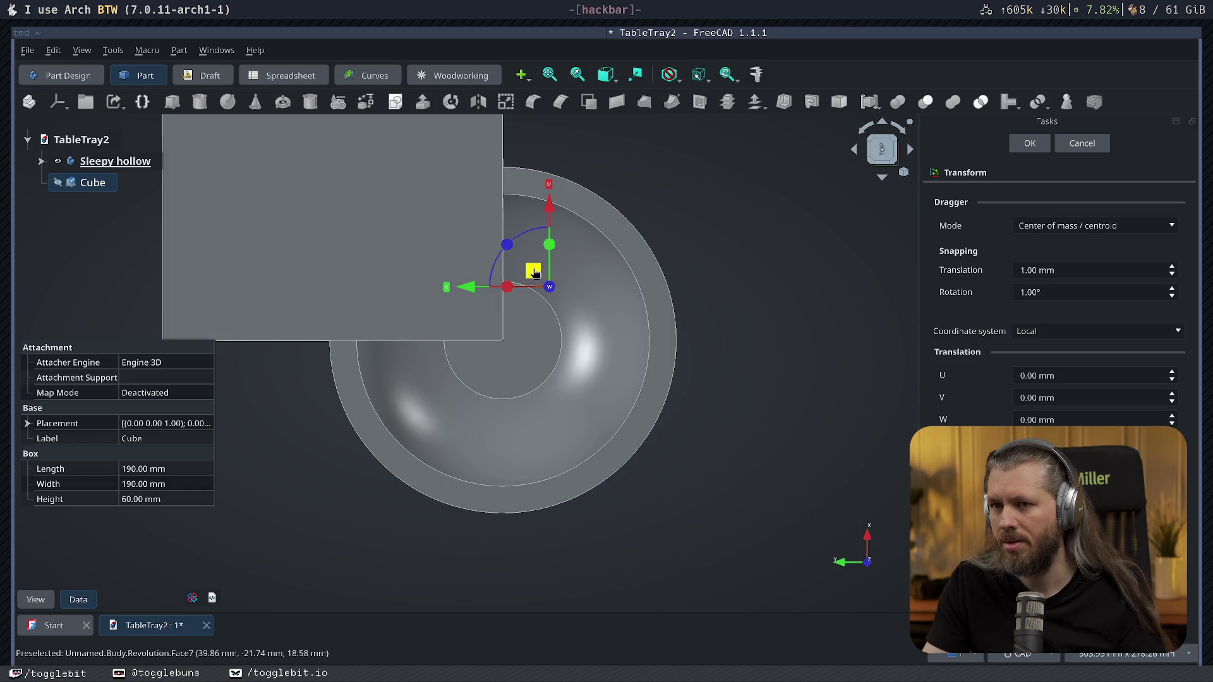
{"action": "left_click_drag", "start_coordinate": [548, 273], "coordinate": [673, 442]}
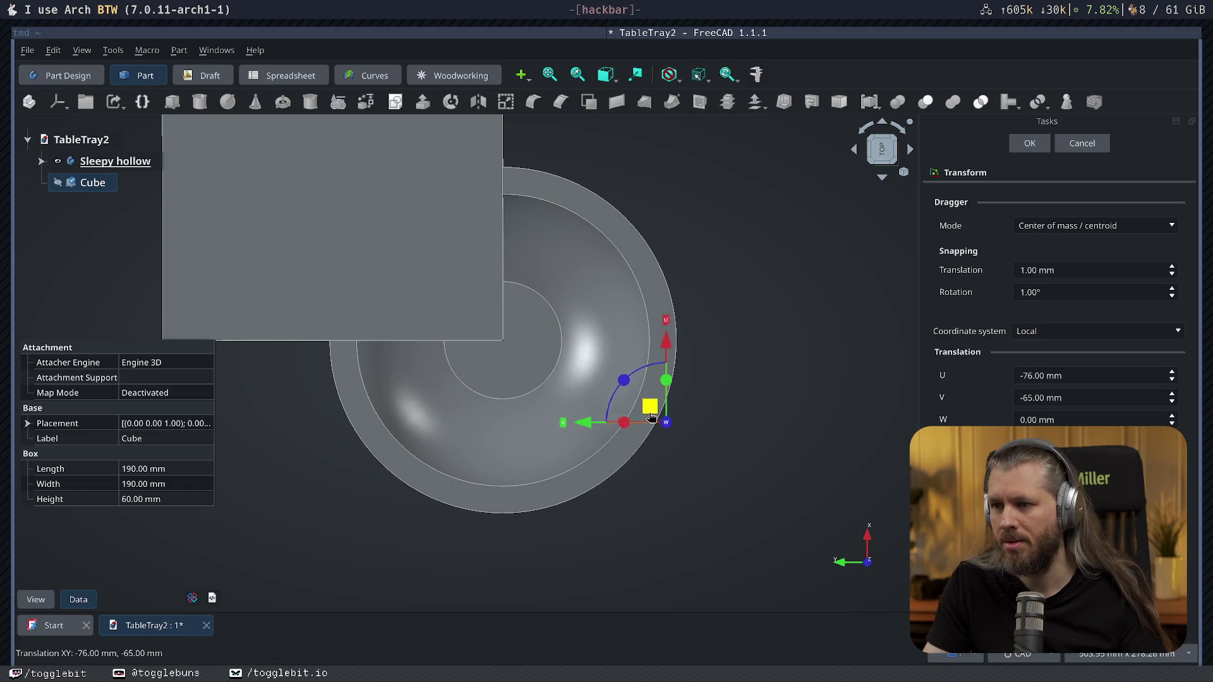
{"action": "left_click", "coordinate": [1086, 147]}
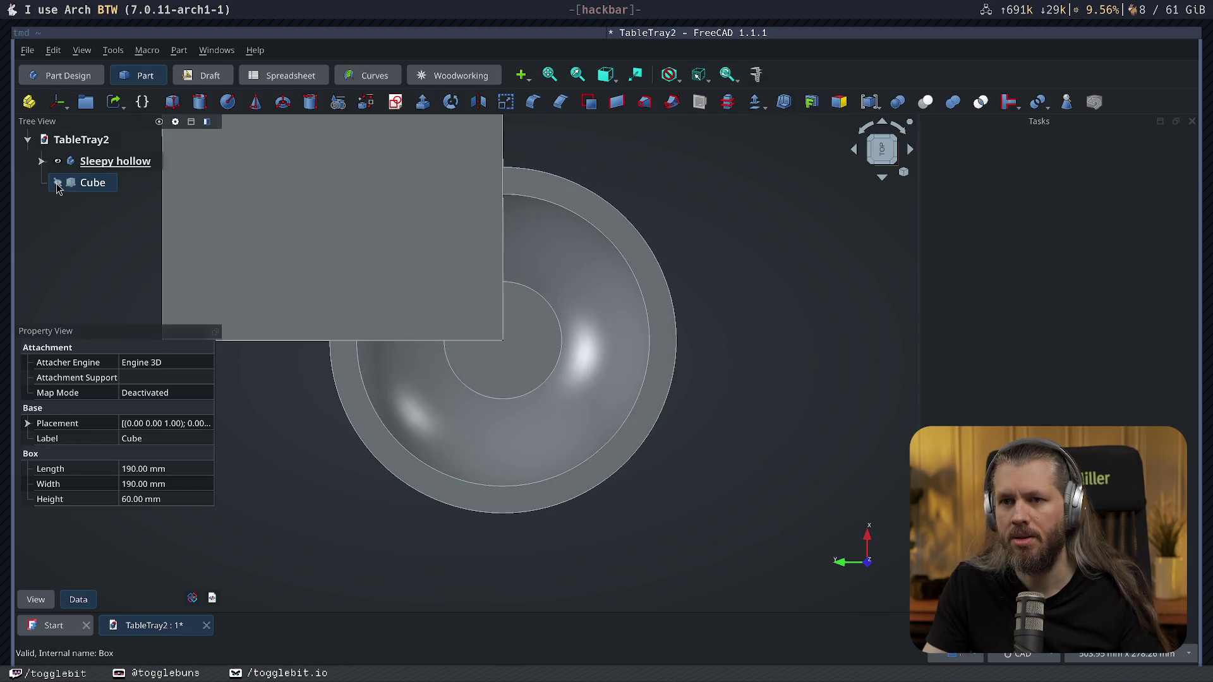
{"action": "left_click", "coordinate": [801, 275]}
Remove the Cube and its BaseFeature so Sleepy hollow keeps only Origin and Revolution.
{"action": "key", "text": "6"}
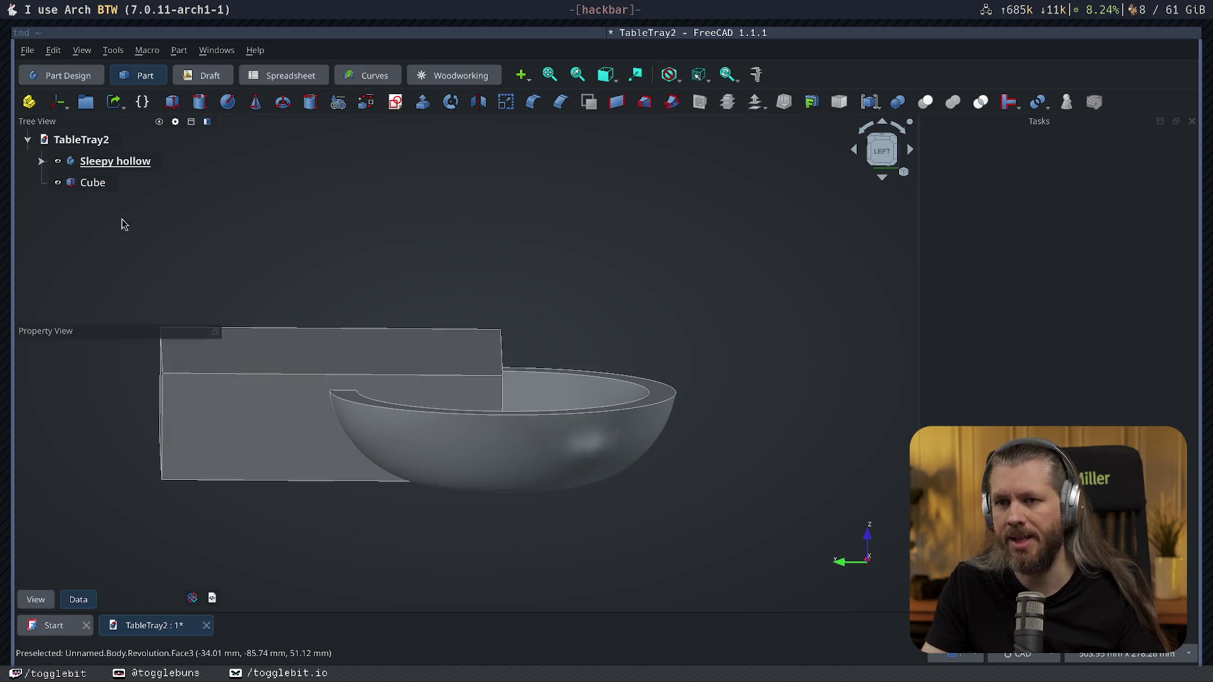
{"action": "key", "text": "2"}
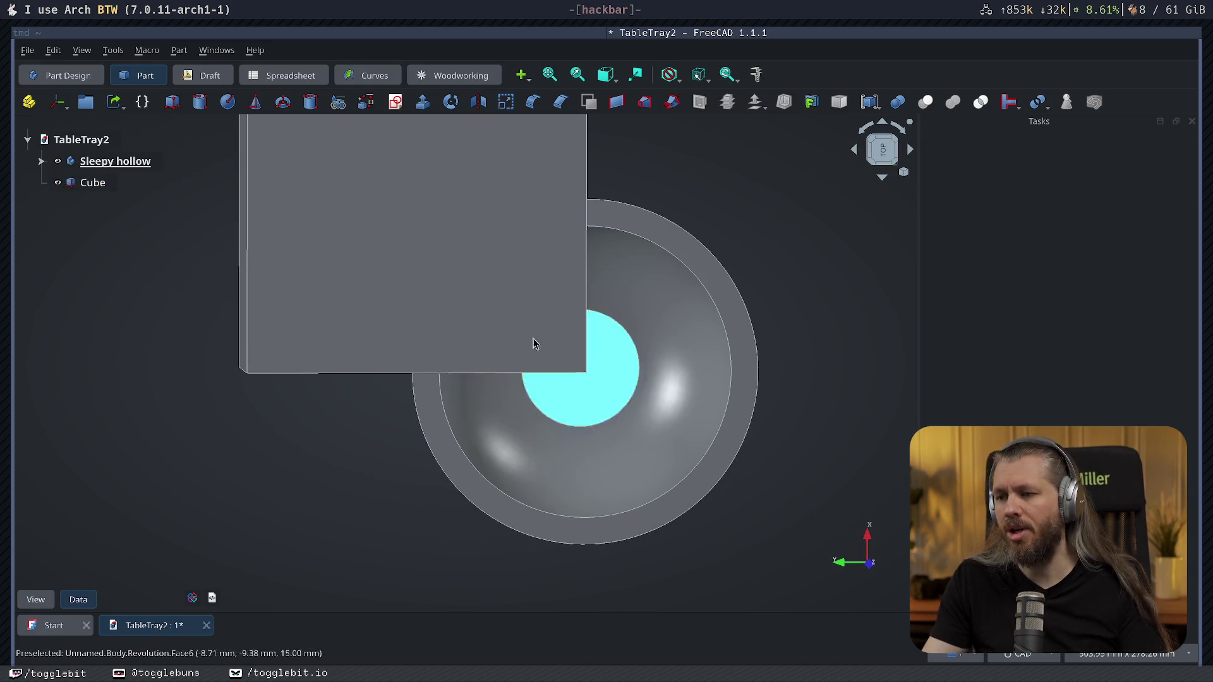
{"action": "left_click", "coordinate": [92, 182]}
{"action": "key", "text": "Delete"}
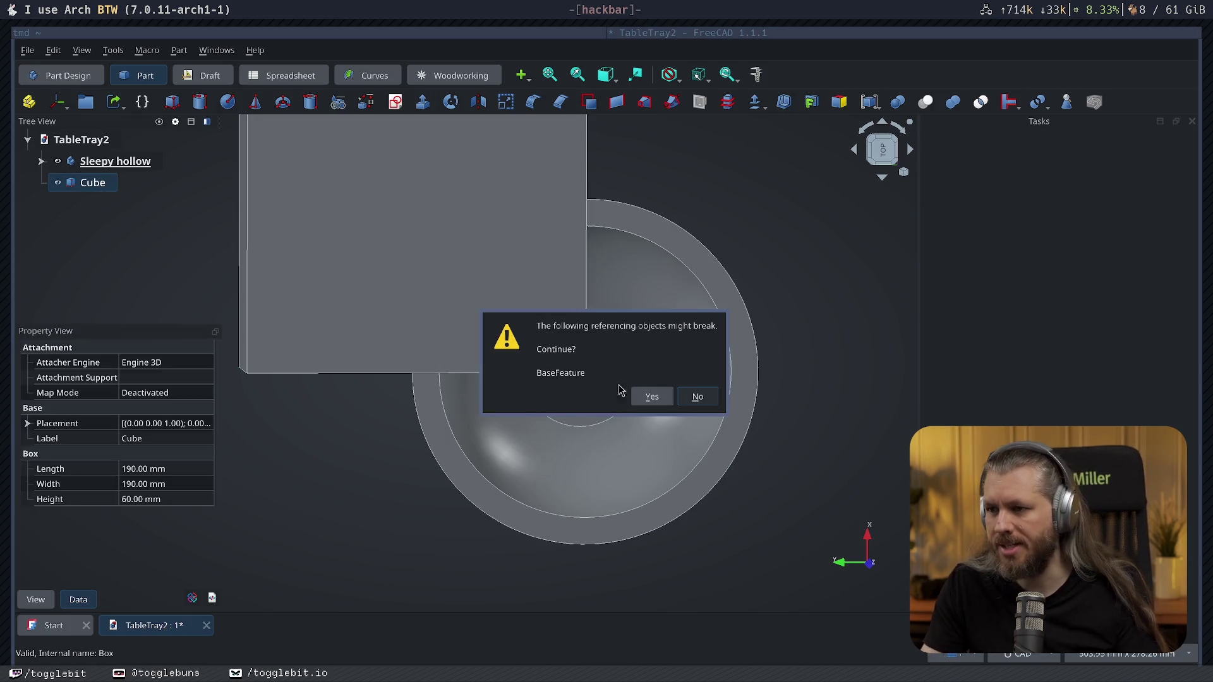
{"action": "left_click", "coordinate": [652, 396]}
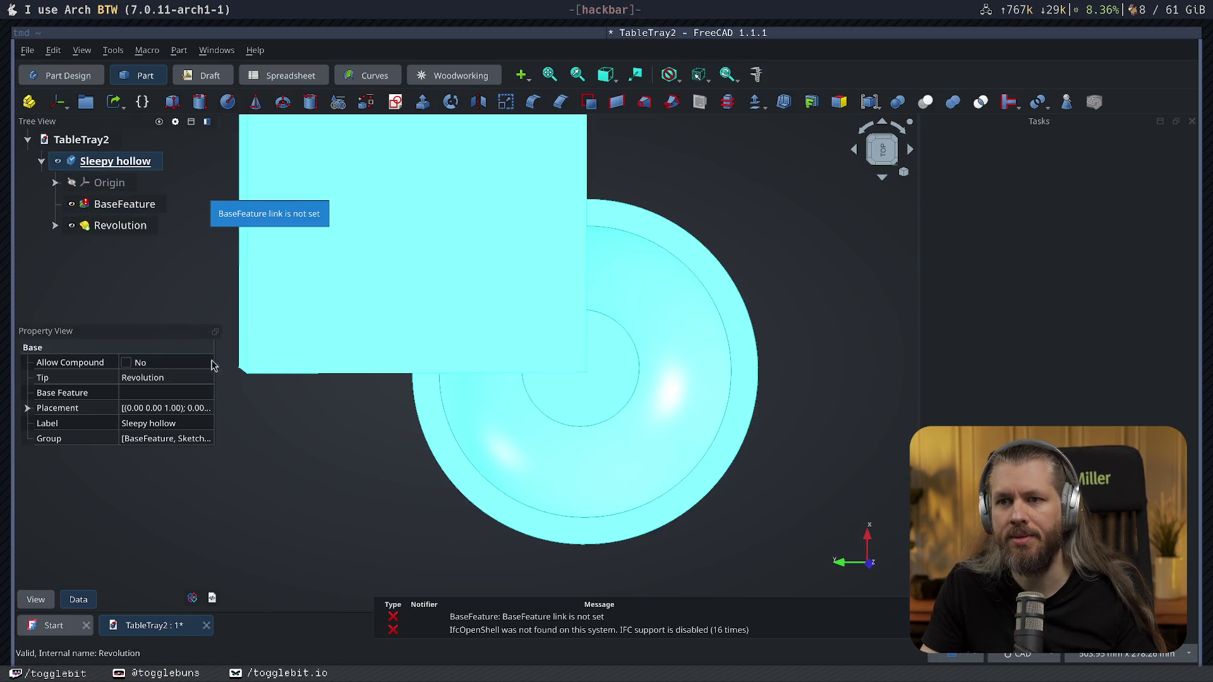
{"action": "left_click", "coordinate": [794, 295]}
{"action": "left_click", "coordinate": [89, 207]}
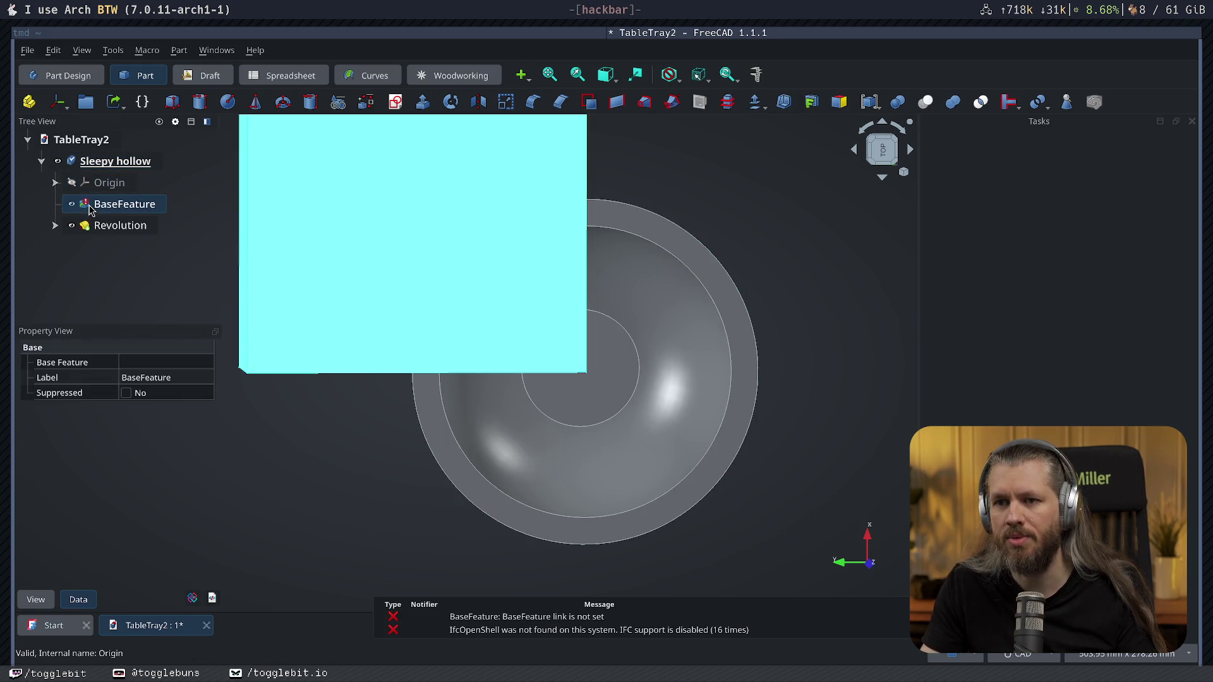
{"action": "key", "text": "ctrl+z"}
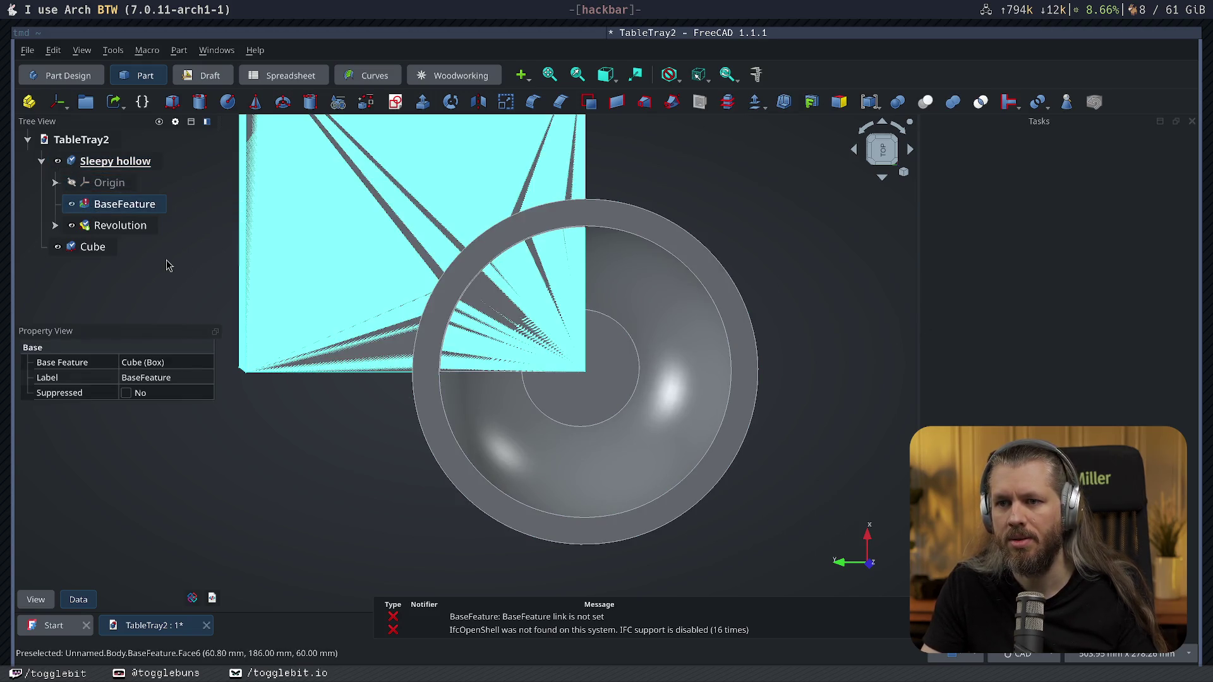
{"action": "key", "text": "ctrl+z"}
{"action": "key", "text": "ctrl+z"}
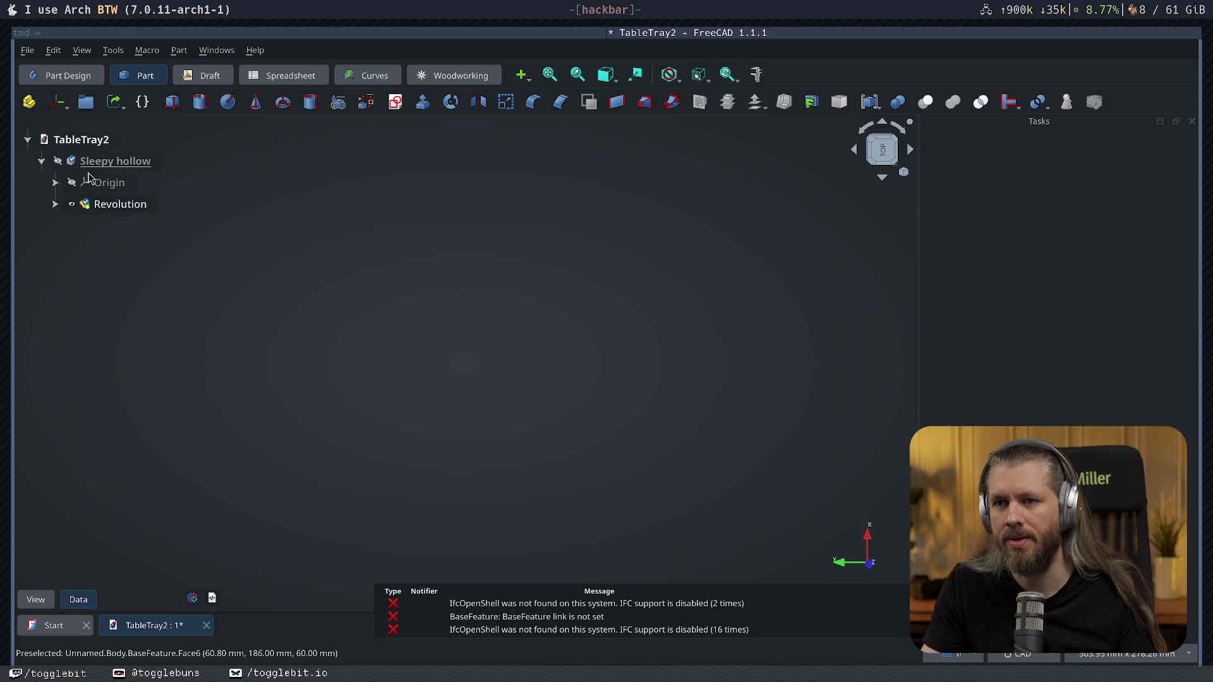
Show the Sleepy hollow body again and select the bowl's rim face to inspect it.
{"action": "left_click", "coordinate": [111, 161]}
{"action": "key", "text": "space"}
{"action": "left_click", "coordinate": [753, 363]}
{"action": "middle_click_drag", "start_coordinate": [753, 364], "coordinate": [597, 330]}
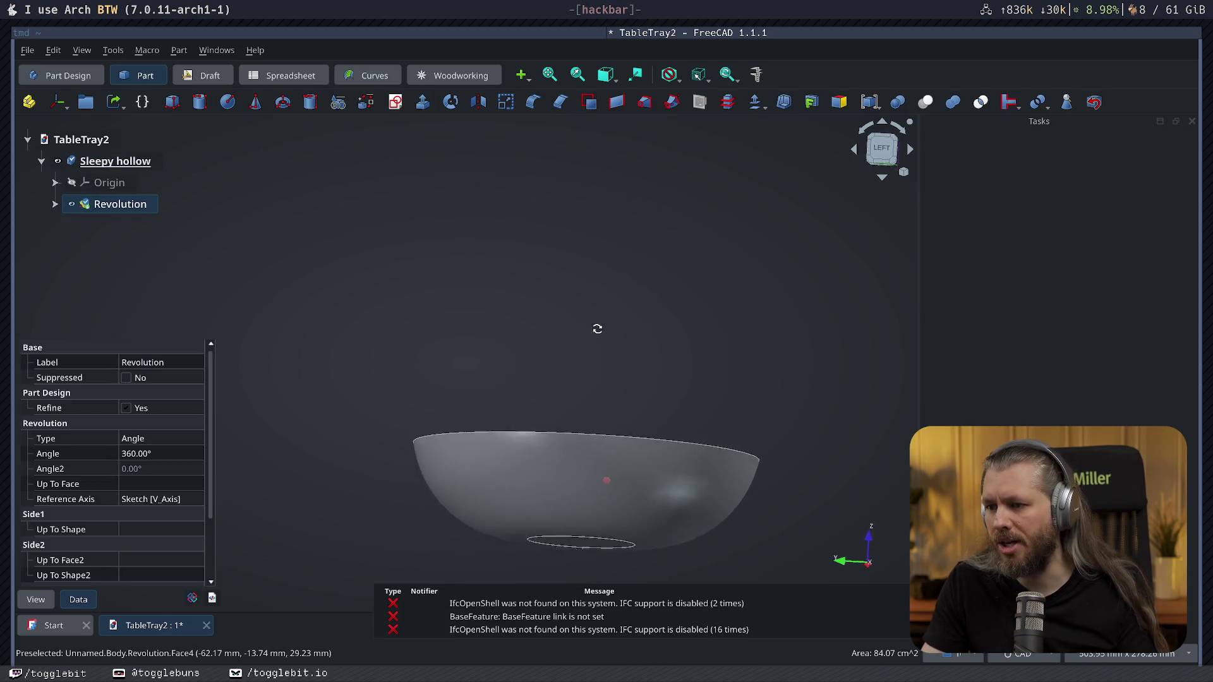
{"action": "middle_click_drag", "start_coordinate": [401, 475], "coordinate": [418, 479]}
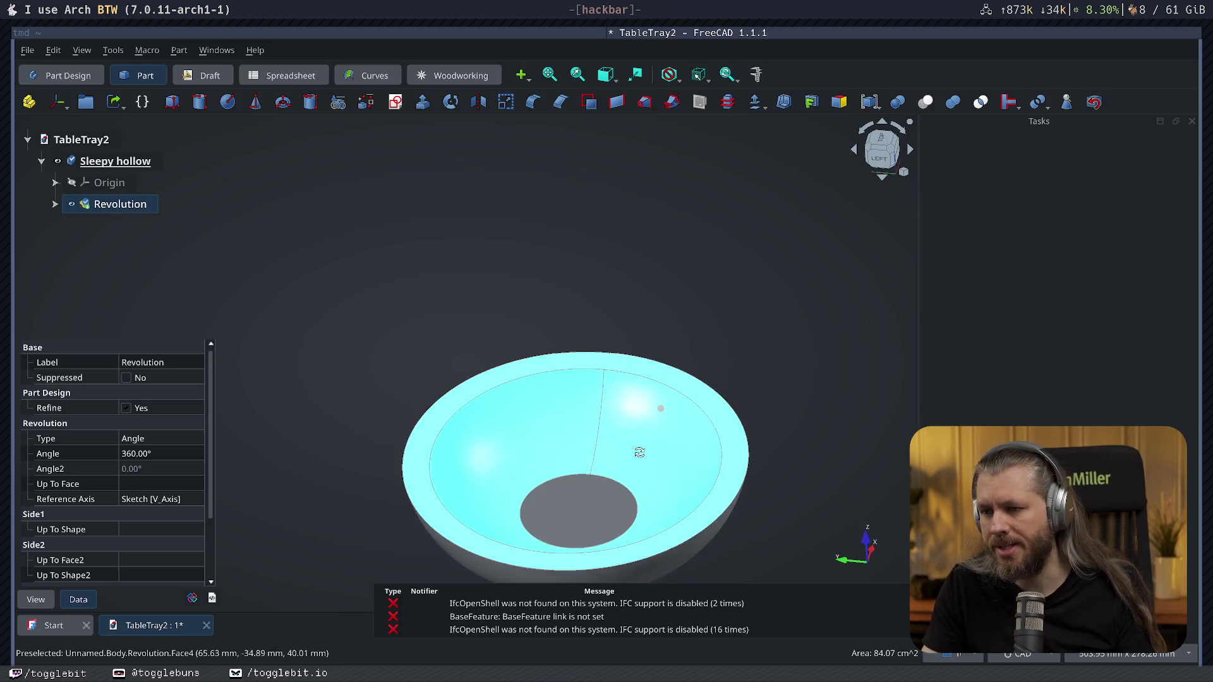
{"action": "left_click", "coordinate": [418, 484]}
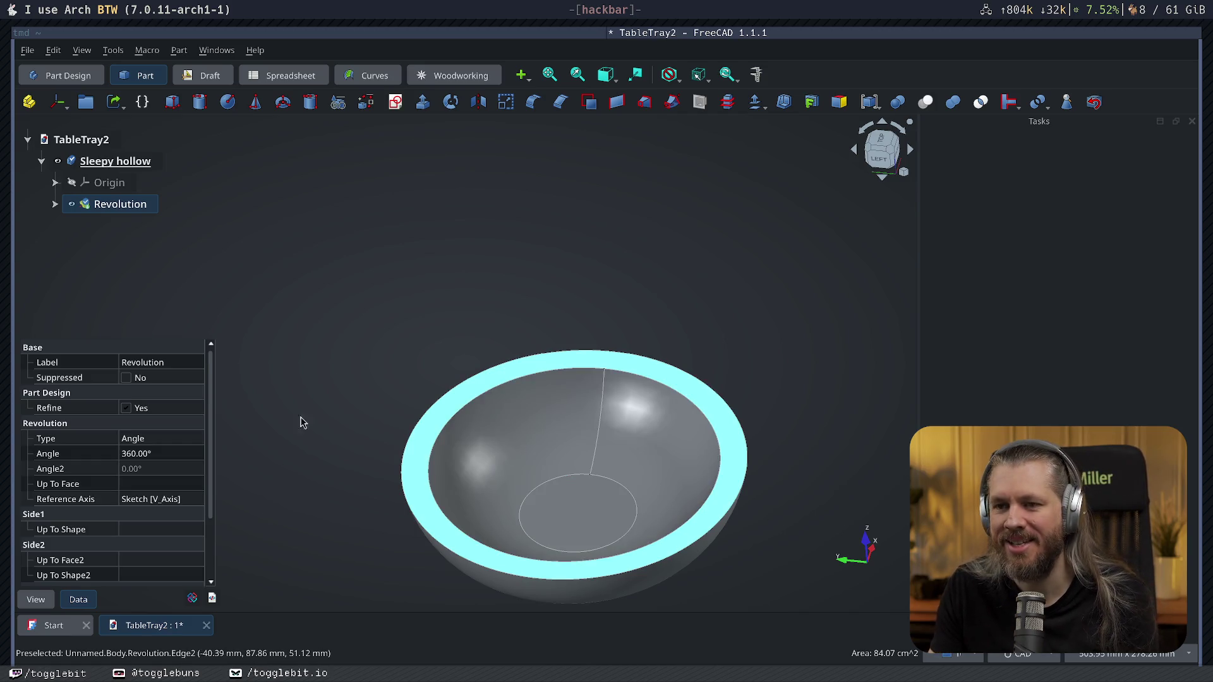
Save the TableTray2 document.
{"action": "left_click", "coordinate": [488, 230]}
{"action": "middle_click_drag", "start_coordinate": [461, 282], "coordinate": [534, 241]}
{"action": "key", "text": "ctrl+s"}
{"action": "mouse_move", "coordinate": [493, 314]}
{"action": "middle_mouse_down"}
{"action": "mouse_move", "coordinate": [548, 308]}
{"action": "mouse_move", "coordinate": [572, 269]}
{"action": "middle_mouse_up"}
{"action": "mouse_move", "coordinate": [677, 338]}
{"action": "middle_mouse_down"}
{"action": "mouse_move", "coordinate": [649, 431]}
{"action": "mouse_move", "coordinate": [650, 386]}
{"action": "middle_mouse_up"}
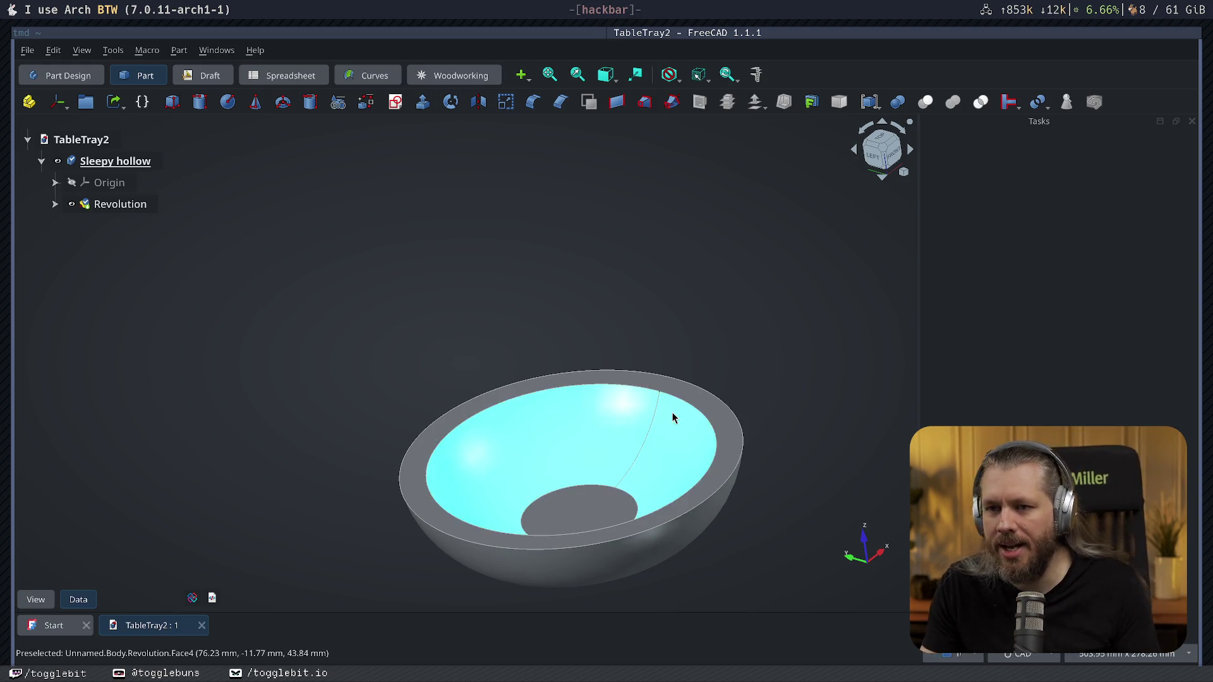
Return to the front view and switch to the Part Design workbench.
{"action": "key", "text": "1"}
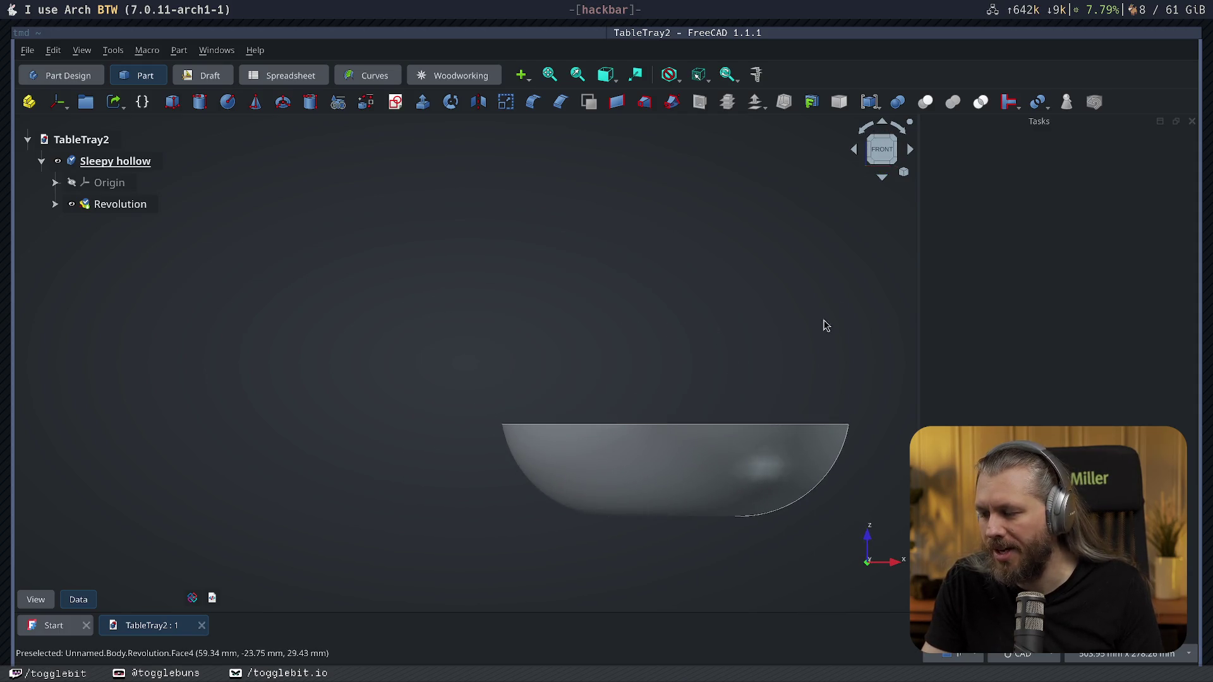
{"action": "key", "text": "Left"}
{"action": "key", "text": "Up"}
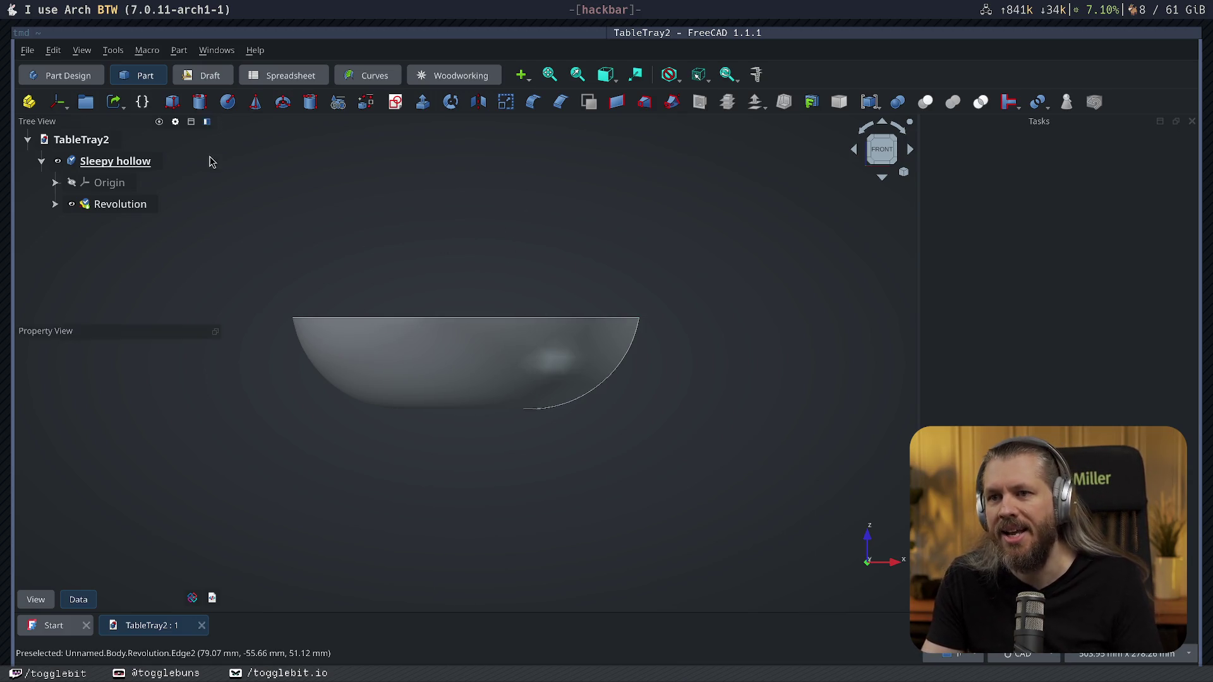
{"action": "left_click", "coordinate": [50, 79]}
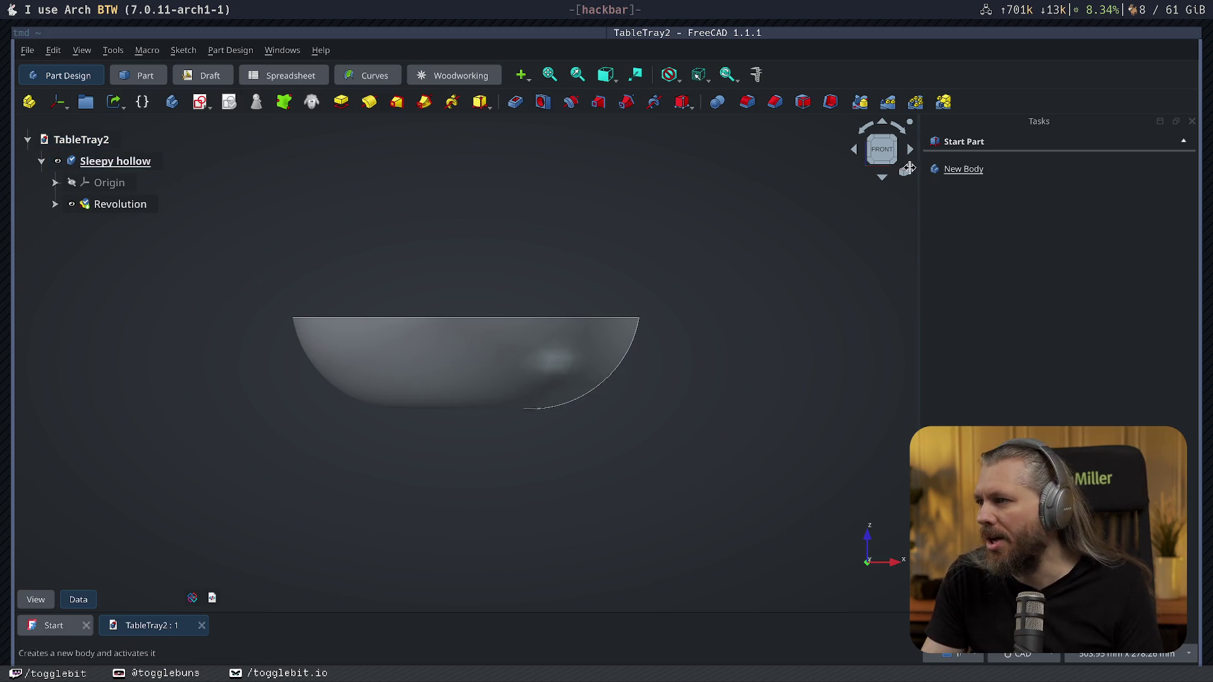
Create Sketch001 on the XZ plane in the Sleepy hollow body and view it from the front.
{"action": "left_click", "coordinate": [126, 161]}
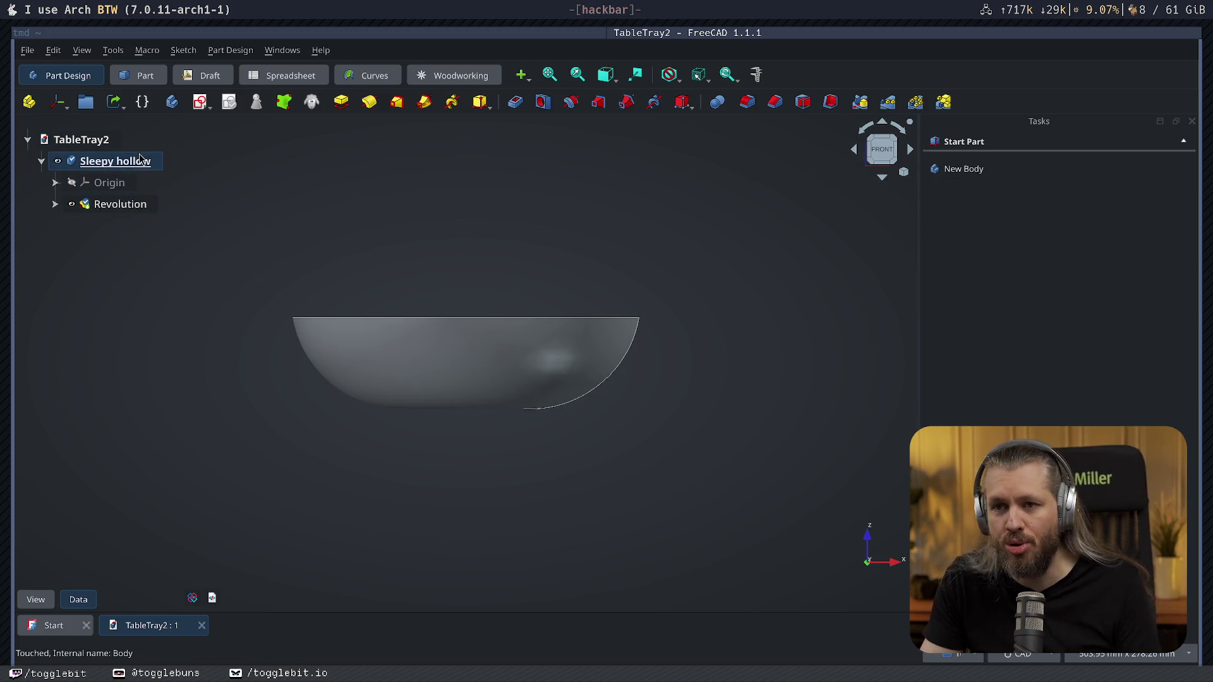
{"action": "left_click", "coordinate": [960, 168]}
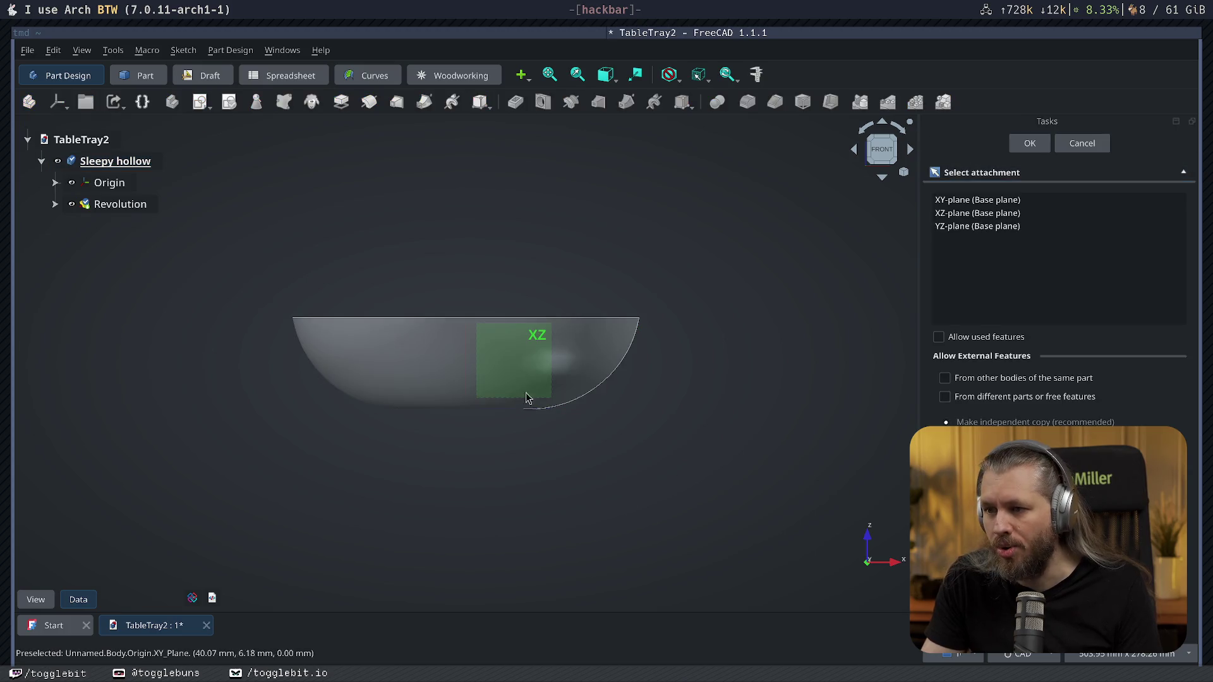
{"action": "left_click", "coordinate": [525, 354]}
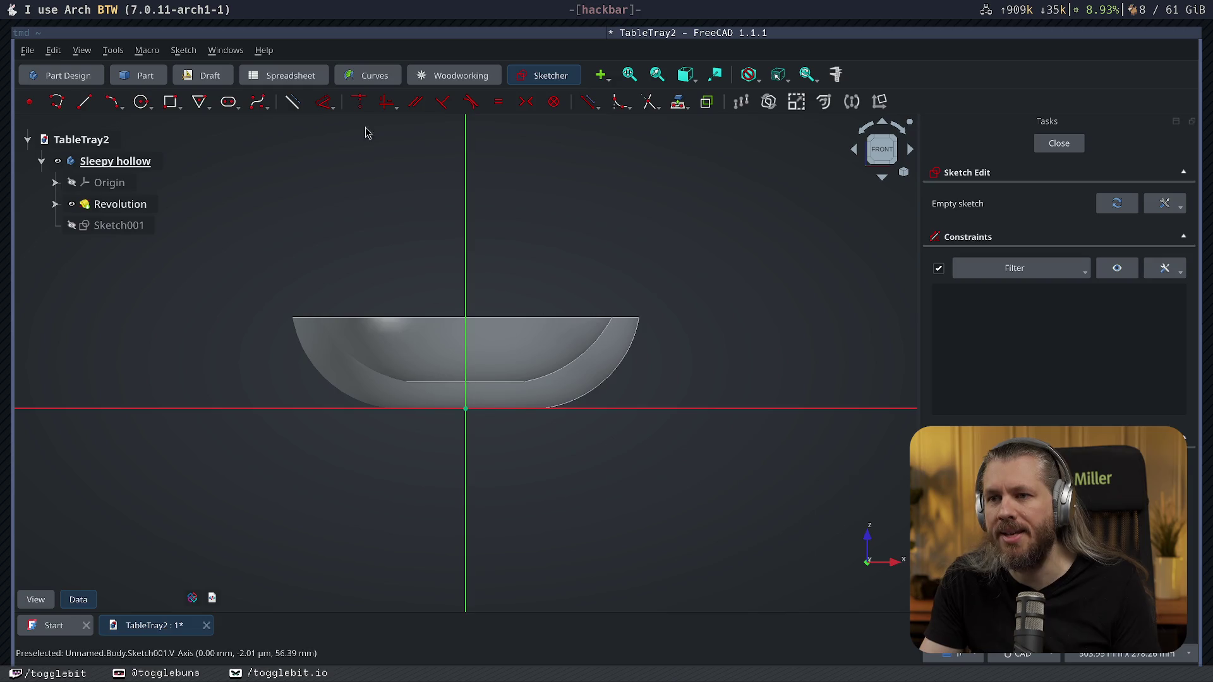
{"action": "middle_click_drag", "start_coordinate": [481, 253], "coordinate": [501, 247]}
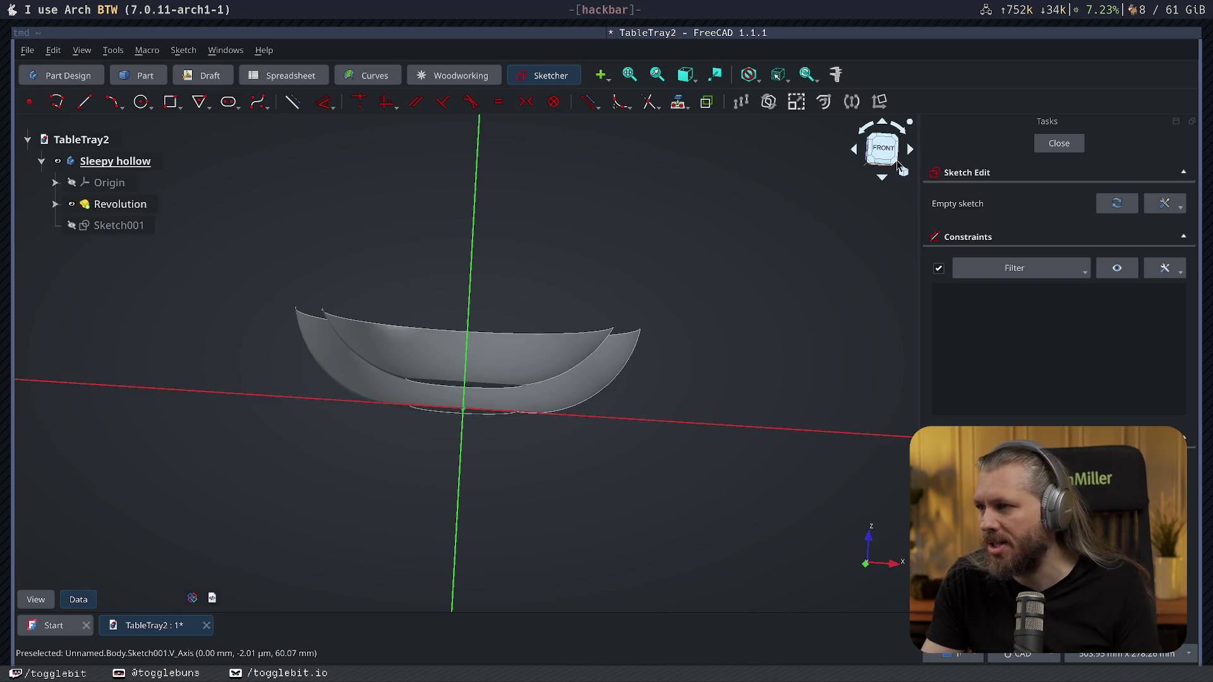
{"action": "left_click", "coordinate": [880, 153]}
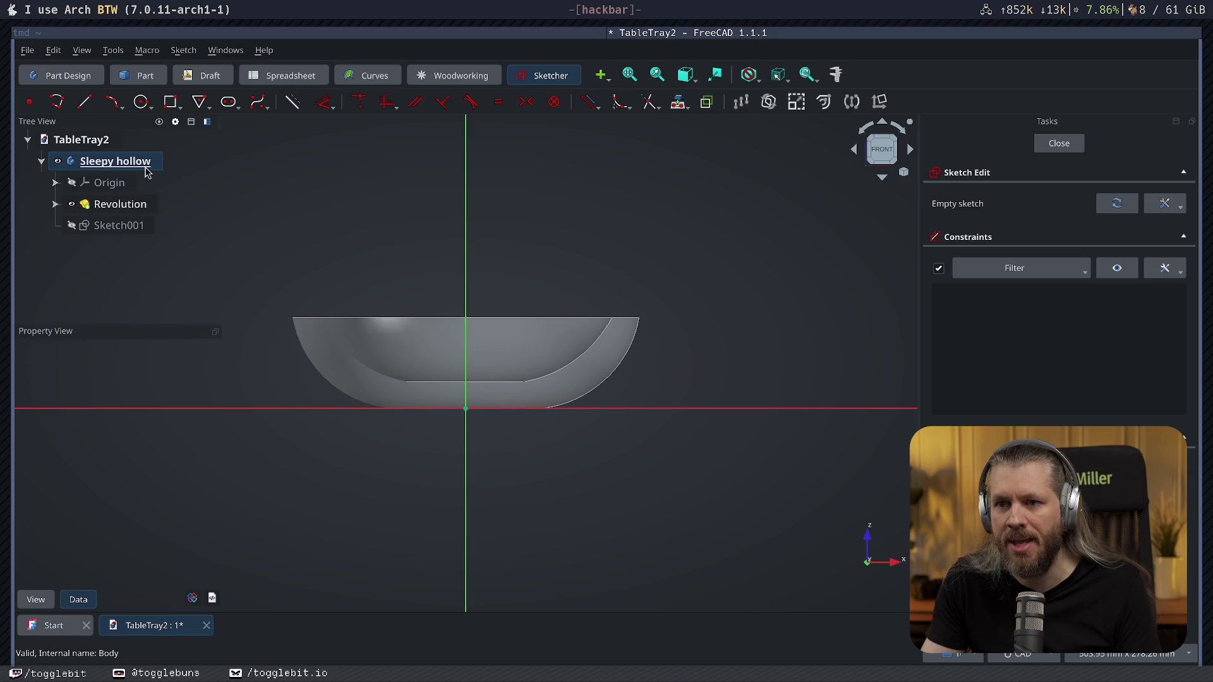
{"action": "left_click", "coordinate": [143, 166]}
{"action": "left_click", "coordinate": [389, 336]}
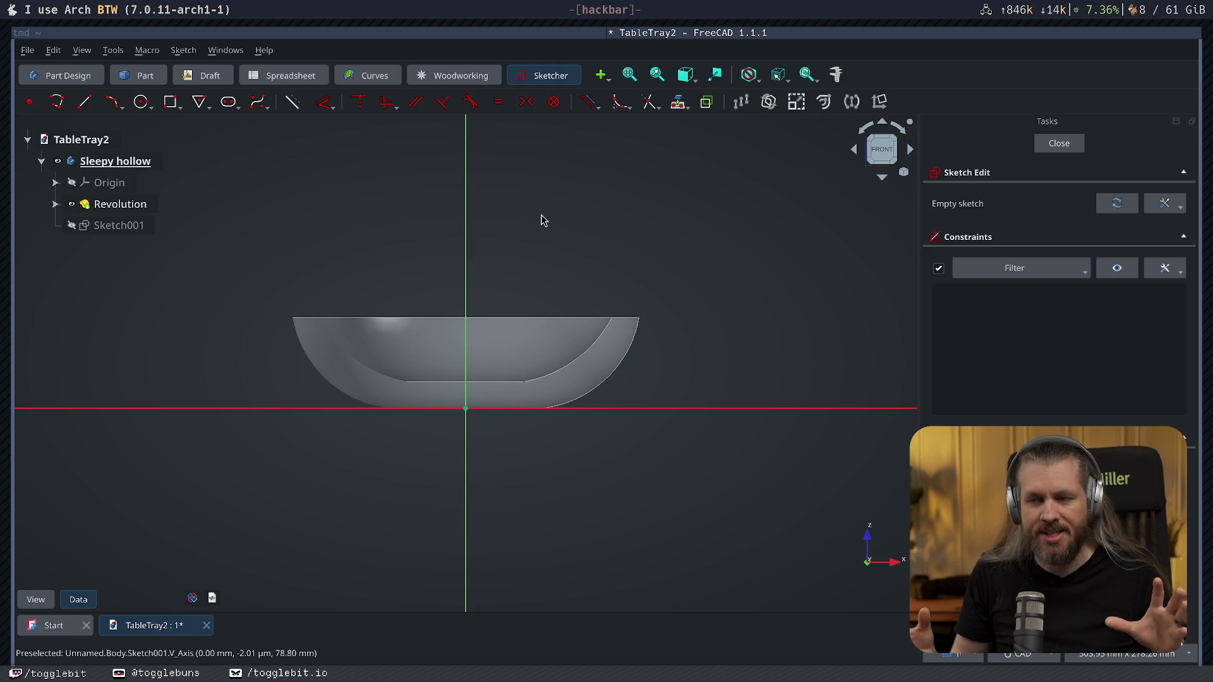
{"action": "key", "text": "super+i"}
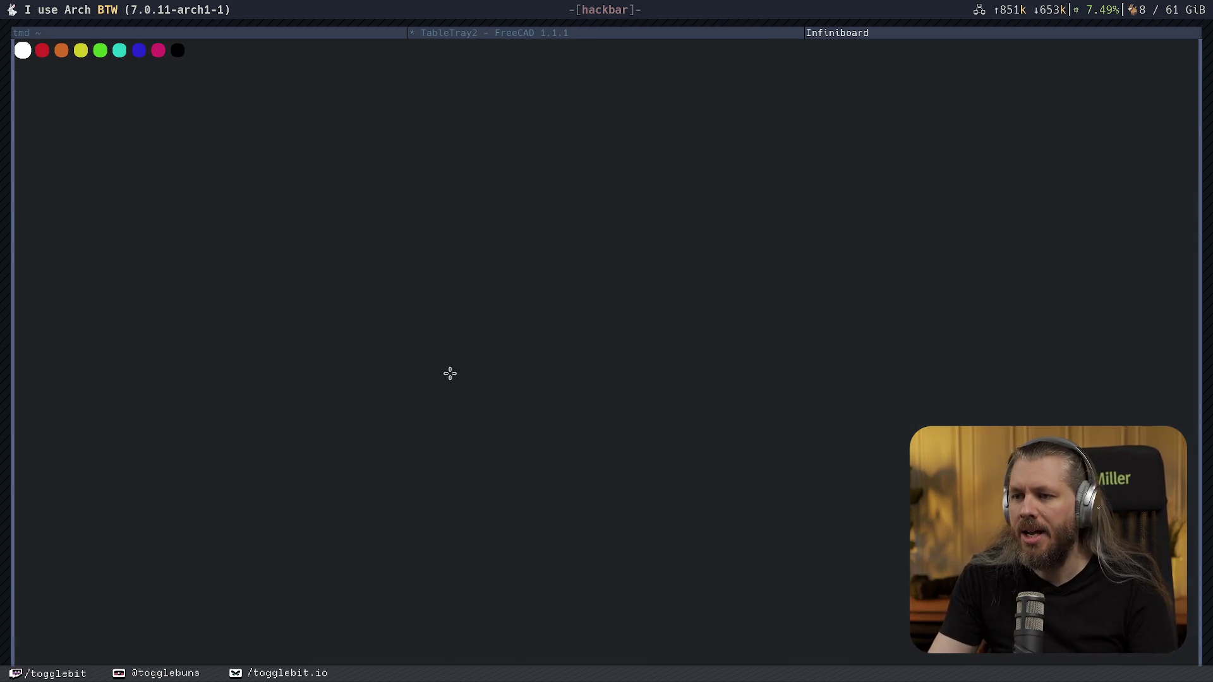
Doodle the flat base lines and a smiley bowl curve on Infiniboard, then undo them.
{"action": "left_click_drag", "start_coordinate": [449, 374], "coordinate": [656, 374]}
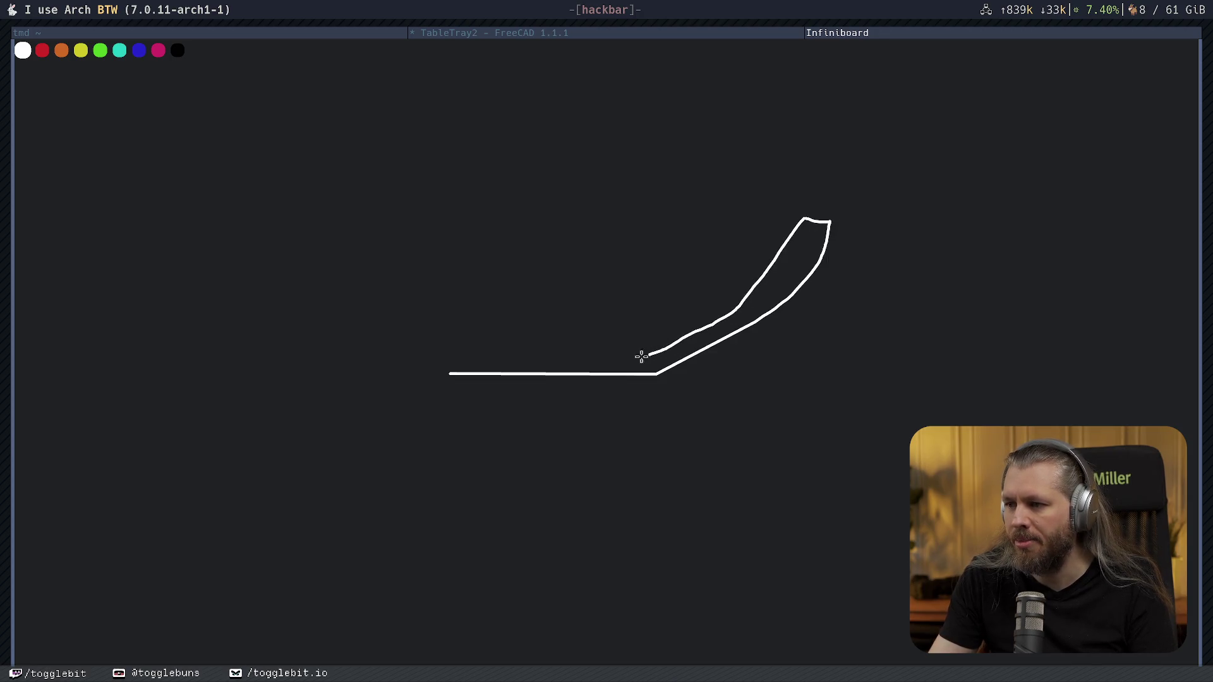
{"action": "left_click_drag", "start_coordinate": [641, 356], "coordinate": [454, 358]}
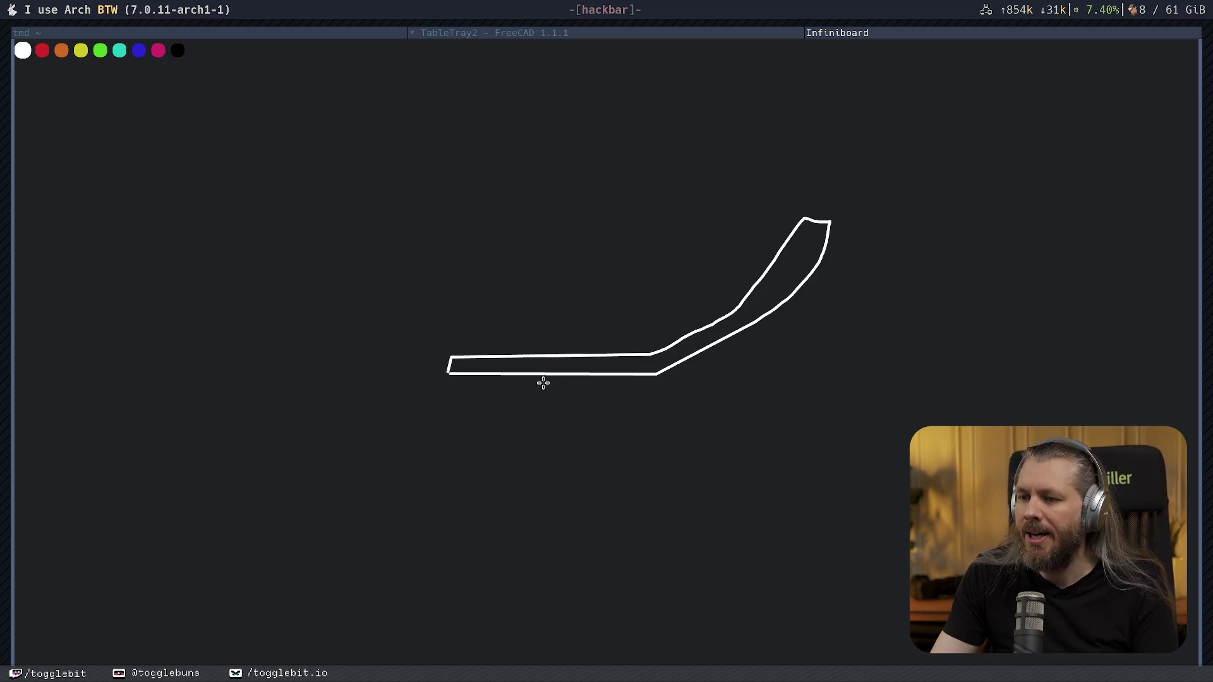
{"action": "key", "text": "Escape"}
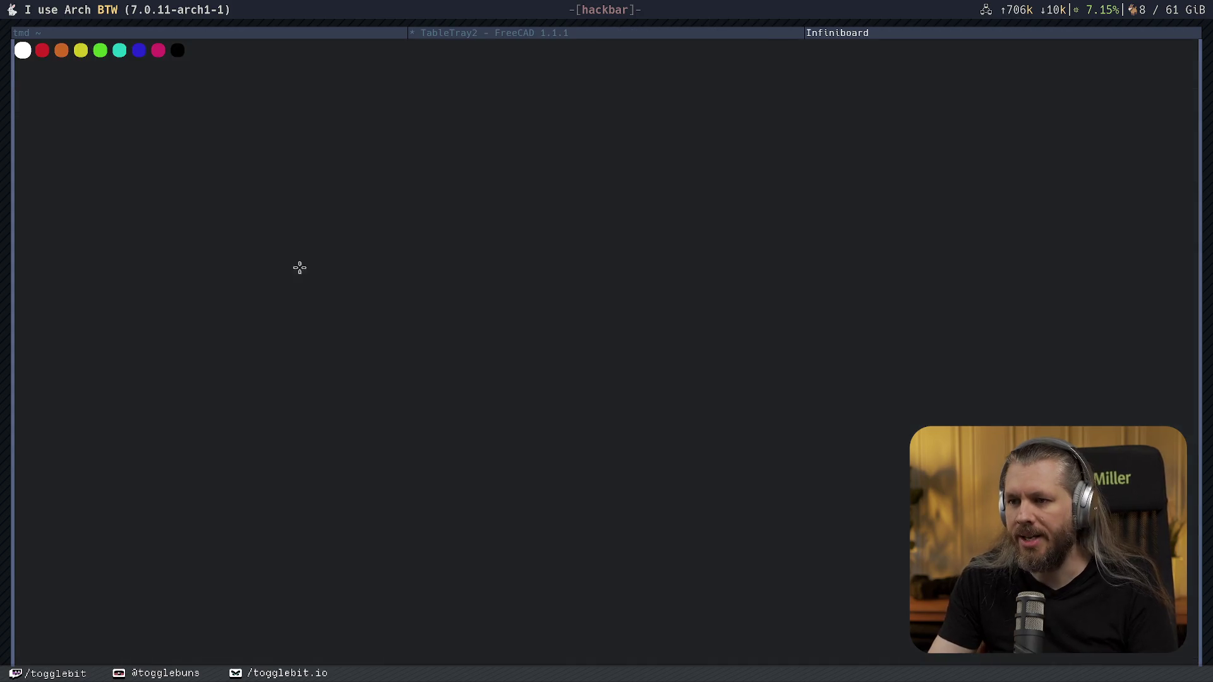
{"action": "left_click_drag", "start_coordinate": [348, 306], "coordinate": [761, 325]}
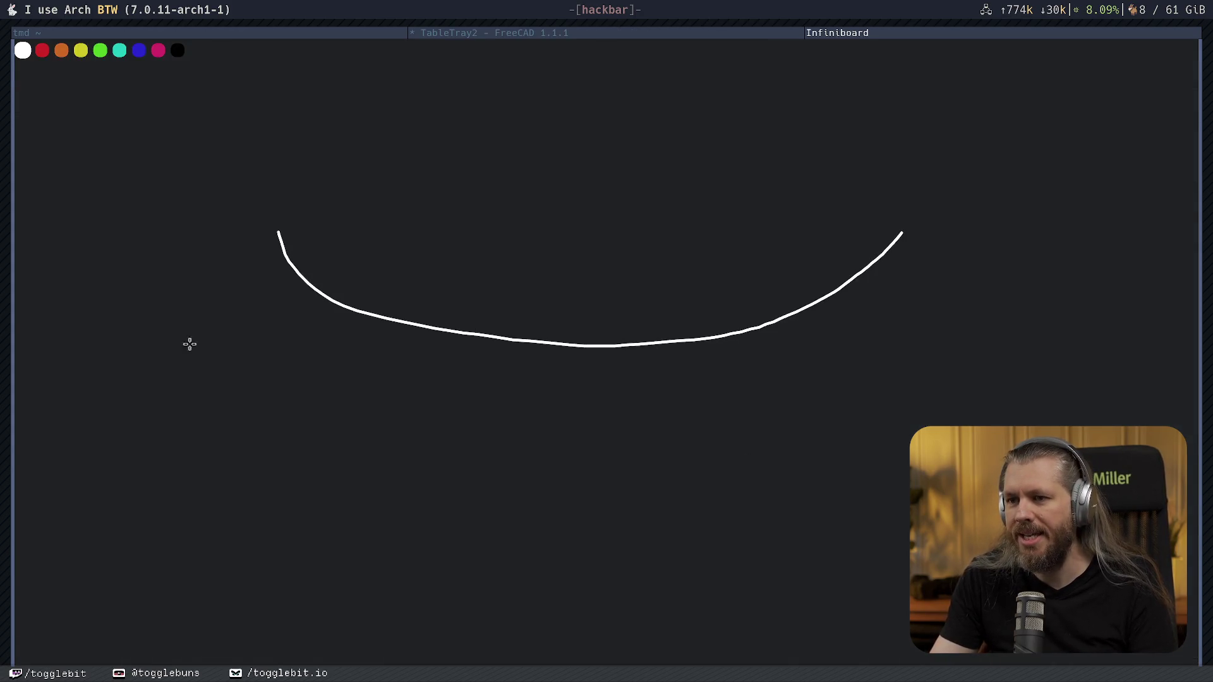
{"action": "left_click_drag", "start_coordinate": [274, 296], "coordinate": [882, 236]}
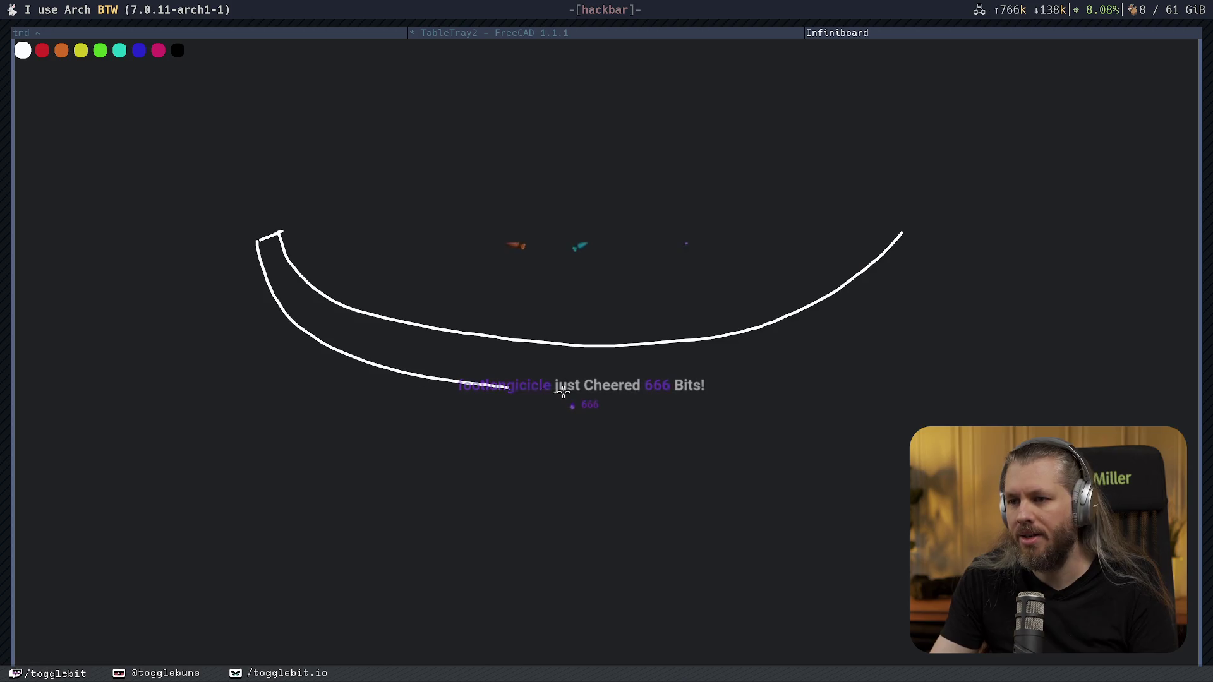
{"action": "left_click_drag", "start_coordinate": [448, 169], "coordinate": [474, 182]}
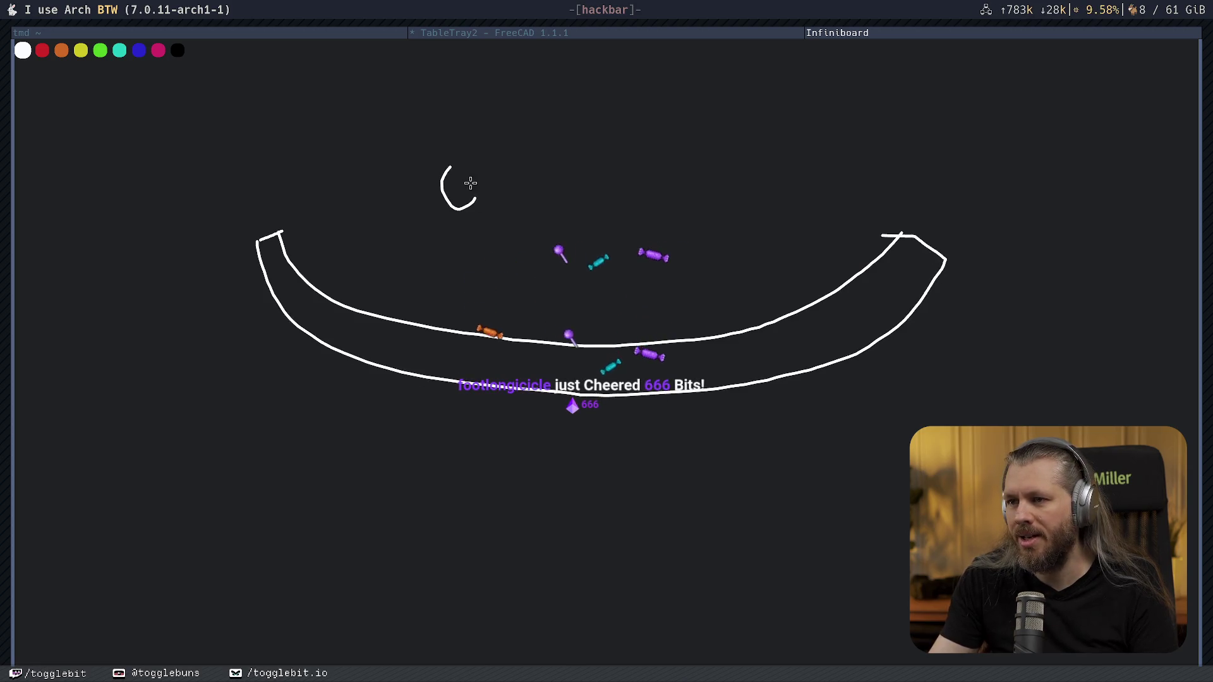
{"action": "left_click_drag", "start_coordinate": [683, 171], "coordinate": [717, 185]}
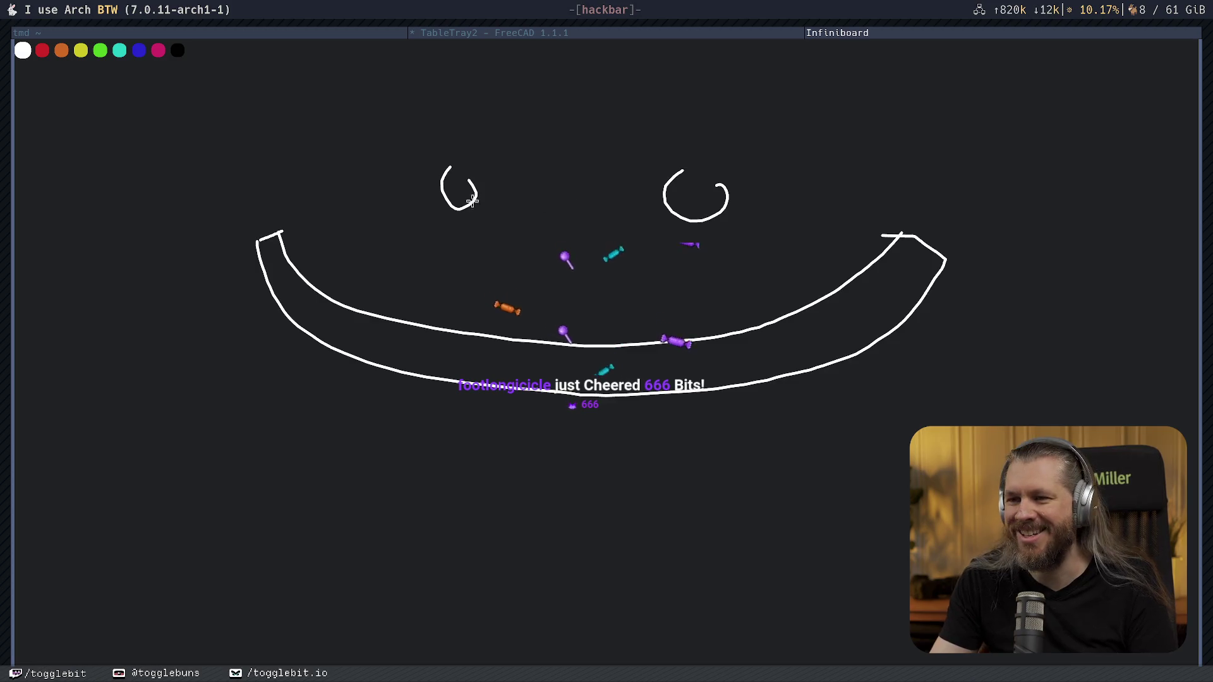
{"action": "key", "text": "ctrl+z"}
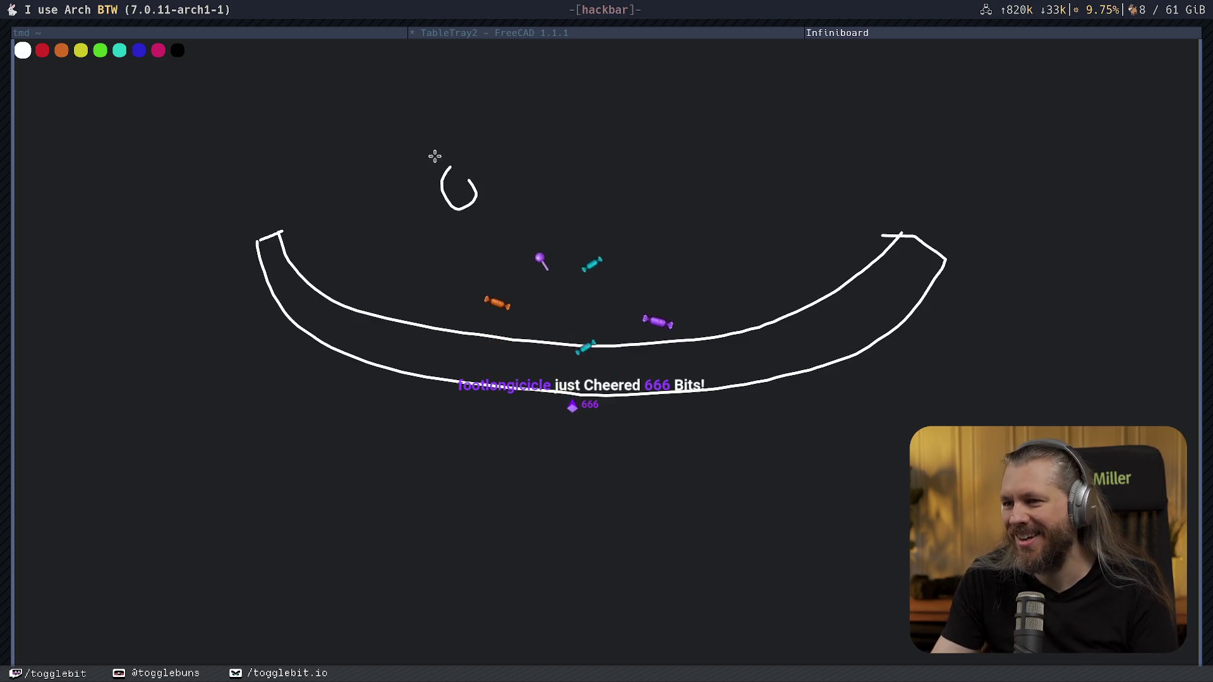
{"action": "key", "text": "ctrl+z"}
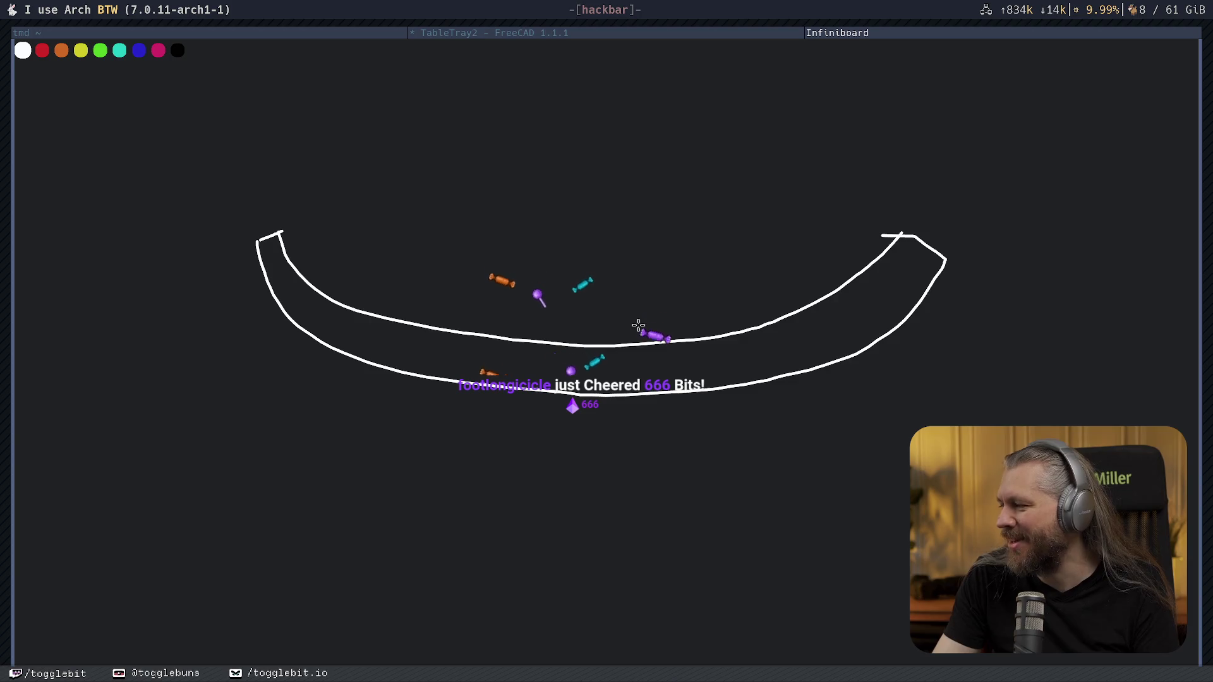
{"action": "key", "text": "ctrl+z"}
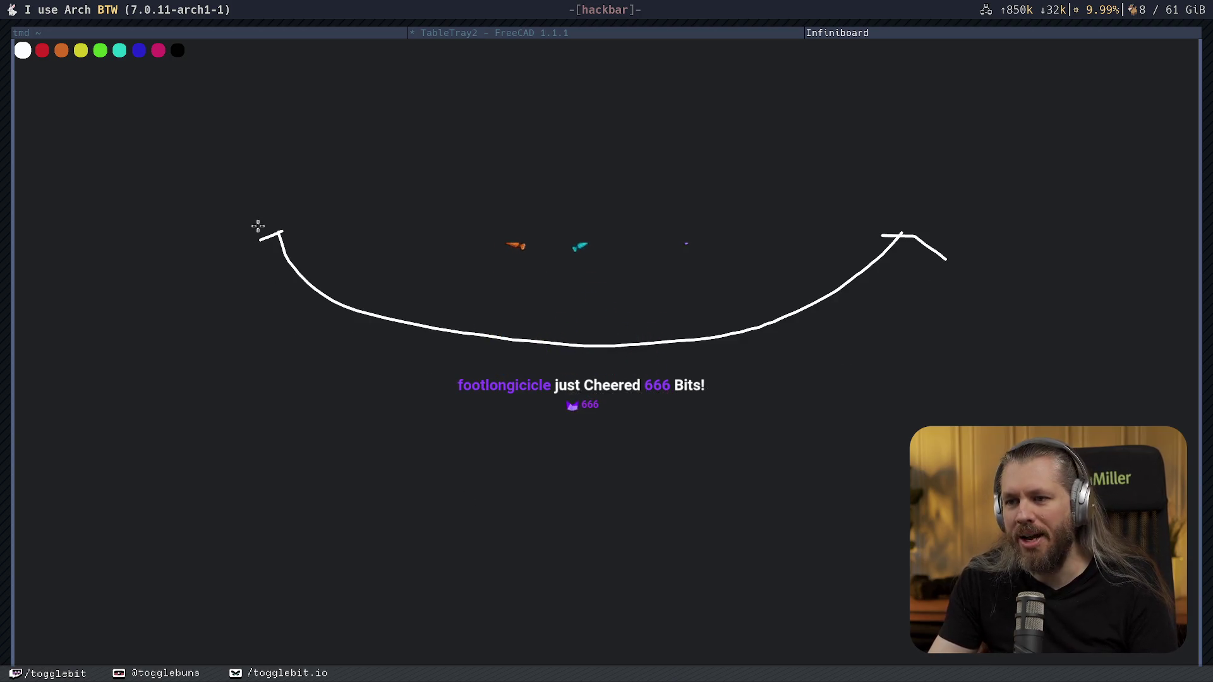
{"action": "key", "text": "ctrl+z"}
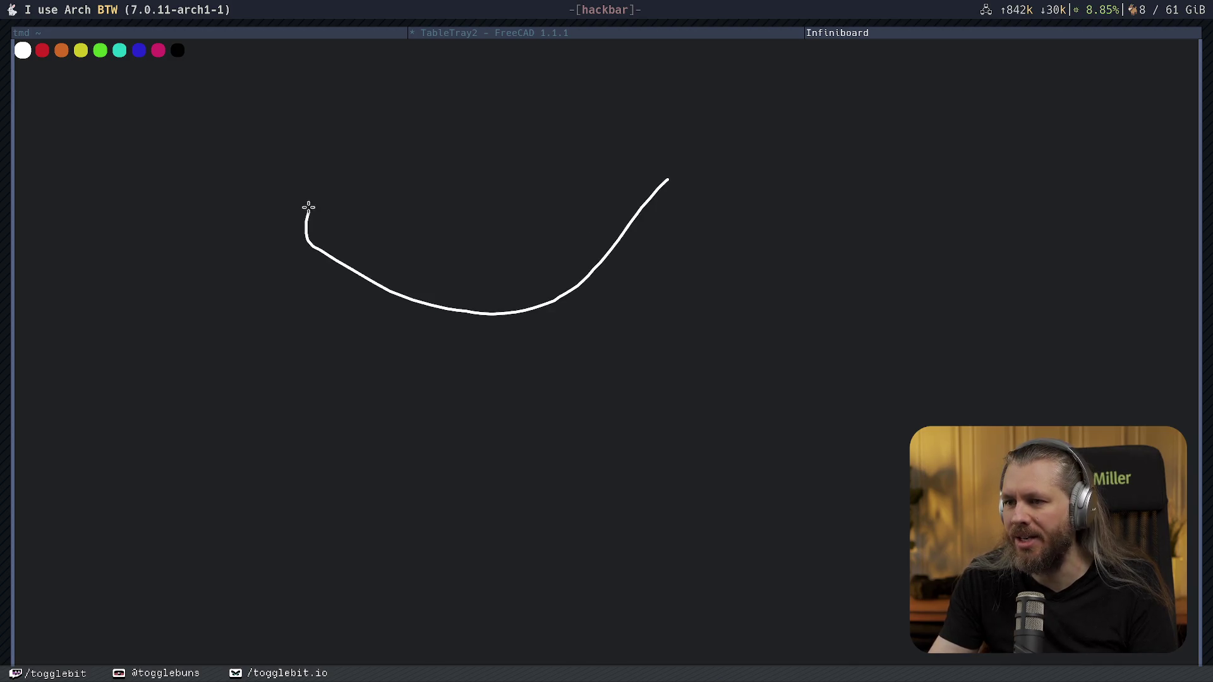
Draw a rough bowl outline curve, then close Infiniboard and return to the FreeCAD sketch.
{"action": "mouse_move", "coordinate": [191, 235]}
{"action": "left_mouse_down"}
{"action": "mouse_move", "coordinate": [616, 398]}
{"action": "mouse_move", "coordinate": [767, 291]}
{"action": "left_mouse_up"}
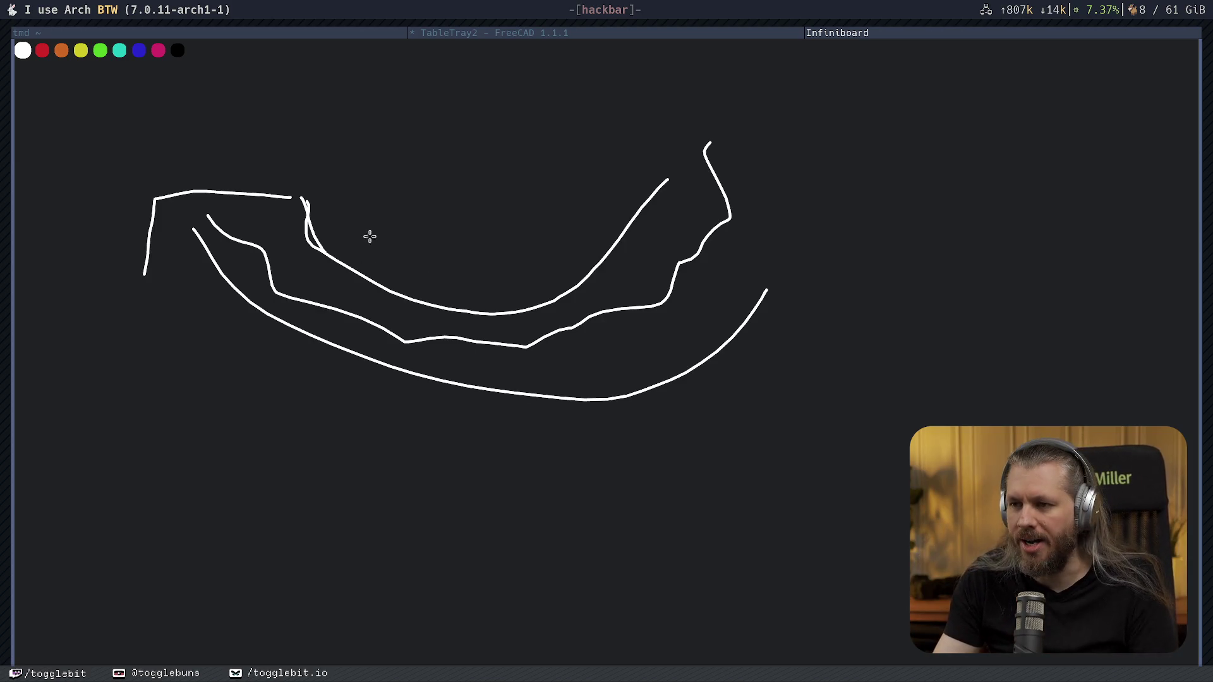
{"action": "mouse_move", "coordinate": [371, 236]}
{"action": "right_mouse_down"}
{"action": "mouse_move", "coordinate": [424, 357]}
{"action": "mouse_move", "coordinate": [262, 208]}
{"action": "right_mouse_up"}
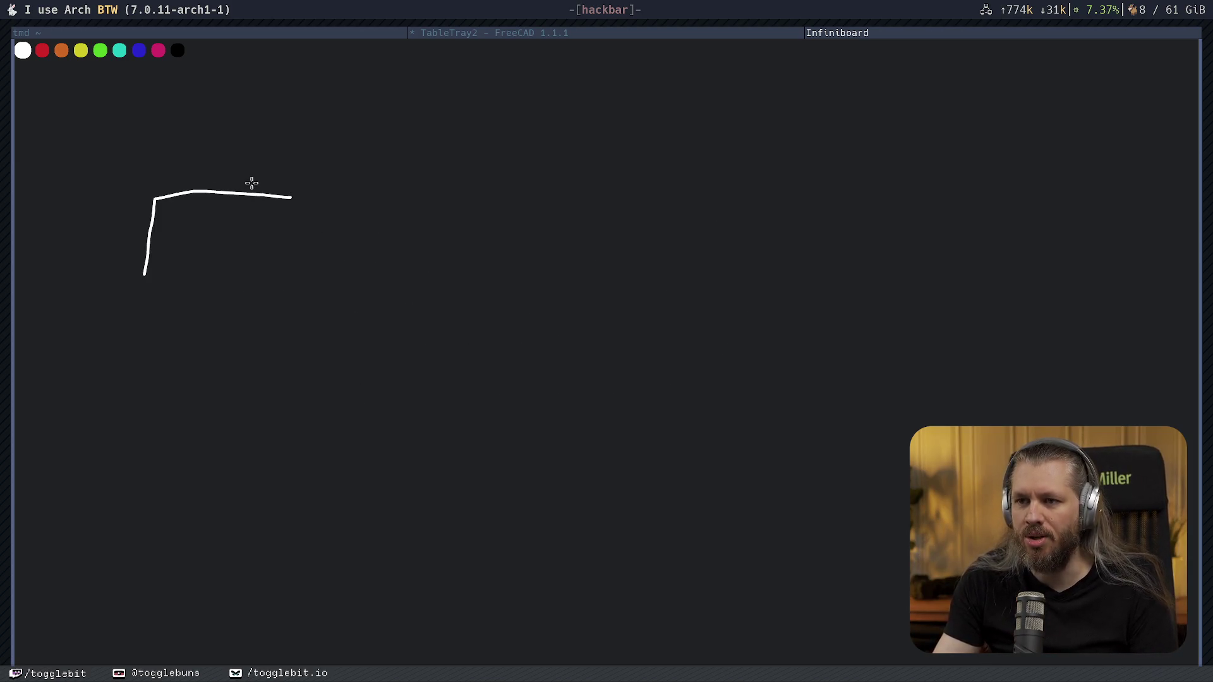
{"action": "left_click_drag", "start_coordinate": [355, 267], "coordinate": [741, 307]}
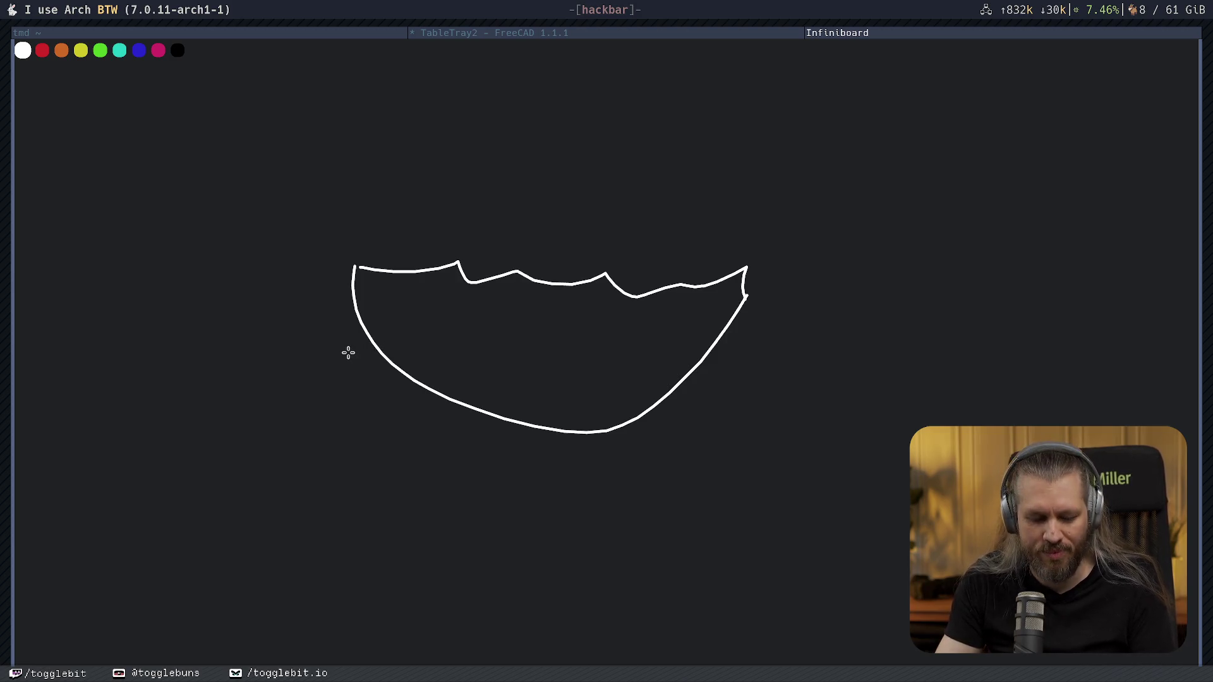
{"action": "key", "text": "Escape"}
{"action": "mouse_move", "coordinate": [560, 244]}
{"action": "middle_mouse_down"}
{"action": "mouse_move", "coordinate": [509, 376]}
{"action": "mouse_move", "coordinate": [612, 199]}
{"action": "mouse_move", "coordinate": [577, 304]}
{"action": "middle_mouse_up"}
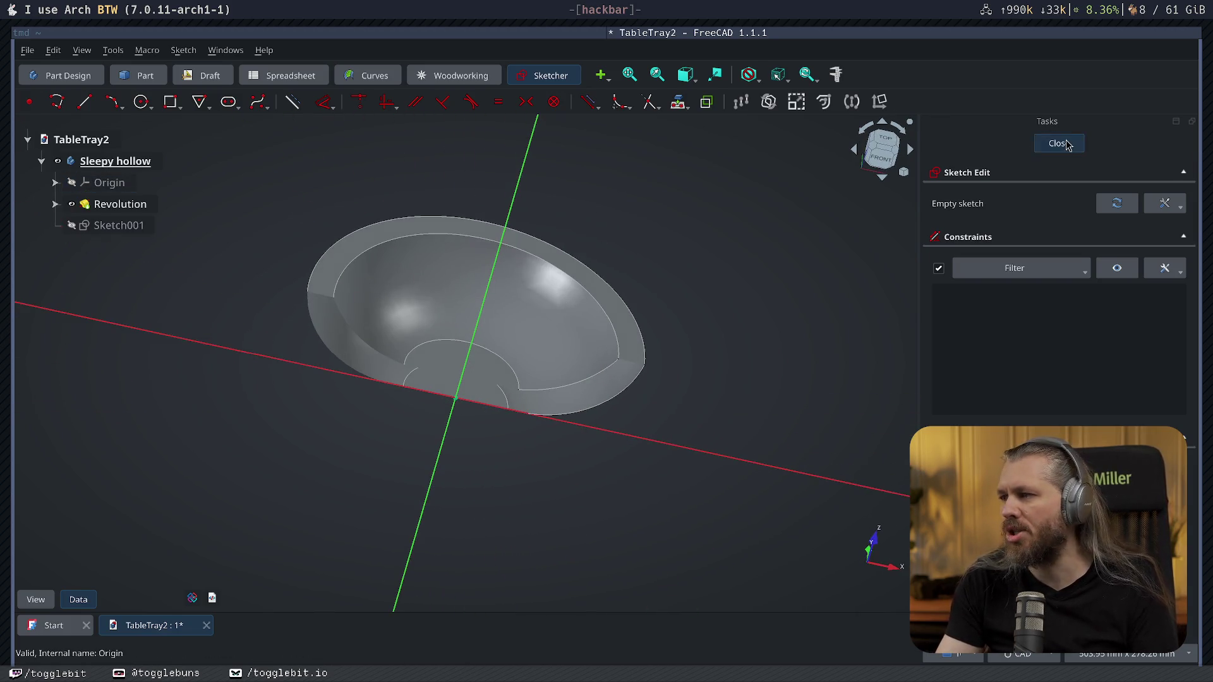
Close the sketch and delete the old Sleepy hollow body.
{"action": "left_click", "coordinate": [1066, 144]}
{"action": "left_click", "coordinate": [133, 163]}
{"action": "key", "text": "Delete"}
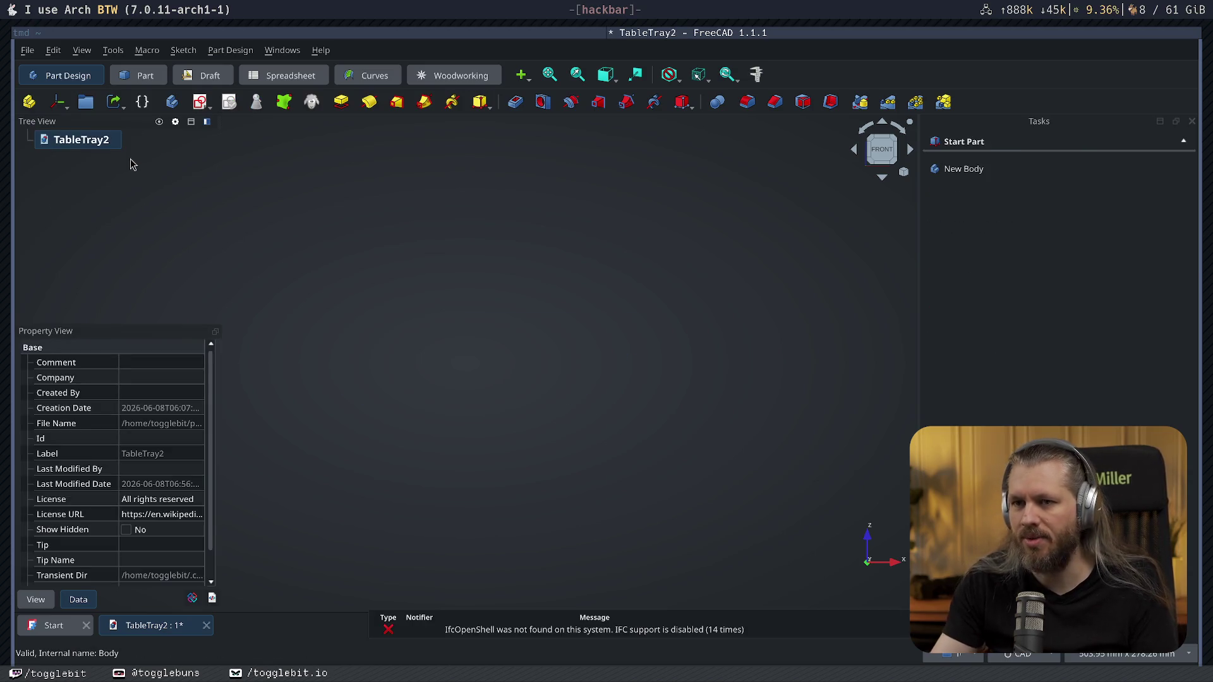
Create a new Body with a sketch on the XZ plane and start the Line tool.
{"action": "left_click", "coordinate": [963, 169]}
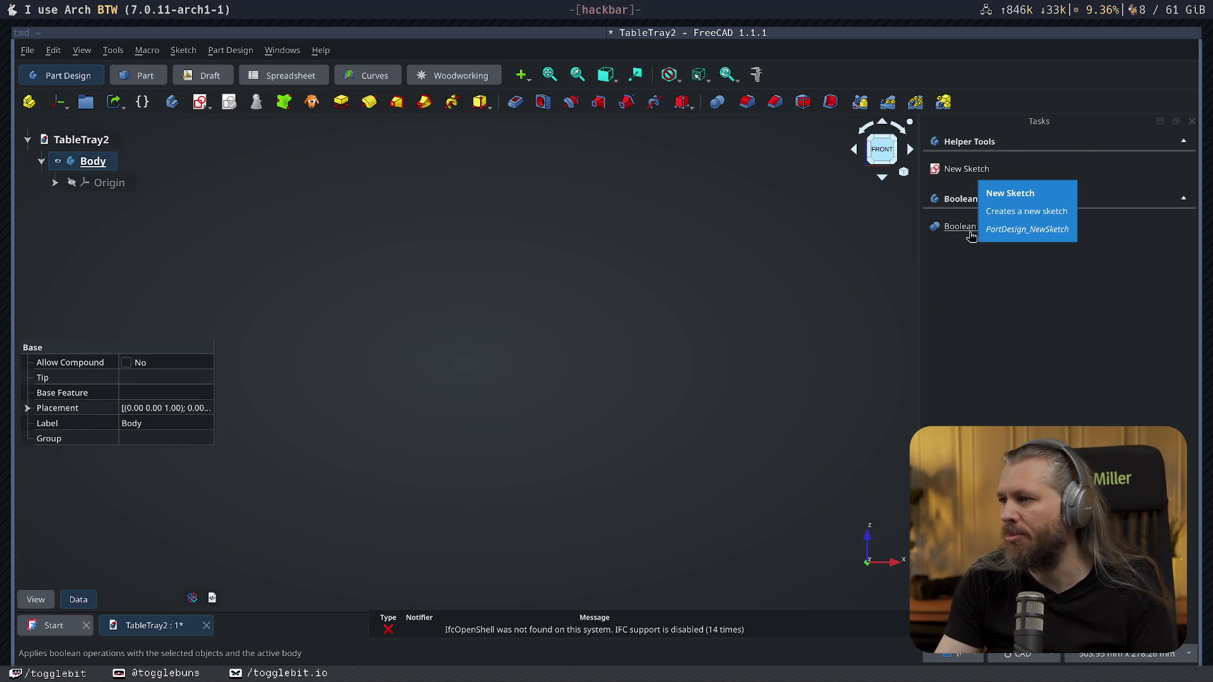
{"action": "left_click", "coordinate": [961, 168]}
{"action": "left_click", "coordinate": [539, 355]}
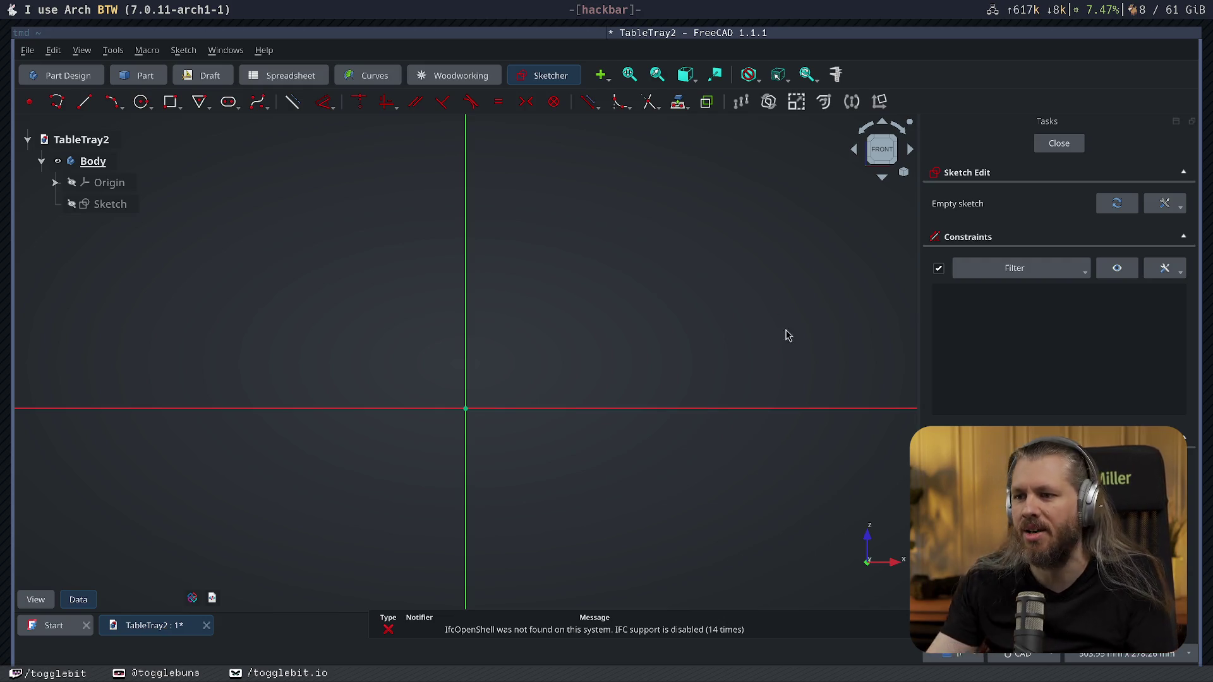
{"action": "left_click", "coordinate": [84, 101]}
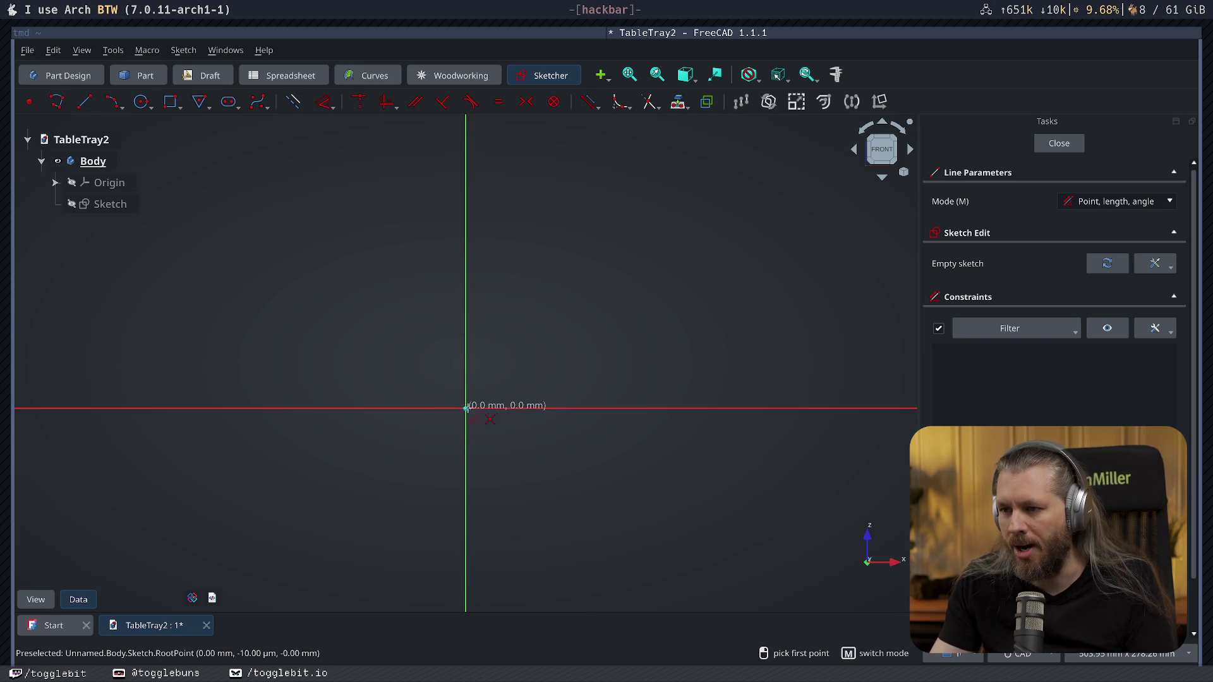
Draw an 85 mm horizontal line from the sketch origin.
{"action": "left_click", "coordinate": [465, 409]}
{"action": "type", "text": "85"}
{"action": "key", "text": "Tab"}
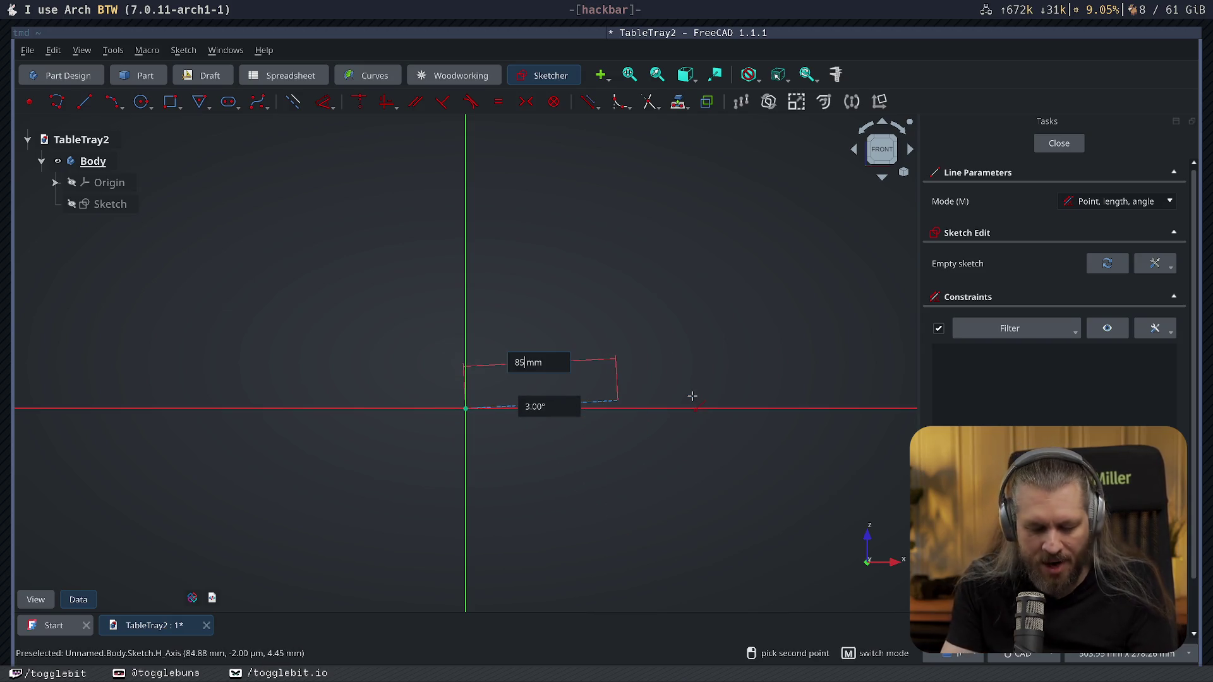
{"action": "type", "text": "0"}
{"action": "key", "text": "Return"}
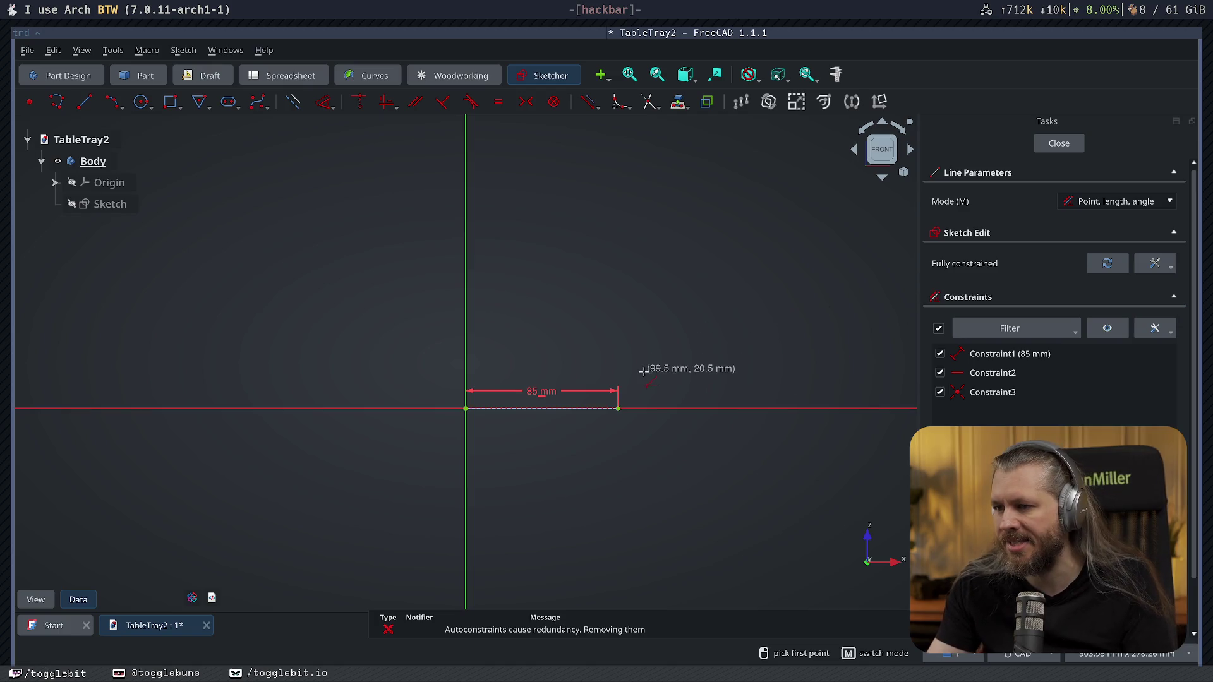
{"action": "key", "text": "Escape"}
{"action": "double_click", "coordinate": [550, 392]}
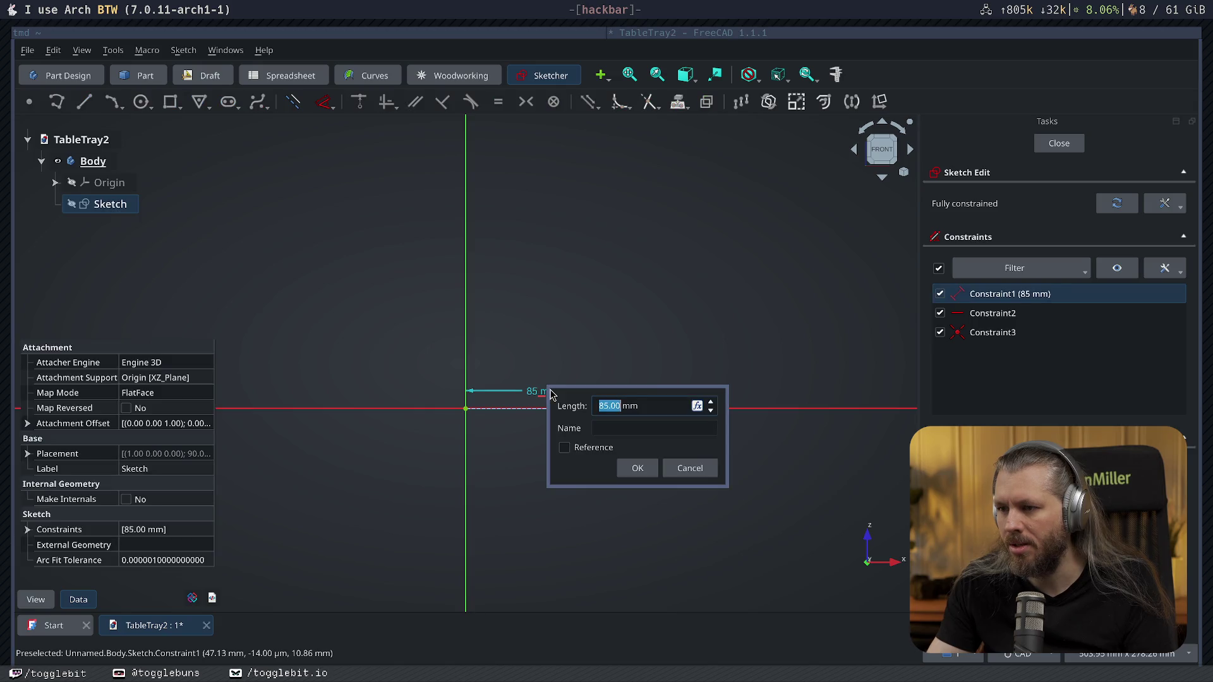
{"action": "left_click", "coordinate": [702, 475]}
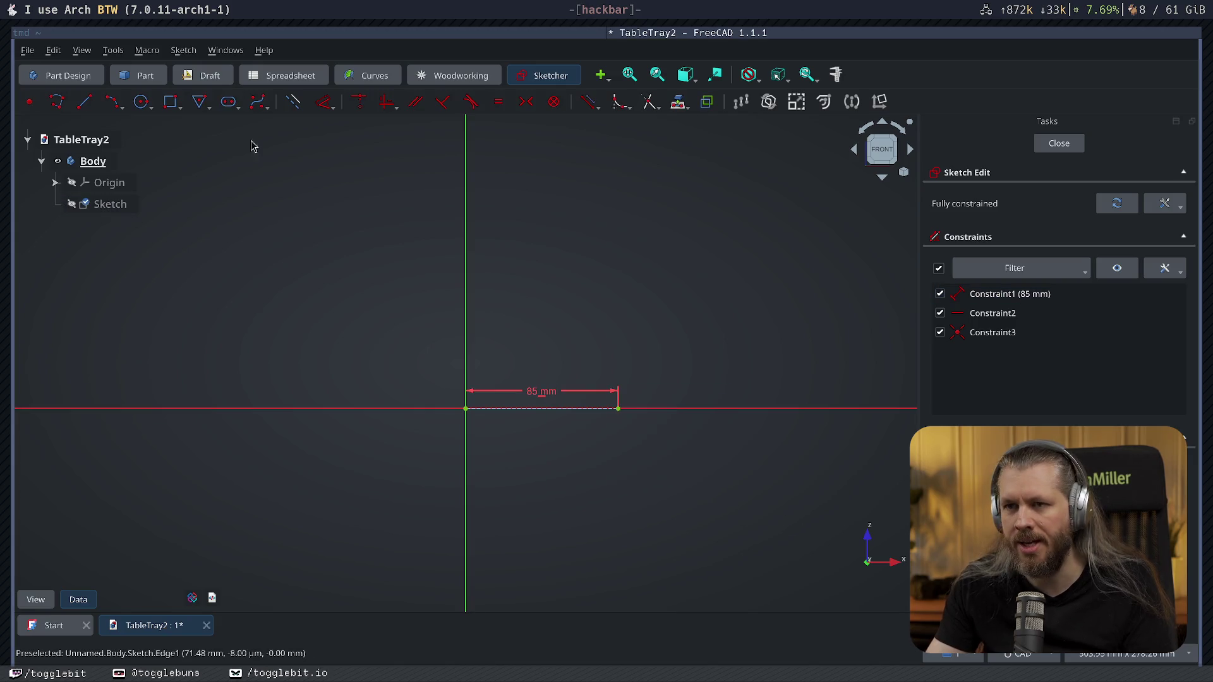
Draw a 30 mm vertical line rising from the 85 mm line's end.
{"action": "left_click", "coordinate": [83, 102]}
{"action": "left_click", "coordinate": [617, 407]}
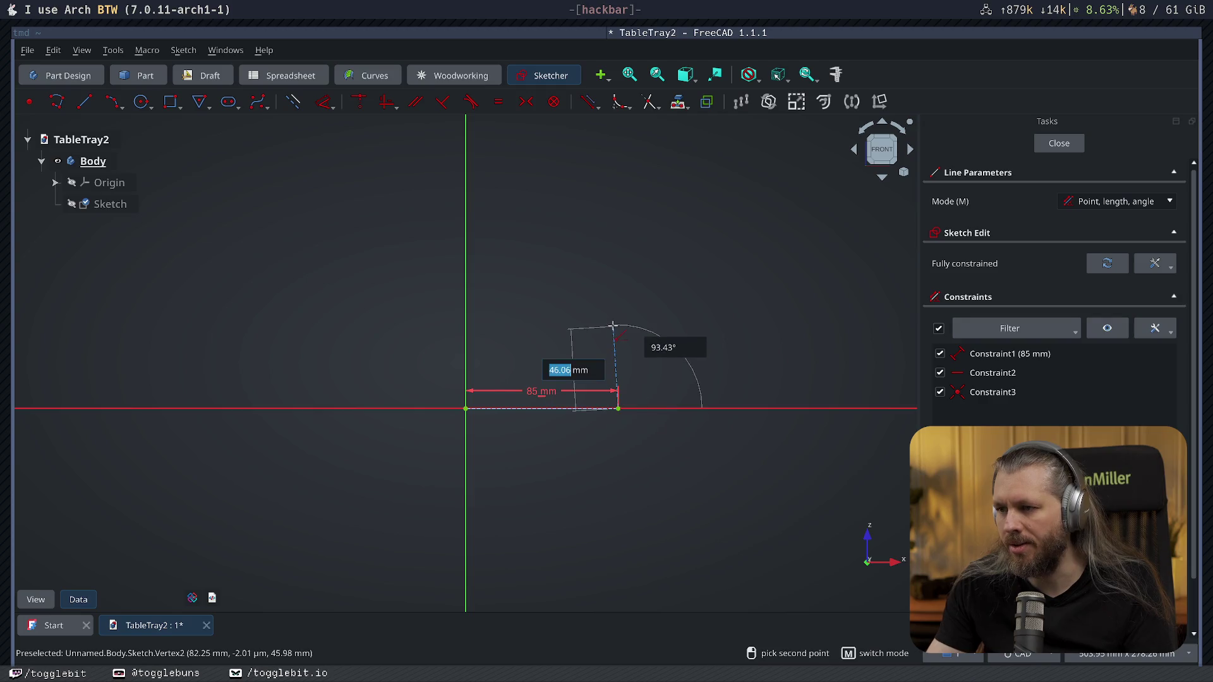
{"action": "type", "text": "30"}
{"action": "key", "text": "Tab"}
{"action": "type", "text": "90"}
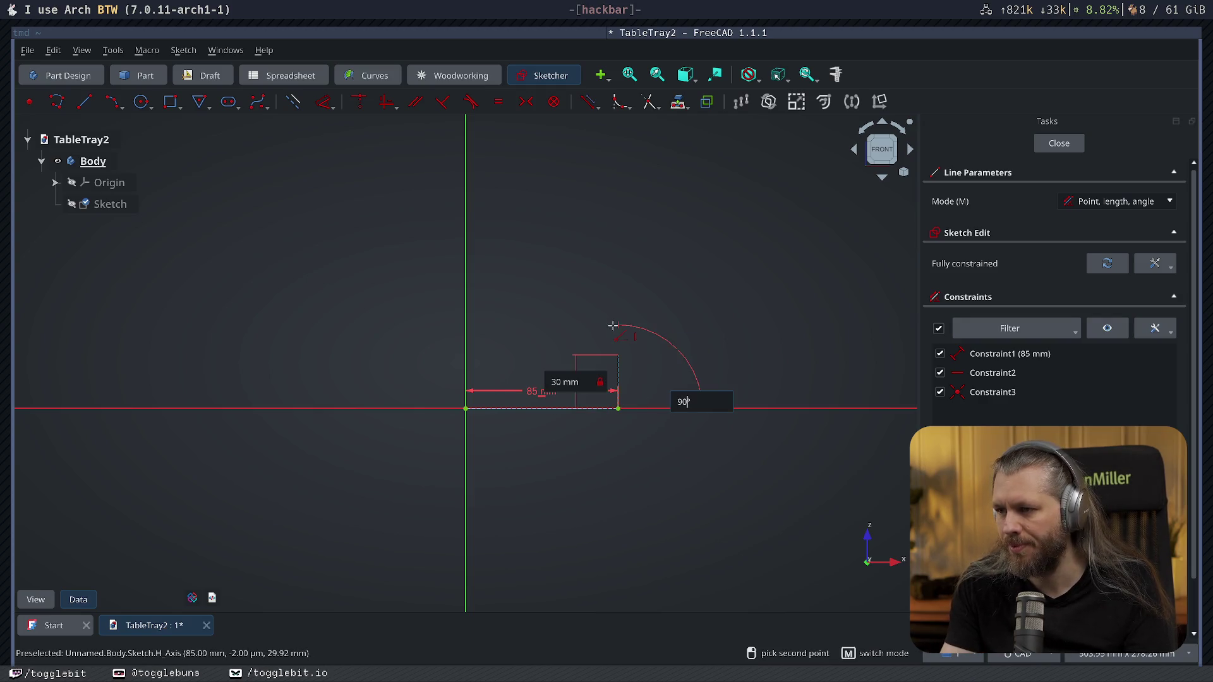
{"action": "key", "text": "Return"}
{"action": "scroll", "coordinate": [749, 432], "scroll_direction": "up", "scroll_amount": 4}
{"action": "key", "text": "Escape"}
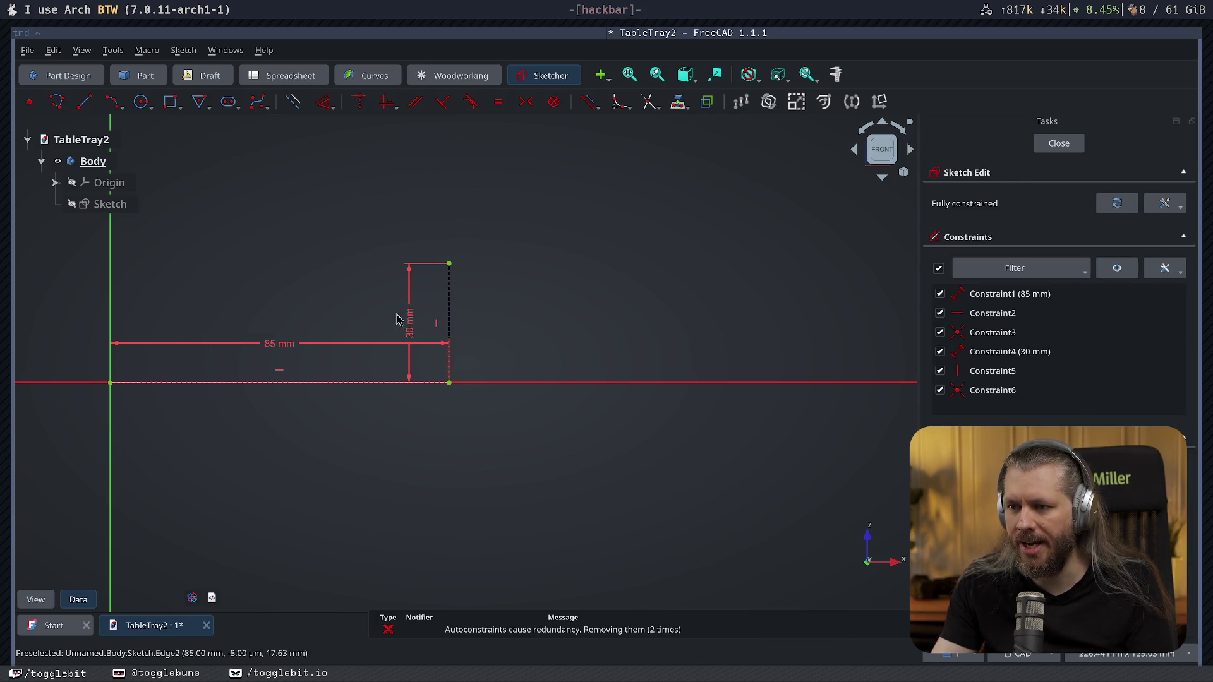
Drag the 30 mm and 85 mm dimensions clear of the lines.
{"action": "left_click_drag", "start_coordinate": [402, 321], "coordinate": [496, 323]}
{"action": "left_click_drag", "start_coordinate": [570, 323], "coordinate": [588, 323]}
{"action": "left_click_drag", "start_coordinate": [276, 356], "coordinate": [388, 487]}
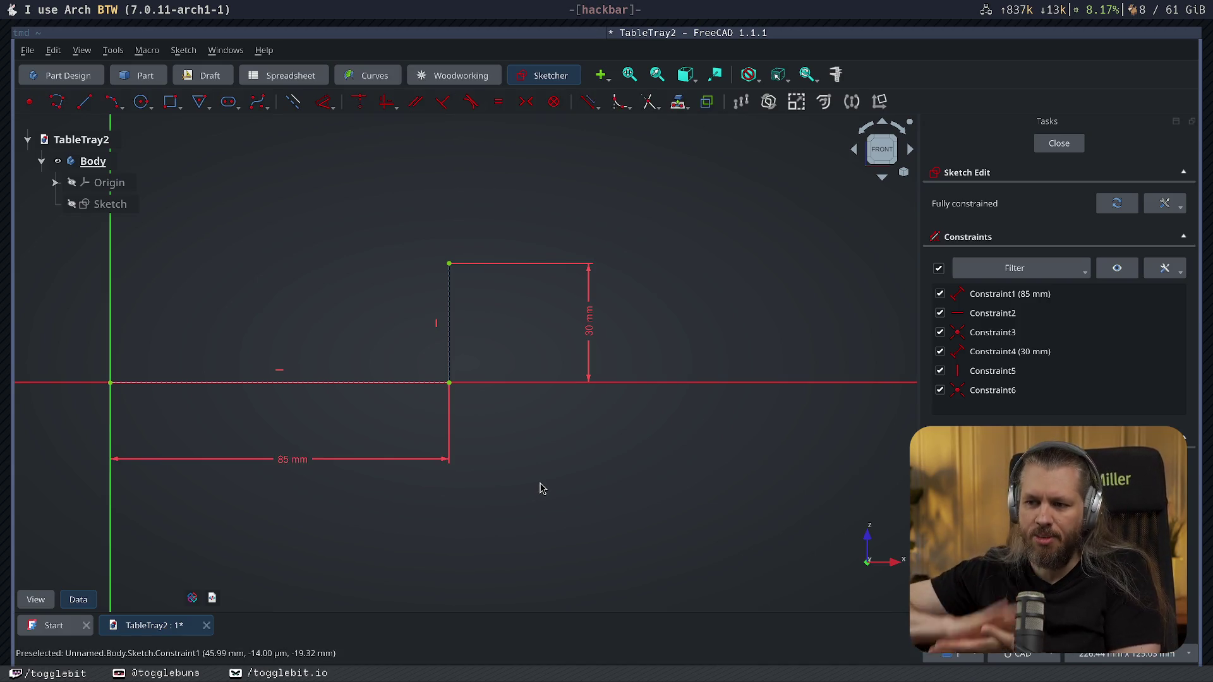
{"action": "left_click", "coordinate": [84, 101]}
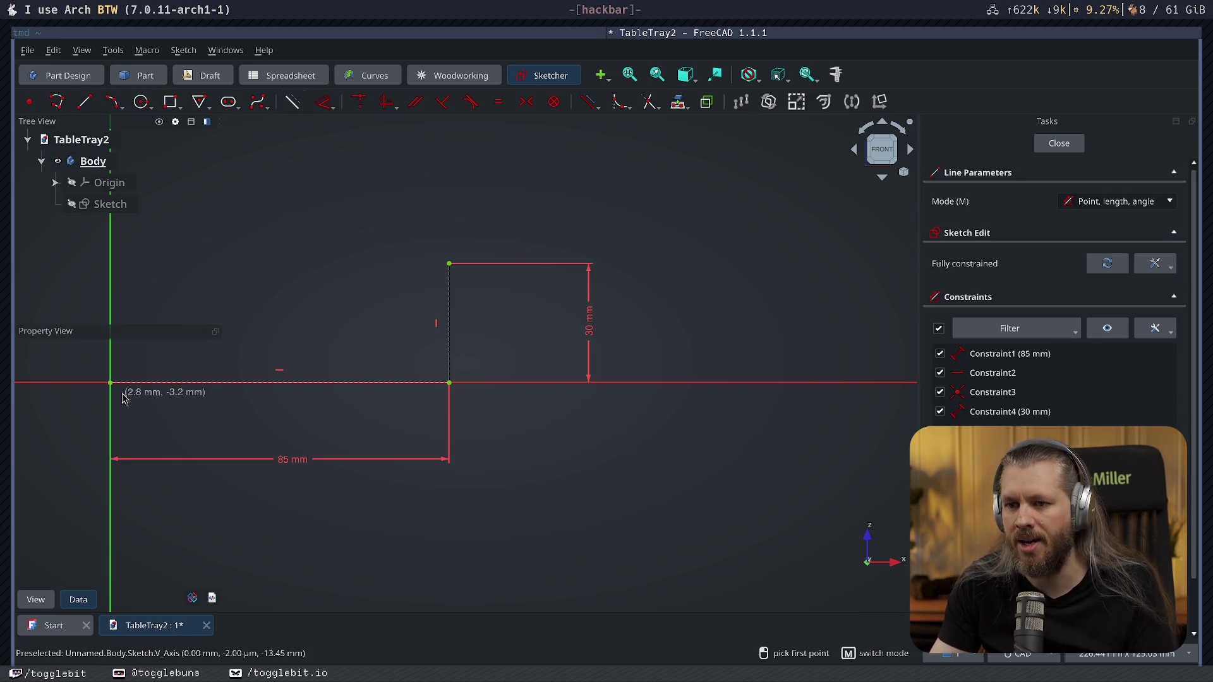
Draw a 40 mm horizontal line starting at the sketch origin.
{"action": "middle_click_drag", "start_coordinate": [110, 383], "coordinate": [327, 368]}
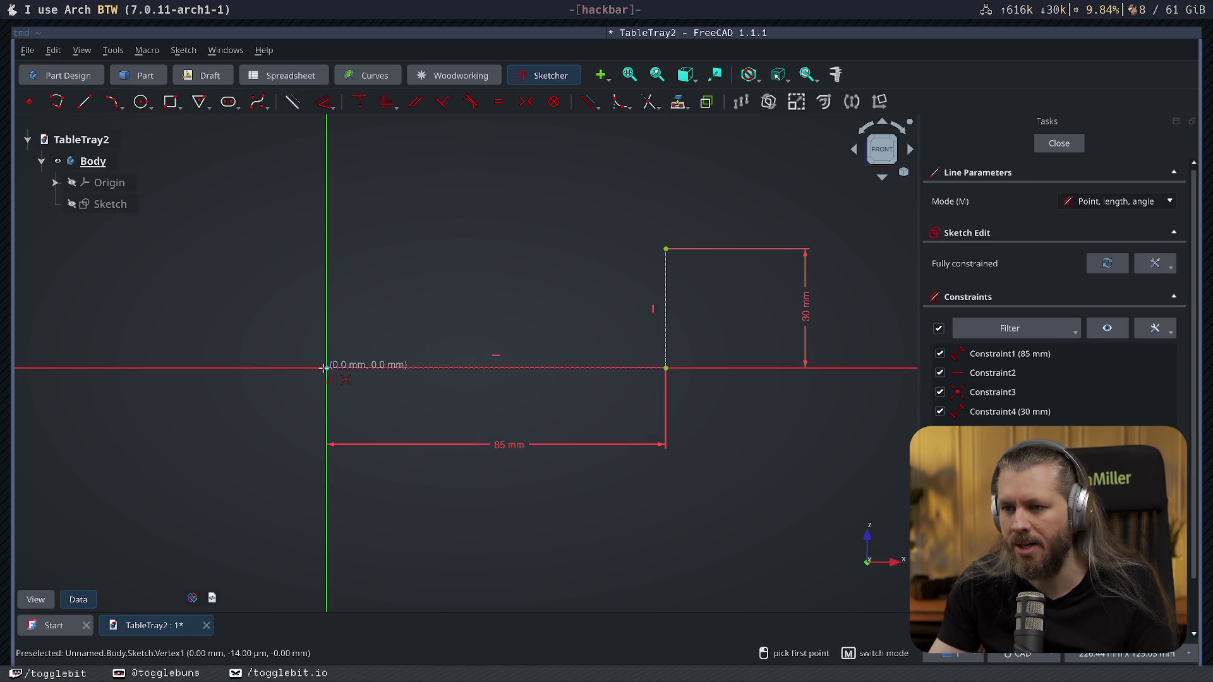
{"action": "left_click", "coordinate": [327, 368]}
{"action": "type", "text": "40"}
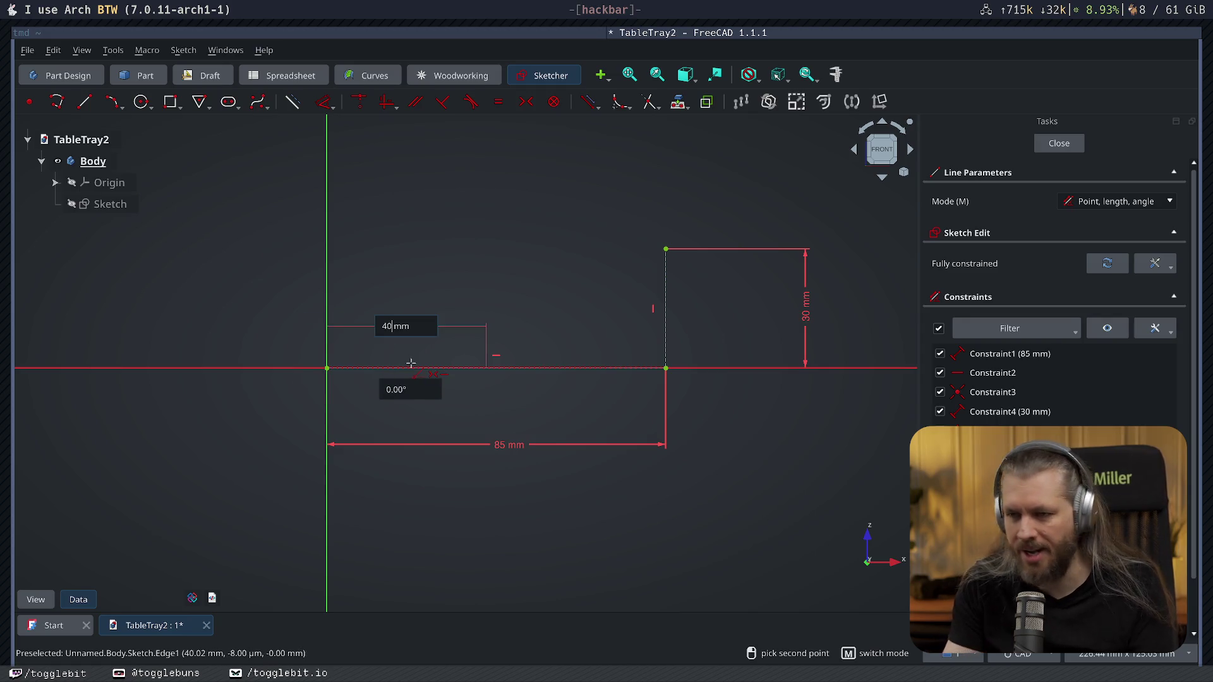
{"action": "key", "text": "Return"}
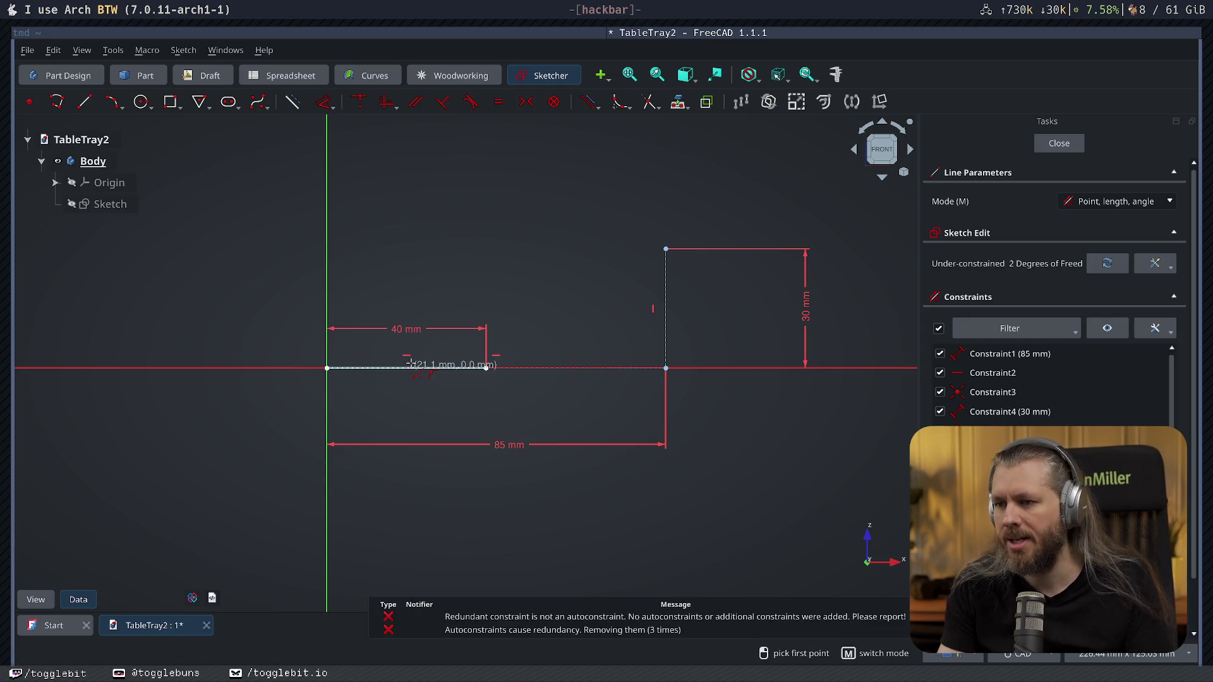
Add a 3-point arc from the 40 mm line's end up to the 30 mm line's top.
{"action": "left_click", "coordinate": [112, 102]}
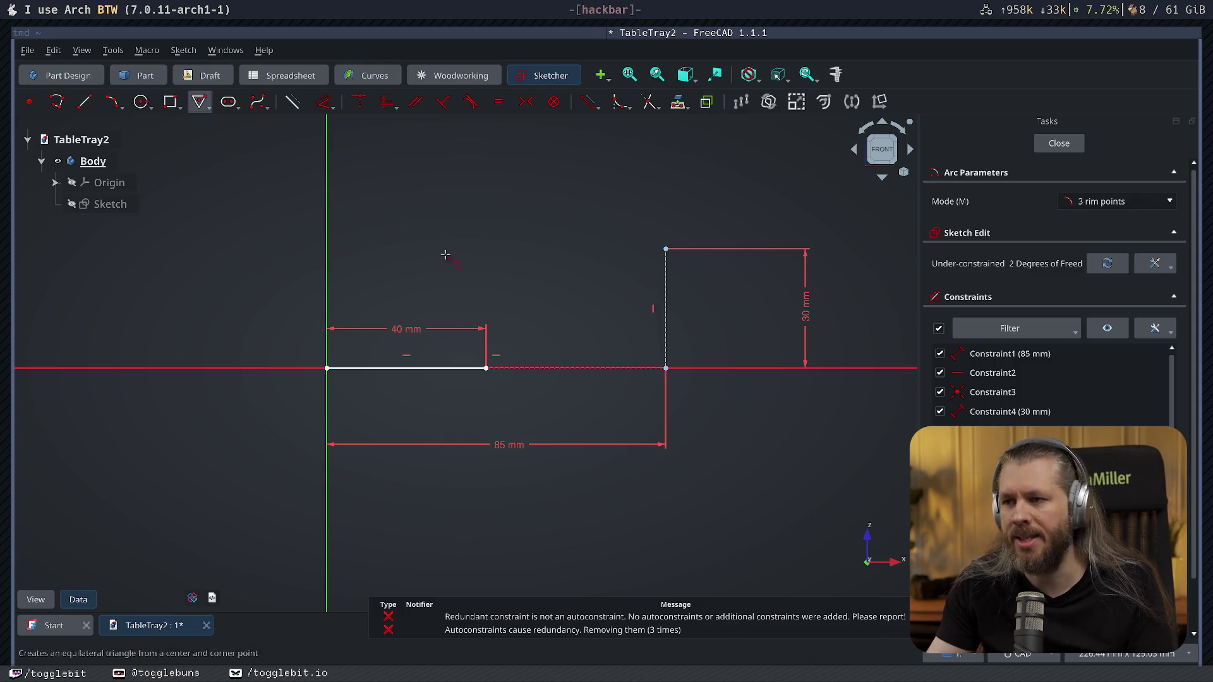
{"action": "left_click", "coordinate": [486, 368]}
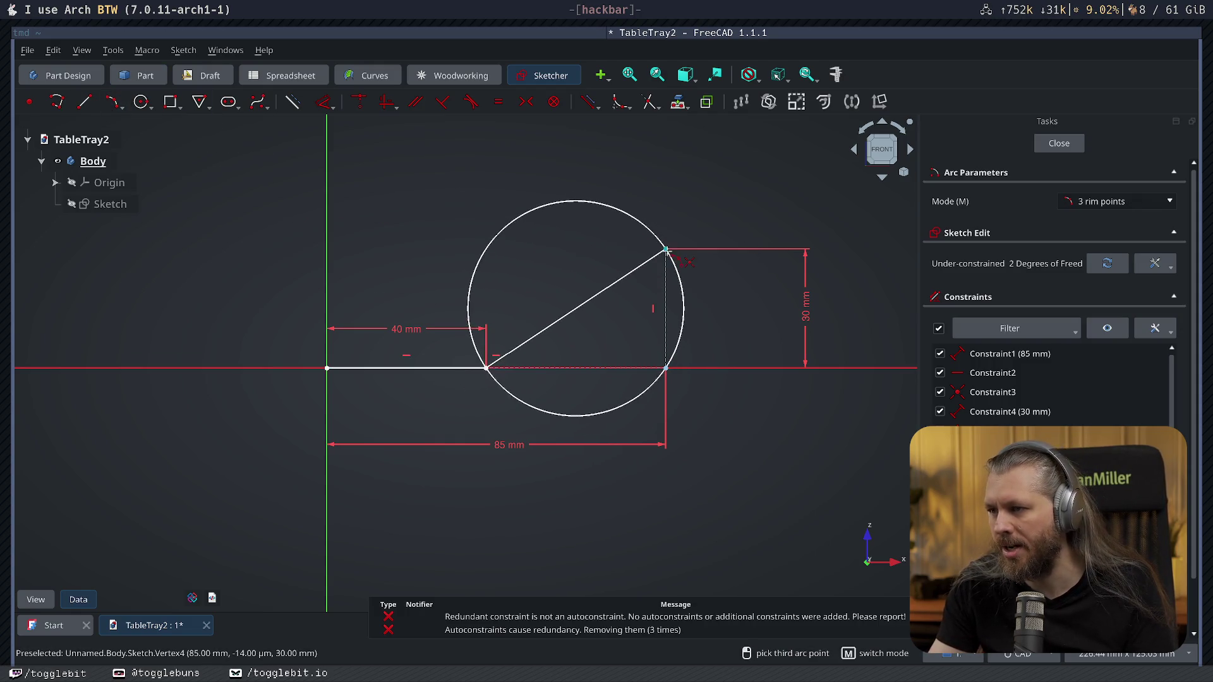
{"action": "left_click", "coordinate": [666, 250]}
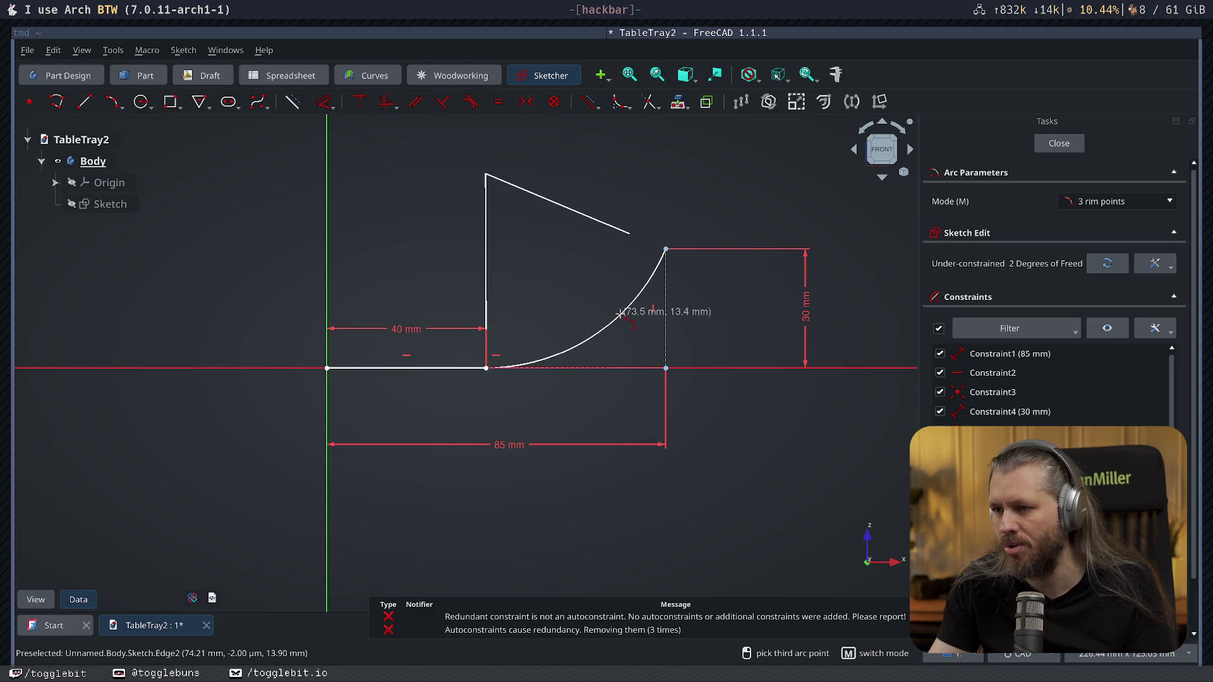
{"action": "left_click", "coordinate": [623, 314]}
{"action": "right_click", "coordinate": [722, 200]}
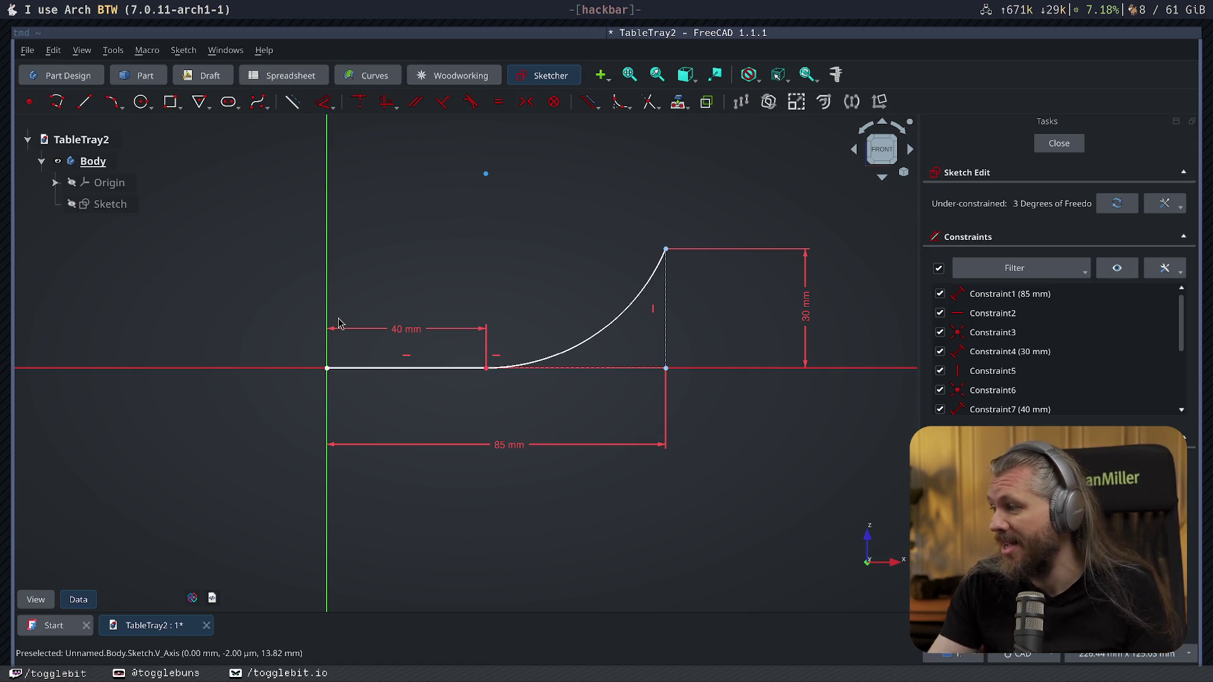
{"action": "left_click", "coordinate": [84, 102]}
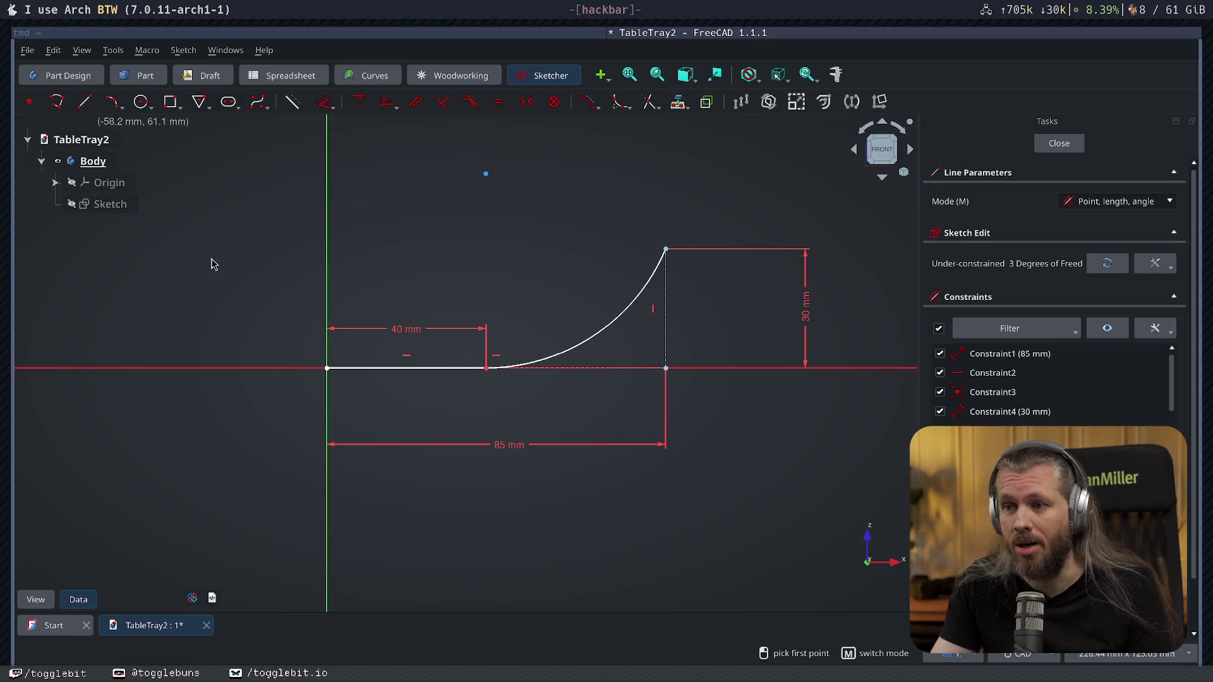
Add 3 mm wall-thickness lines at the arc's upper end and vertically at the origin.
{"action": "key", "text": "Escape"}
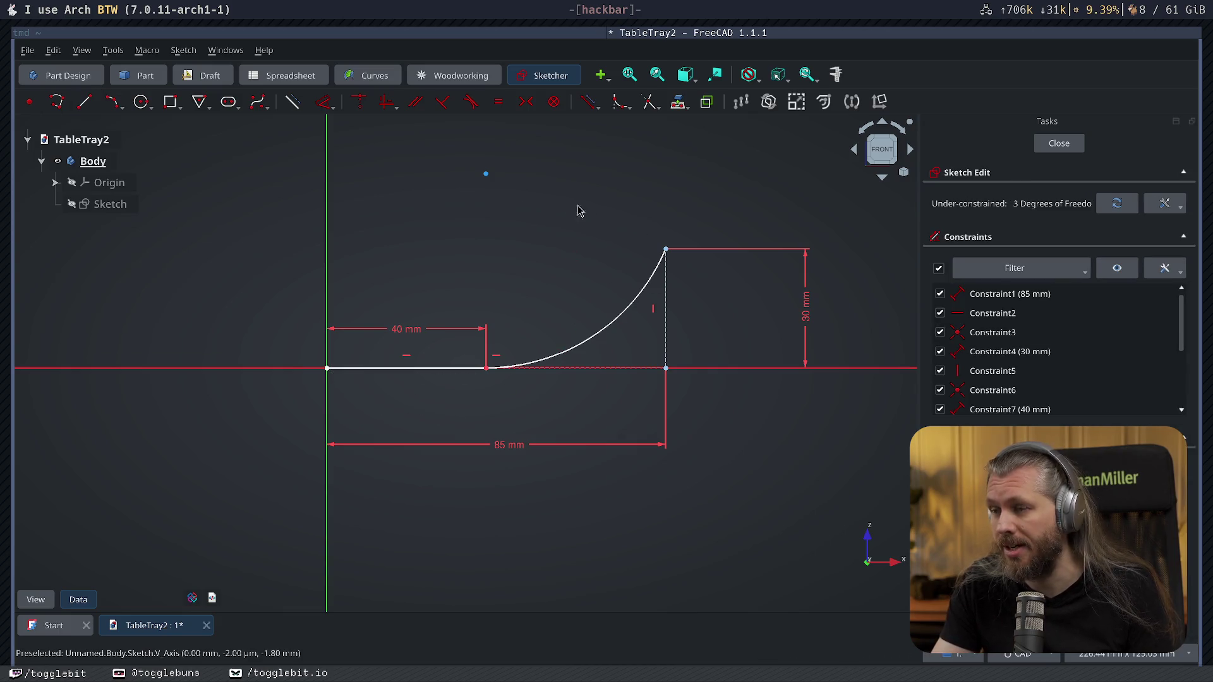
{"action": "left_click", "coordinate": [84, 102]}
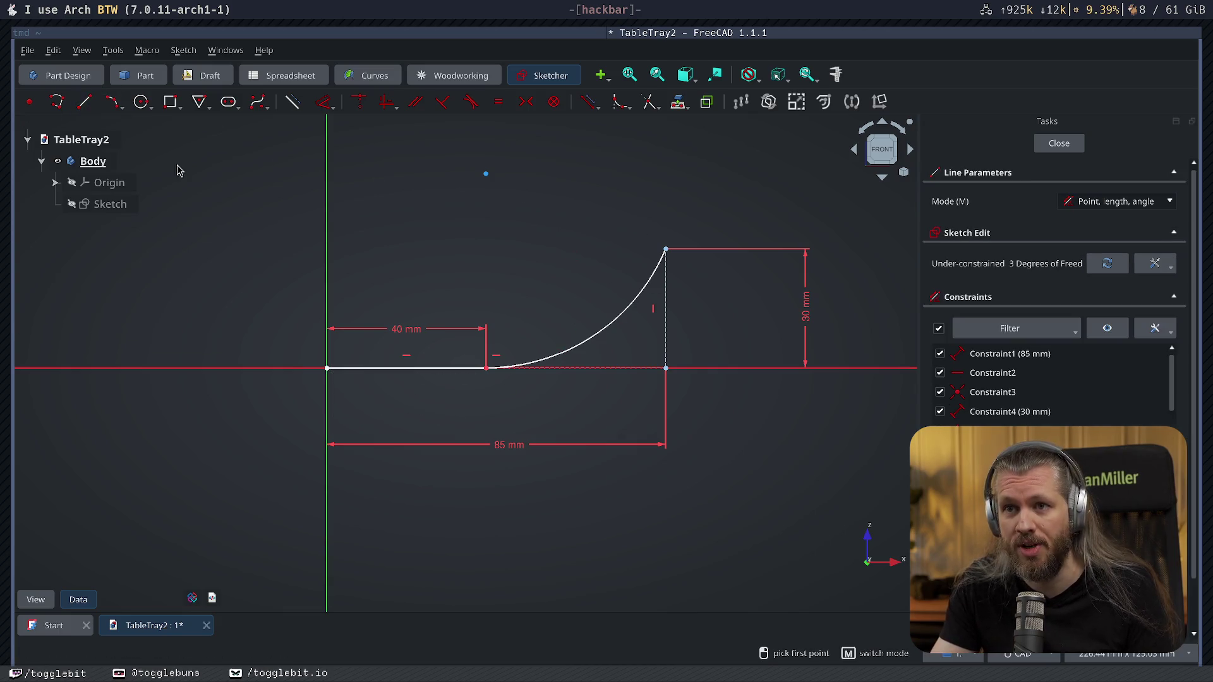
{"action": "left_click", "coordinate": [665, 249]}
{"action": "type", "text": "4"}
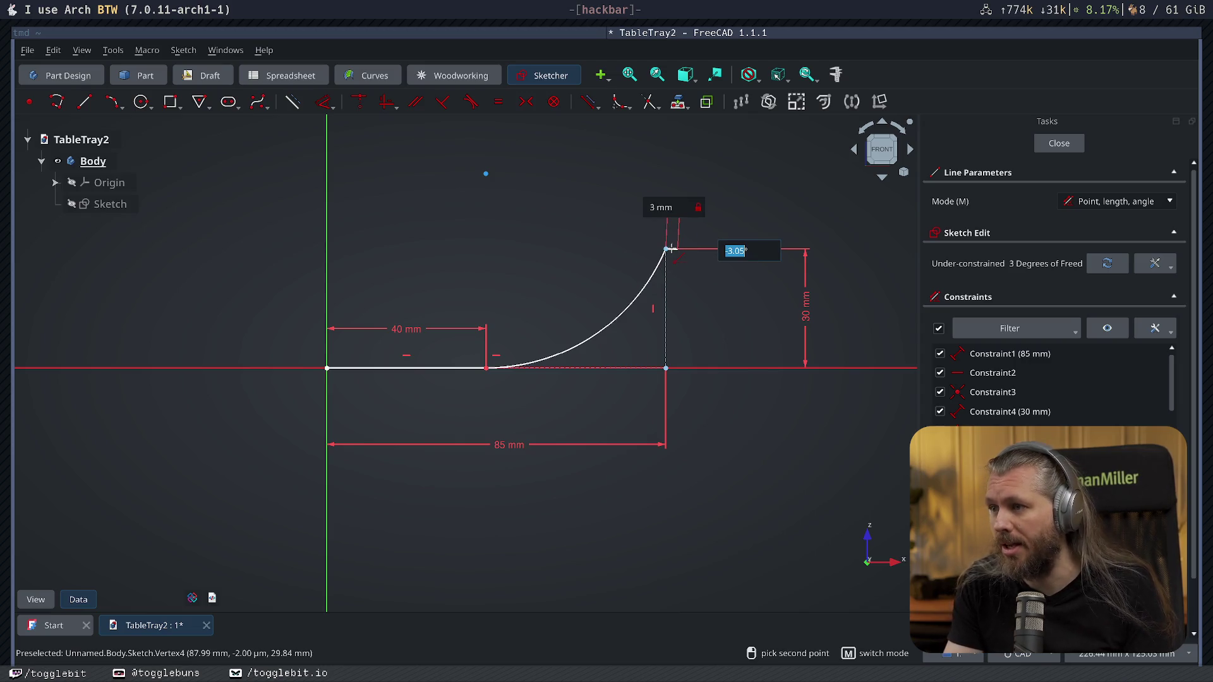
{"action": "key", "text": "Return"}
{"action": "left_click", "coordinate": [326, 369]}
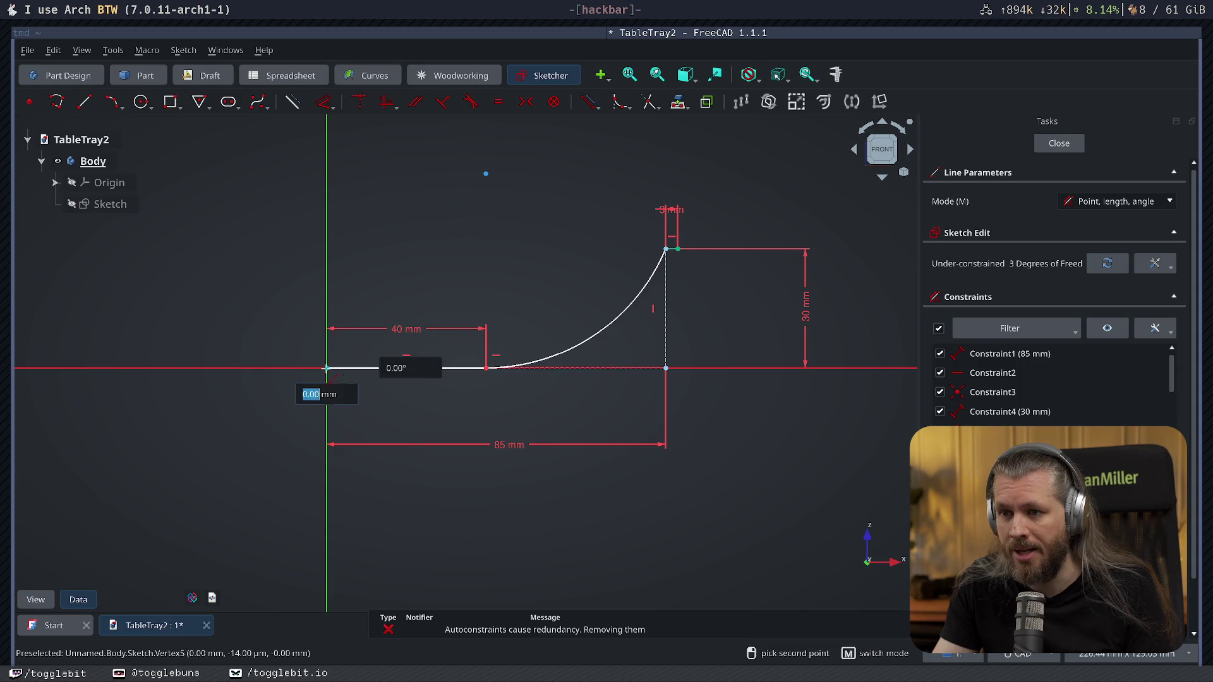
{"action": "type", "text": "3"}
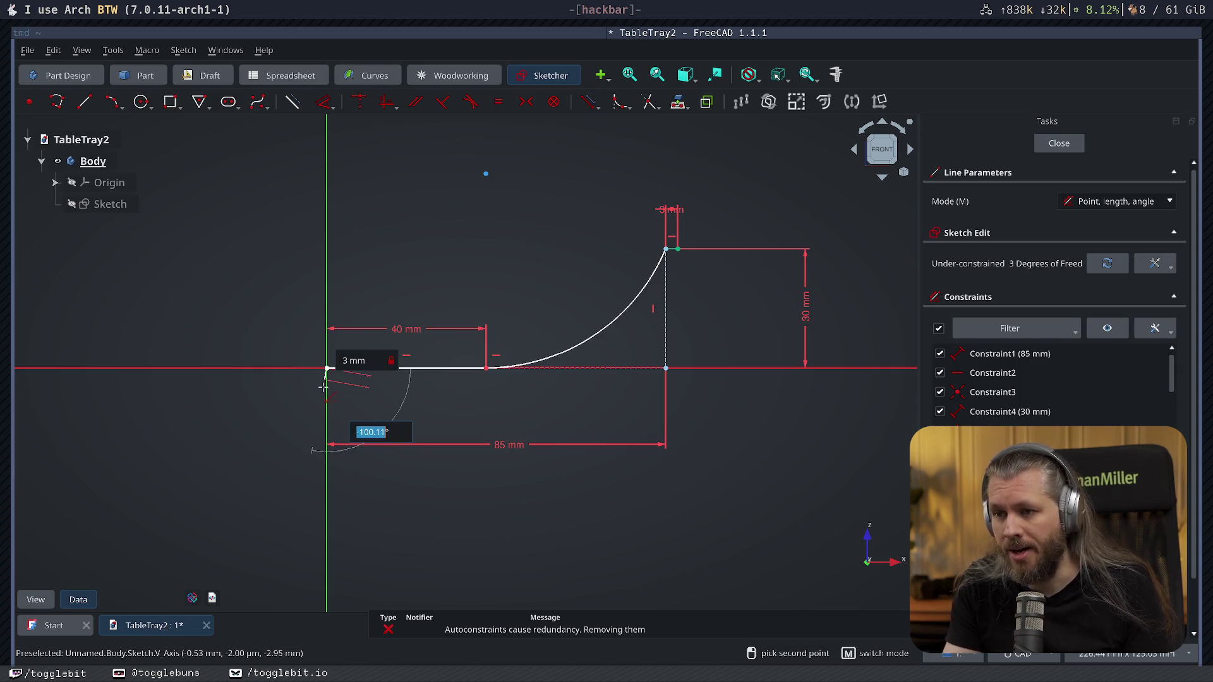
{"action": "type", "text": "90"}
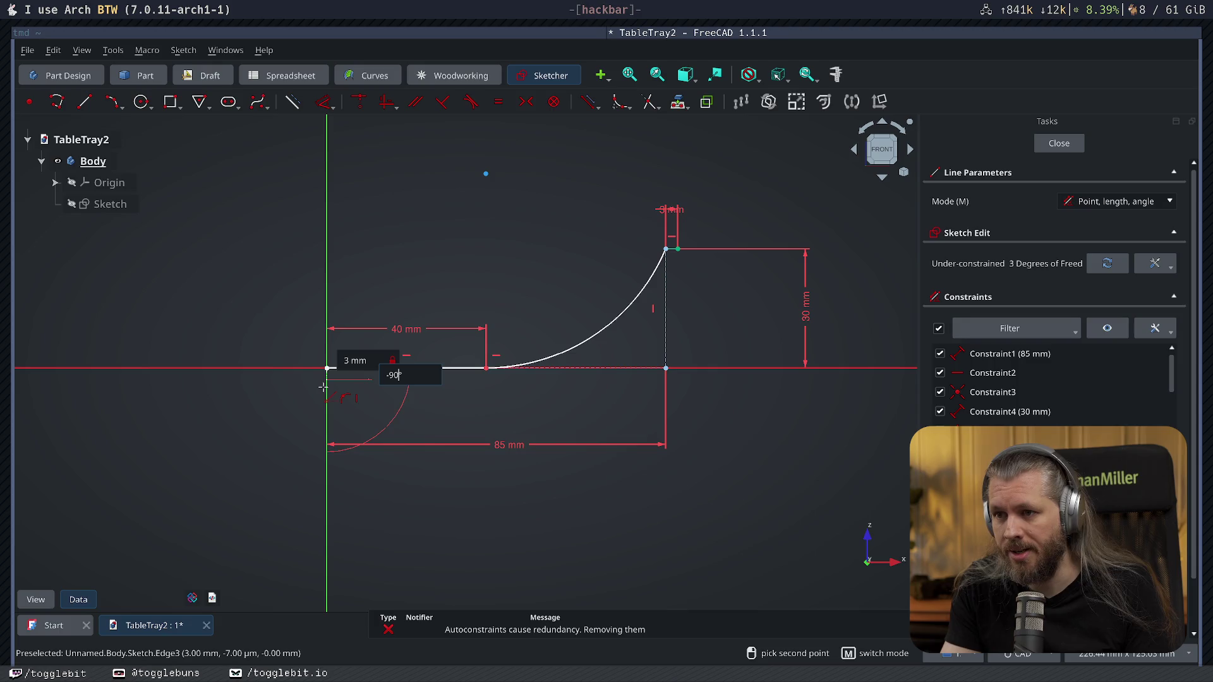
{"action": "key", "text": "Return"}
{"action": "key", "text": "Escape"}
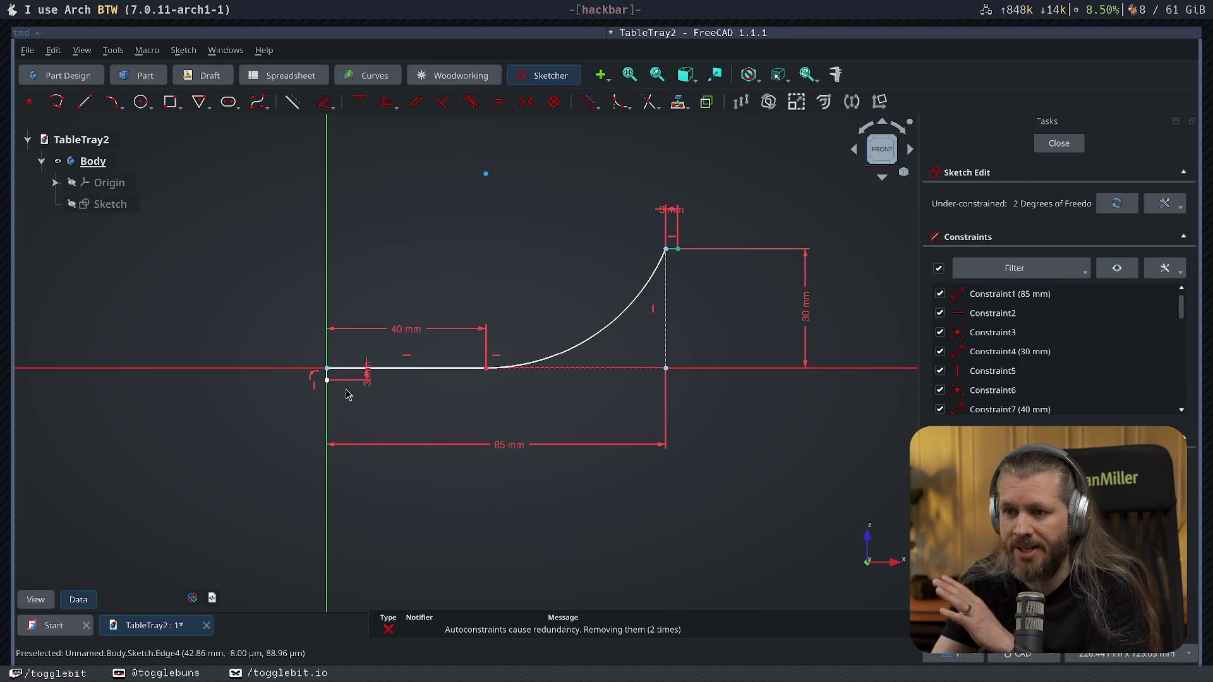
Draw the lower 40 mm line from the bottom of the origin's 3 mm line.
{"action": "key", "text": "g"}
{"action": "key", "text": "l"}
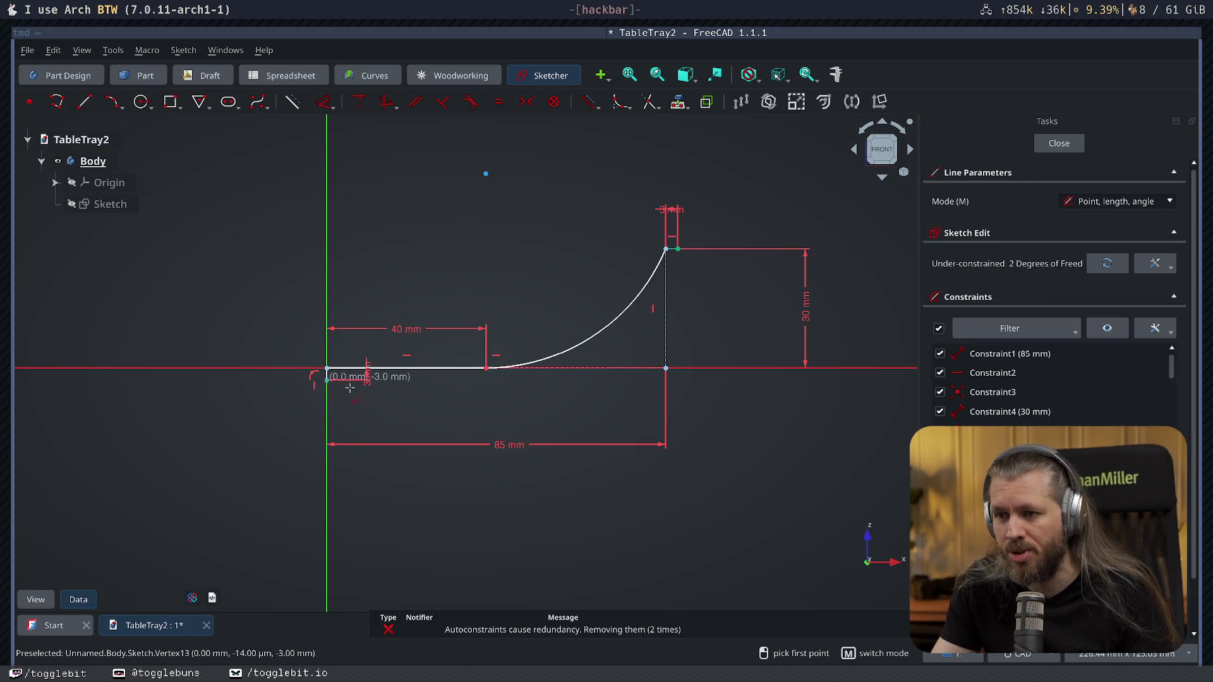
{"action": "left_click", "coordinate": [327, 380]}
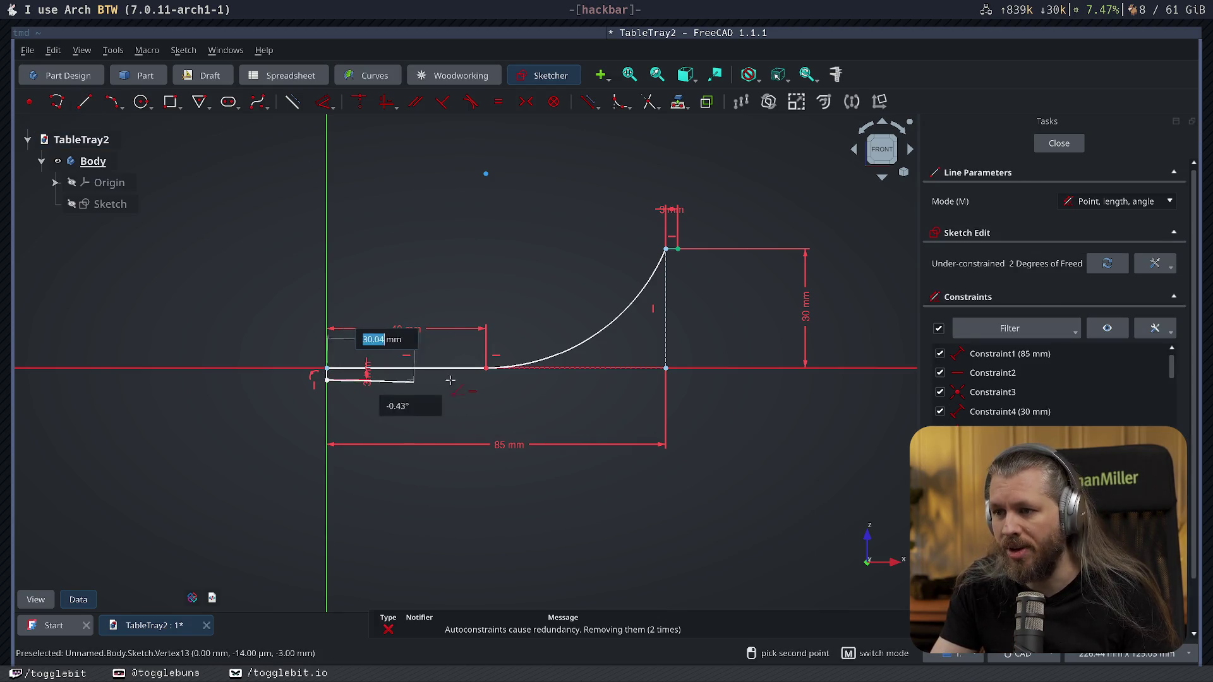
{"action": "type", "text": "40"}
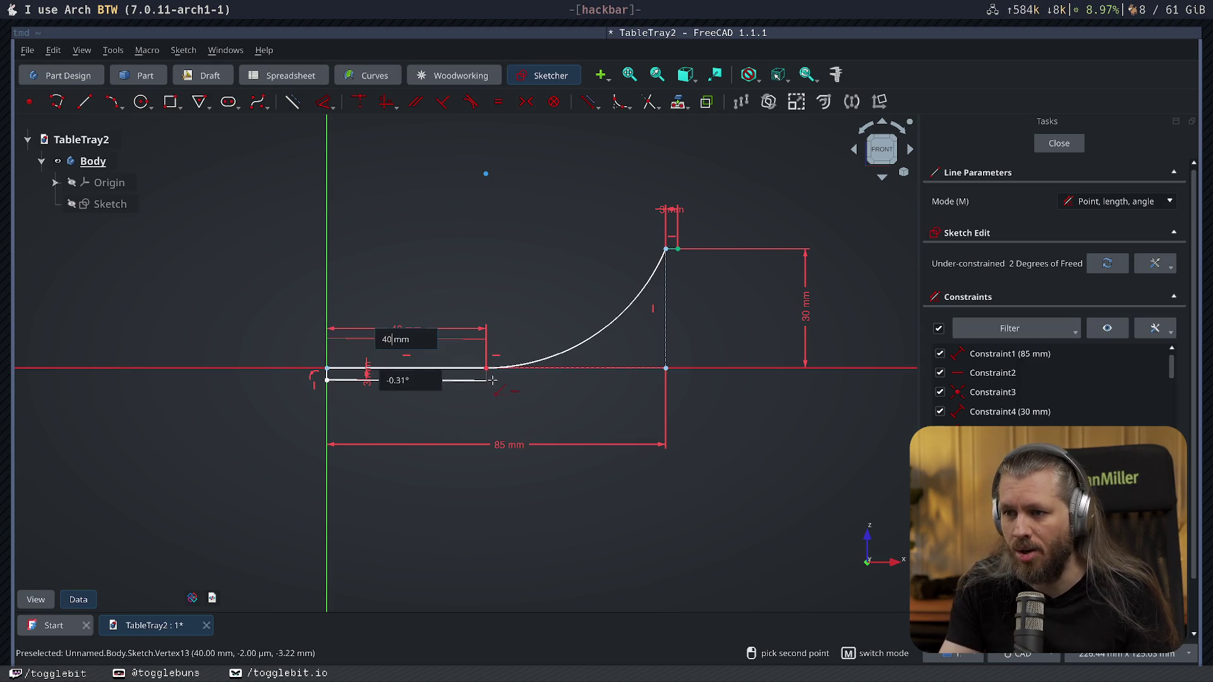
{"action": "type", "text": "0"}
{"action": "key", "text": "Return"}
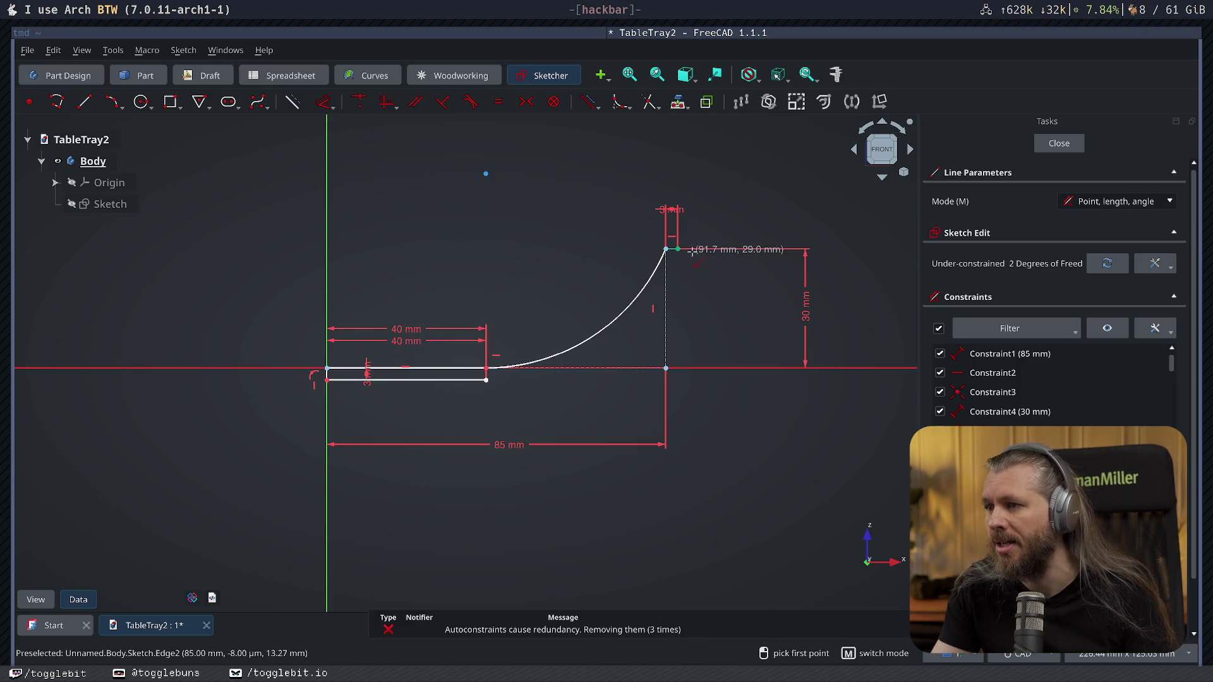
Close the profile with a second arc from the lower line to the rim corner and finish the sketch.
{"action": "left_click", "coordinate": [112, 101]}
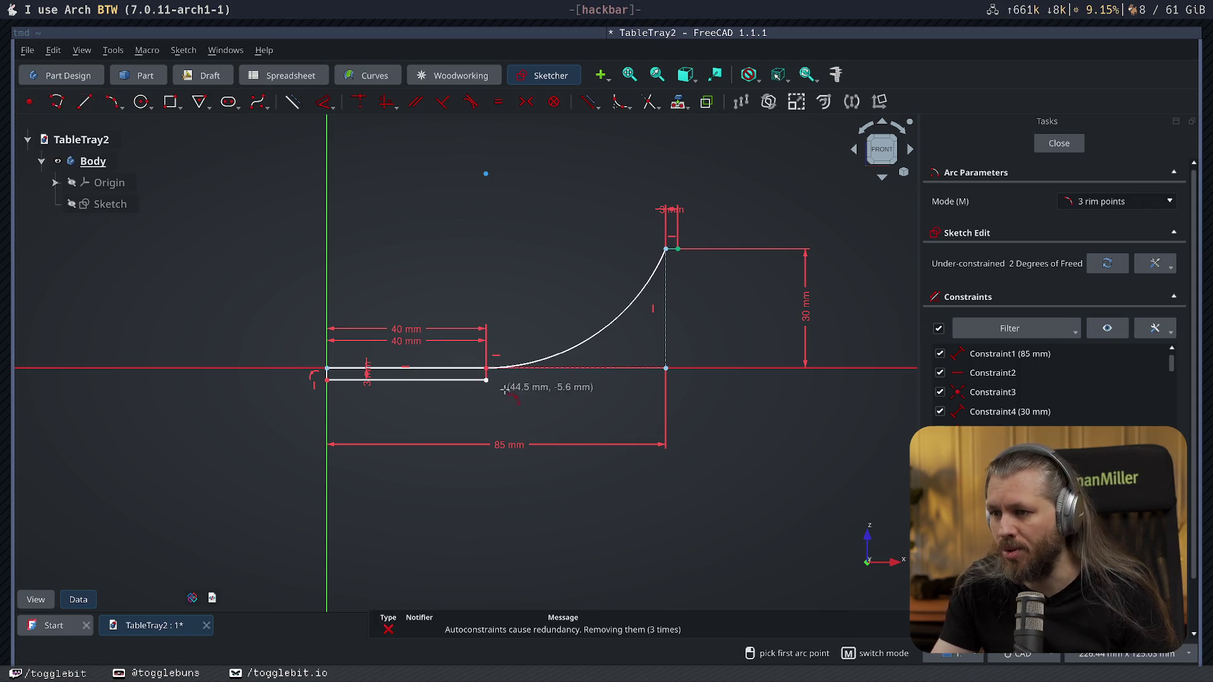
{"action": "left_click", "coordinate": [486, 379]}
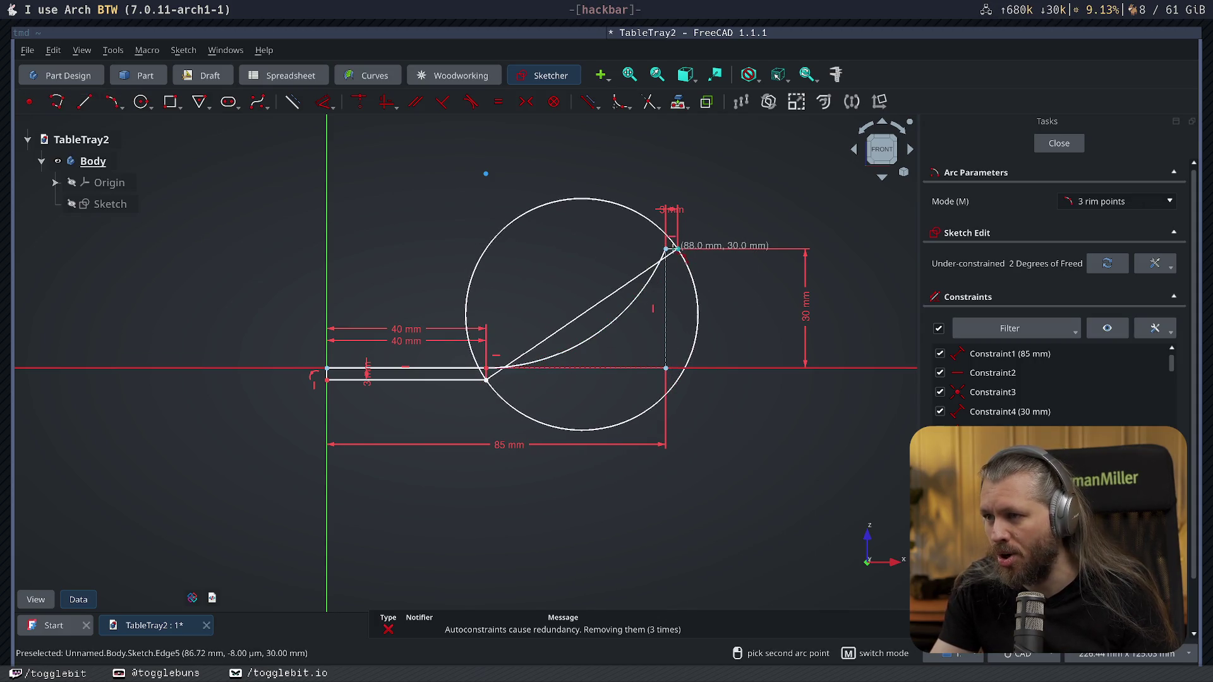
{"action": "left_click", "coordinate": [673, 248]}
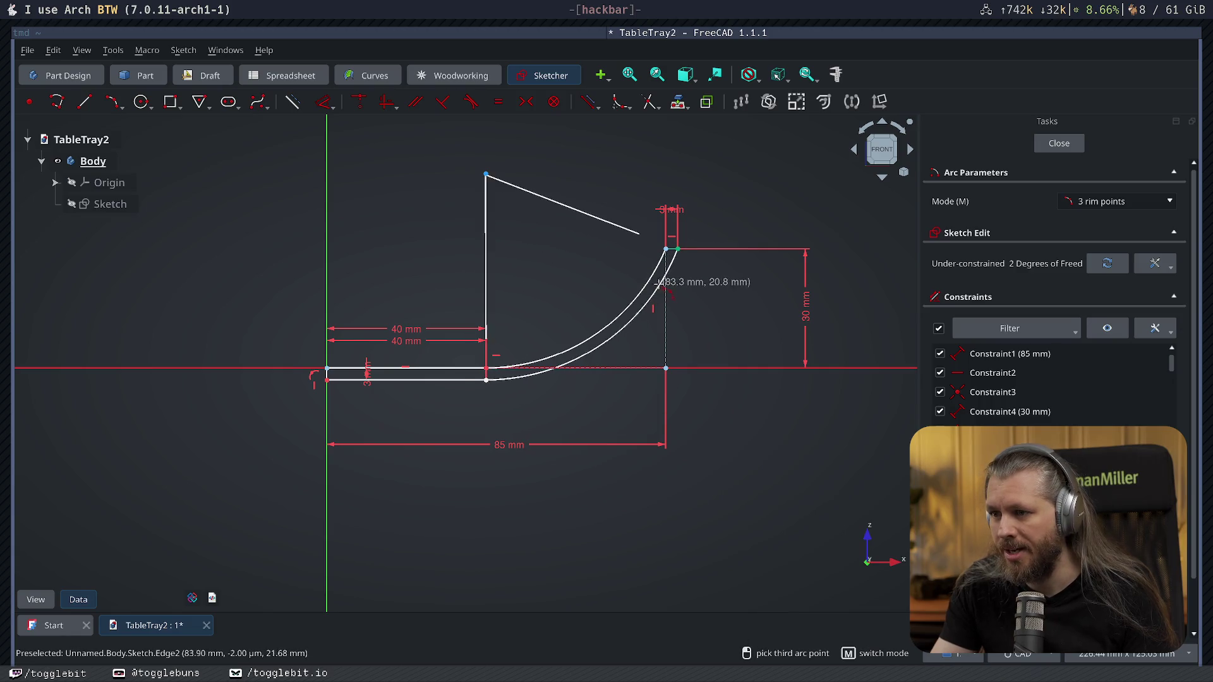
{"action": "left_click", "coordinate": [660, 284]}
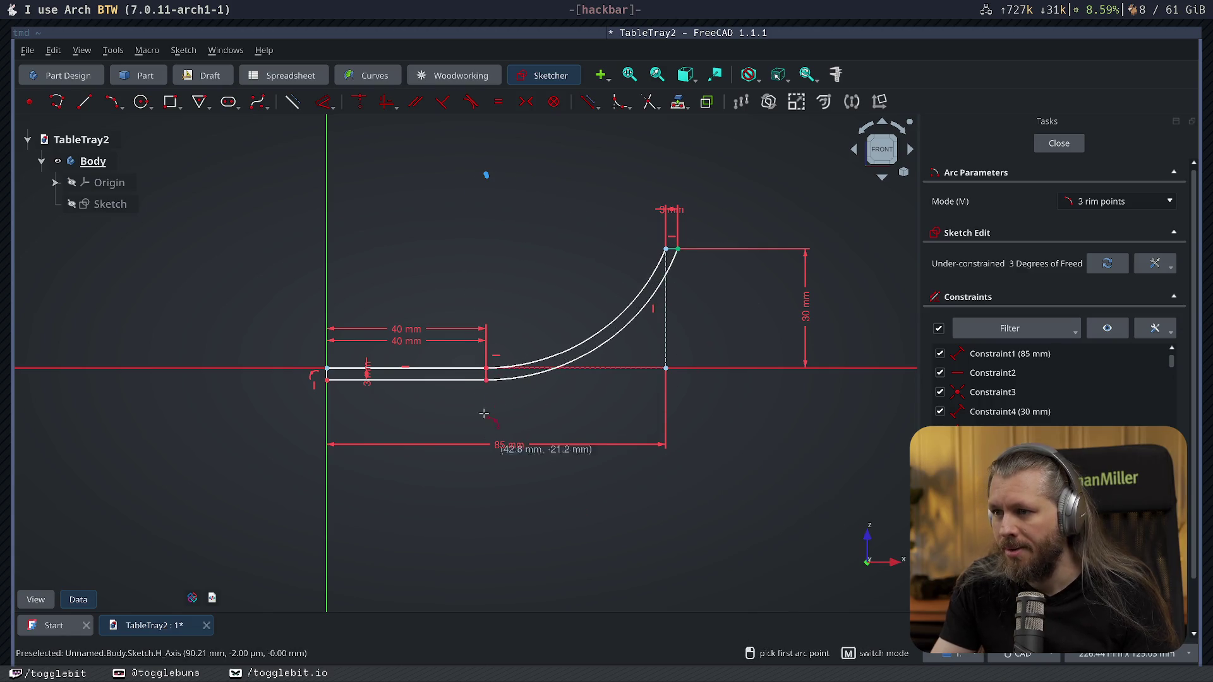
{"action": "right_click", "coordinate": [774, 234]}
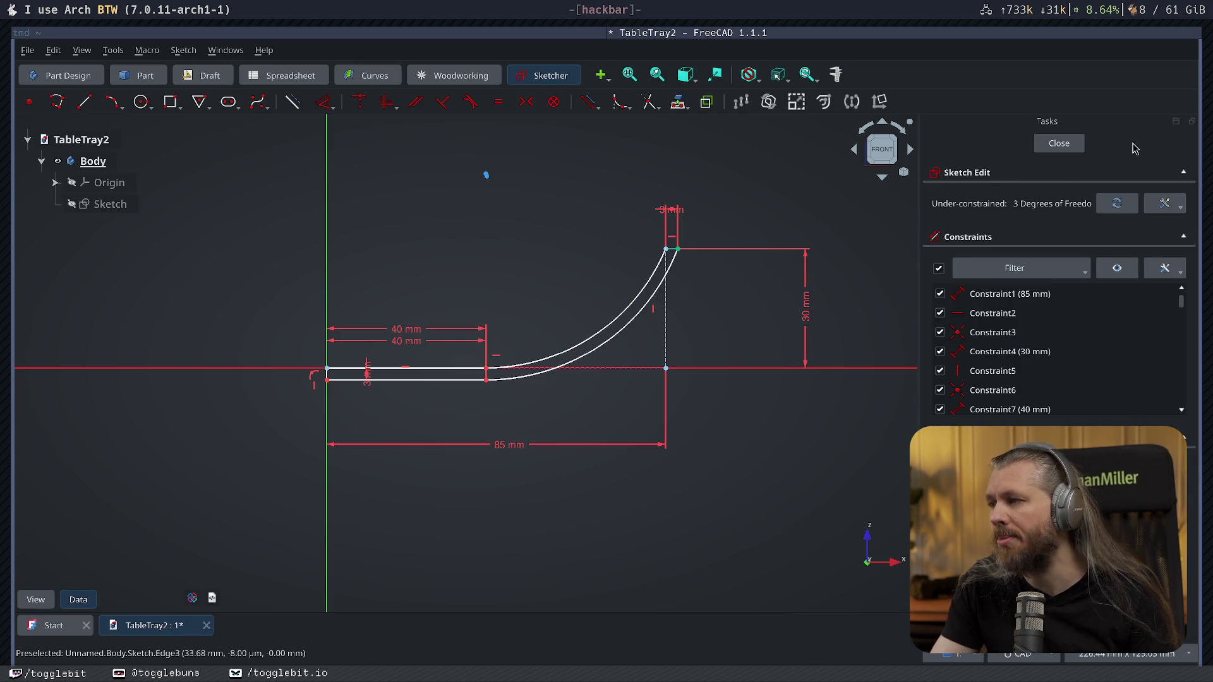
{"action": "left_click", "coordinate": [1059, 143]}
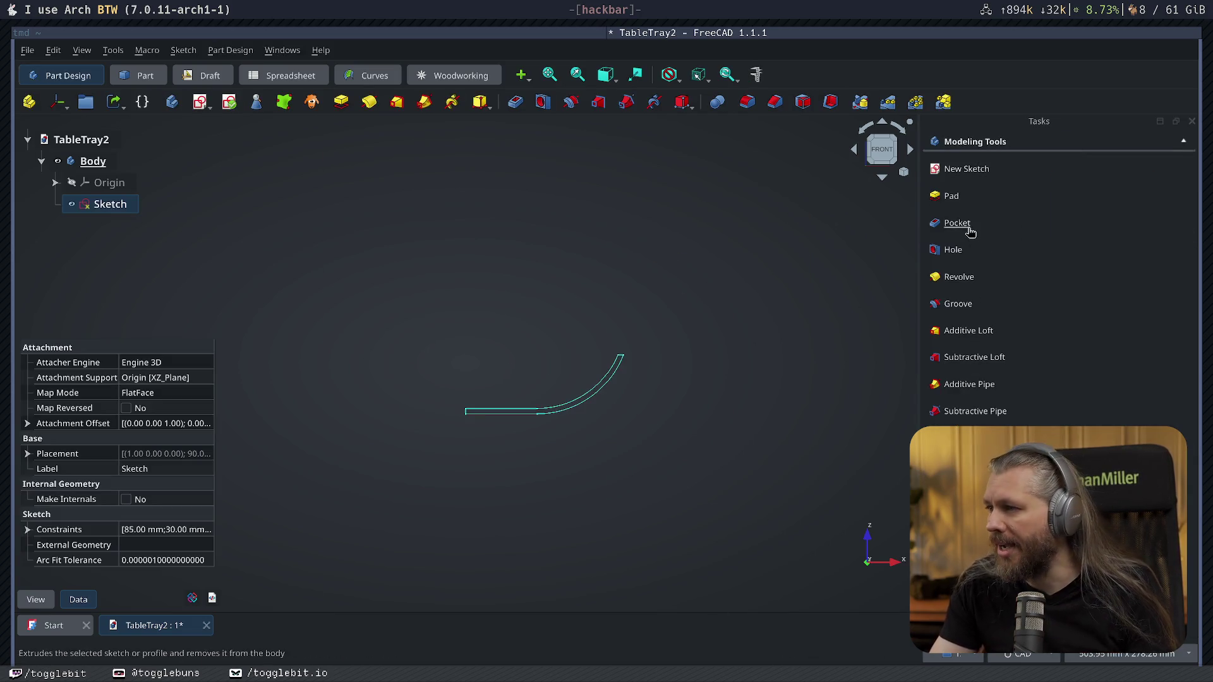
Revolve the profile 360° around the vertical axis into a solid bowl and inspect it.
{"action": "left_click", "coordinate": [956, 276]}
{"action": "middle_click_drag", "start_coordinate": [593, 388], "coordinate": [514, 488]}
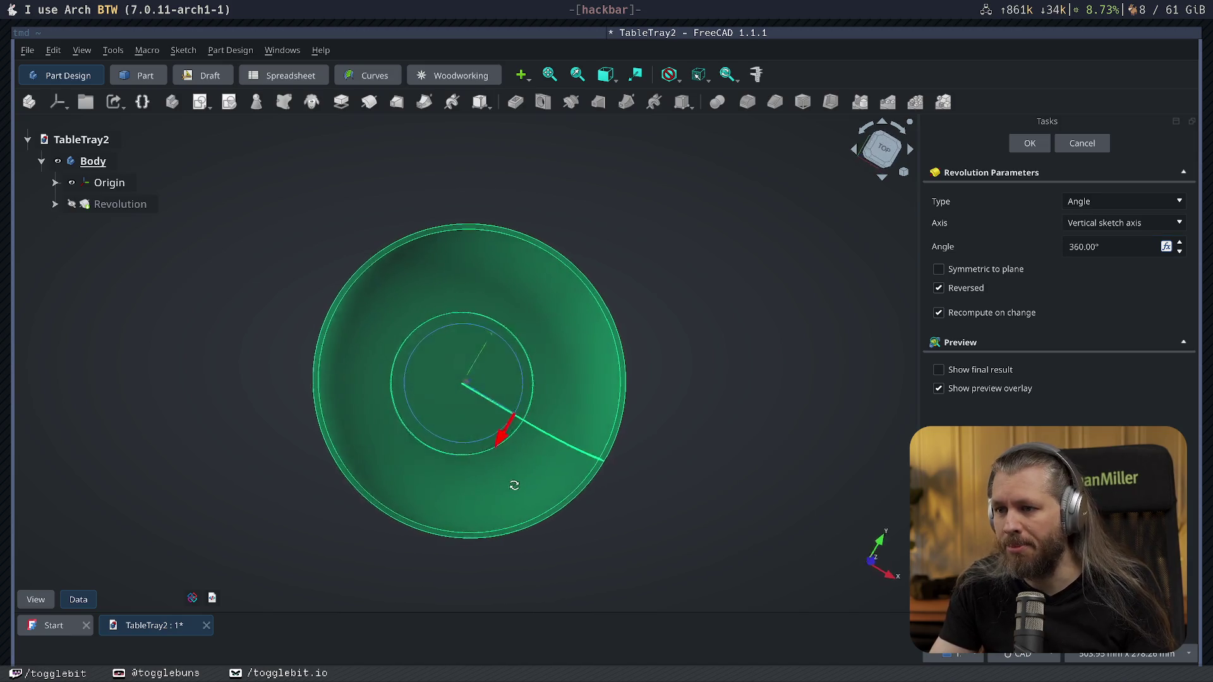
{"action": "left_click", "coordinate": [1029, 143]}
{"action": "mouse_move", "coordinate": [899, 237]}
{"action": "middle_mouse_down"}
{"action": "mouse_move", "coordinate": [607, 421]}
{"action": "mouse_move", "coordinate": [331, 275]}
{"action": "middle_mouse_up"}
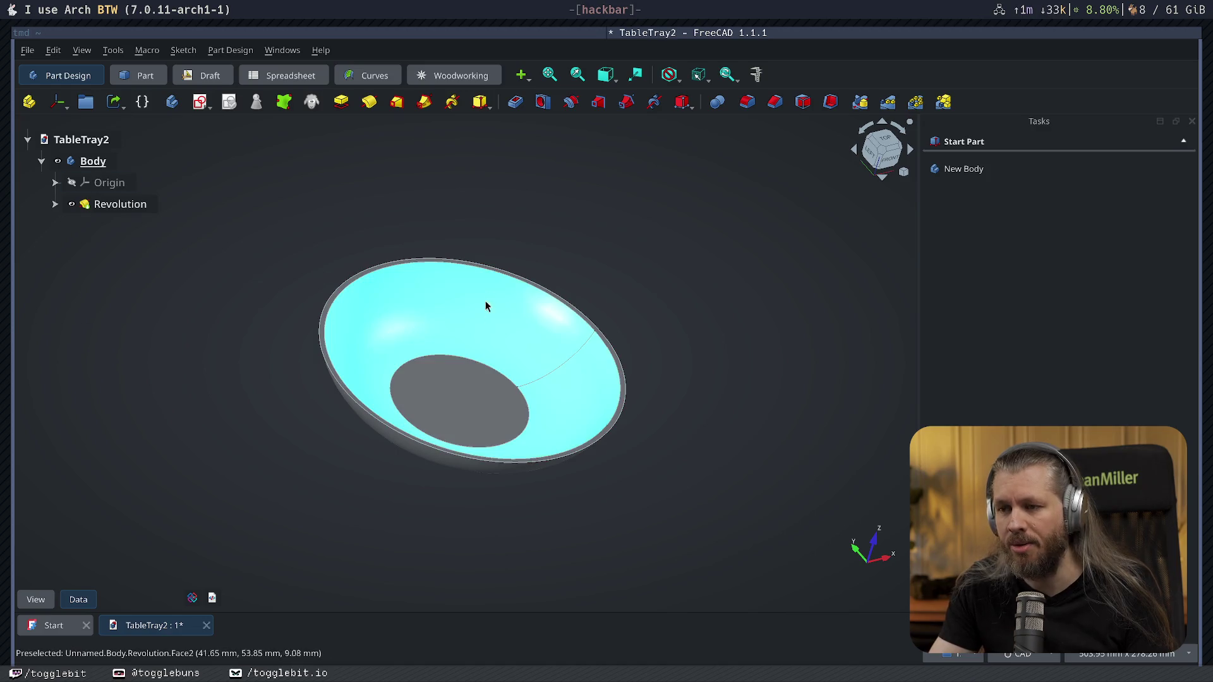
{"action": "middle_click_drag", "start_coordinate": [565, 338], "coordinate": [128, 238]}
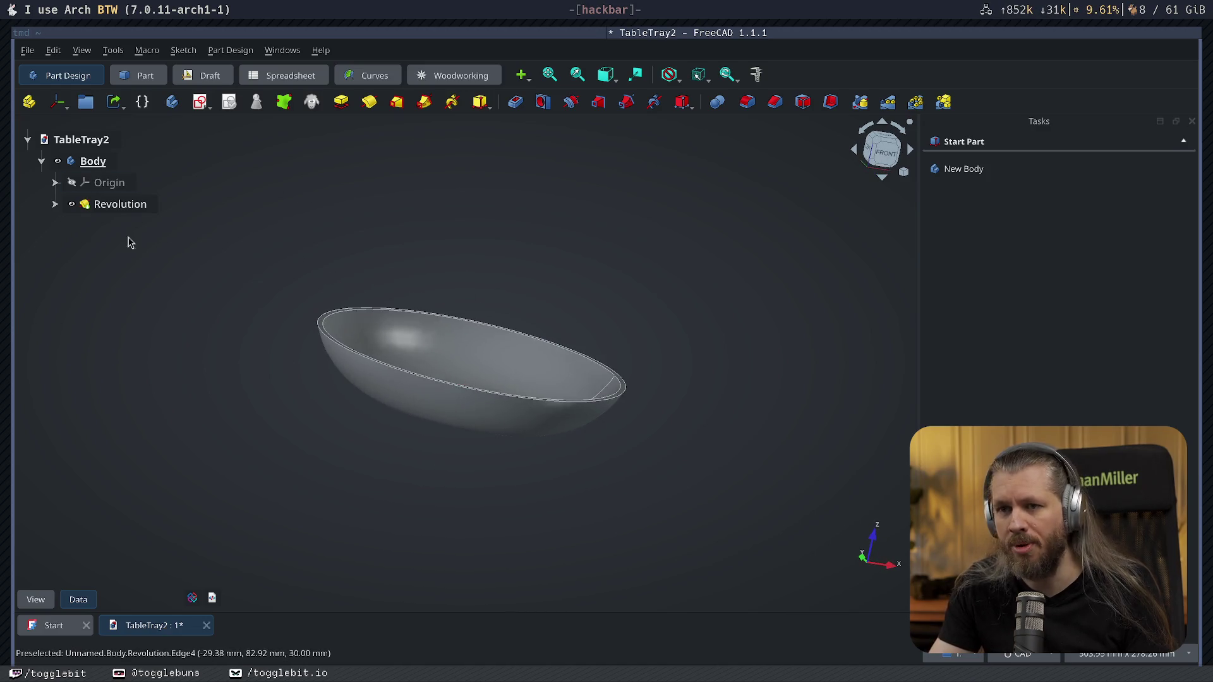
{"action": "left_click", "coordinate": [80, 139]}
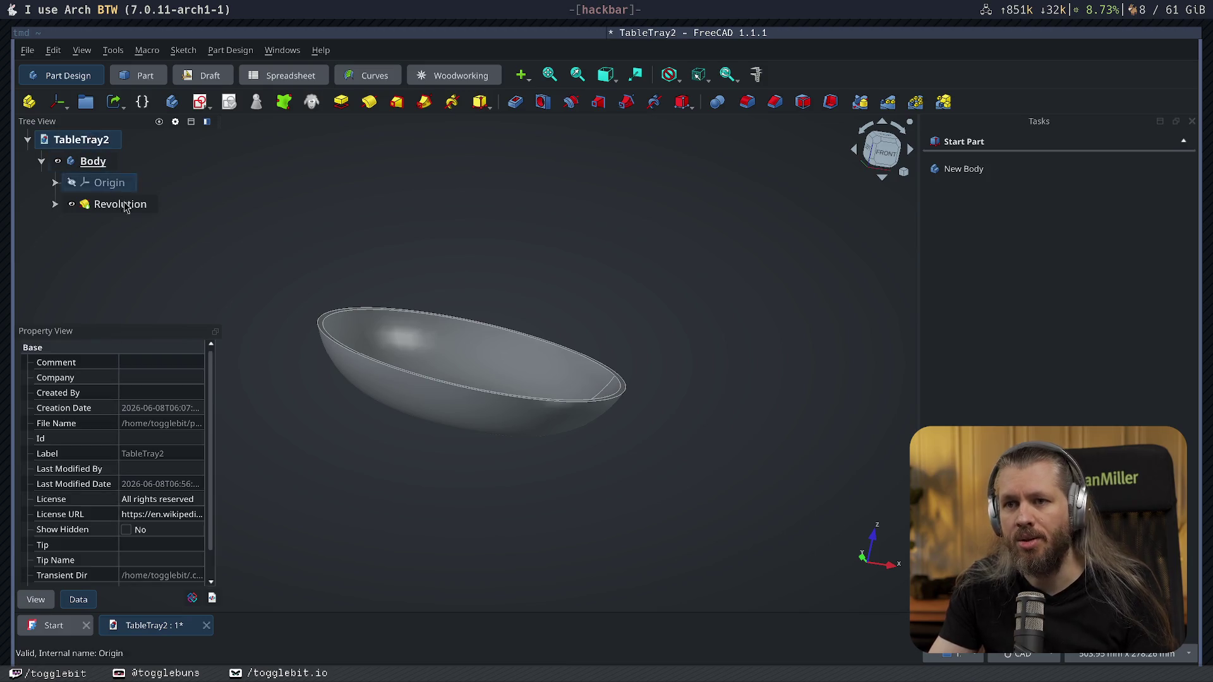
Create a second body and name the bowl body Outer and the new one Inner.
{"action": "left_click", "coordinate": [952, 170]}
{"action": "left_click", "coordinate": [91, 161]}
{"action": "type", "text": "Outer"}
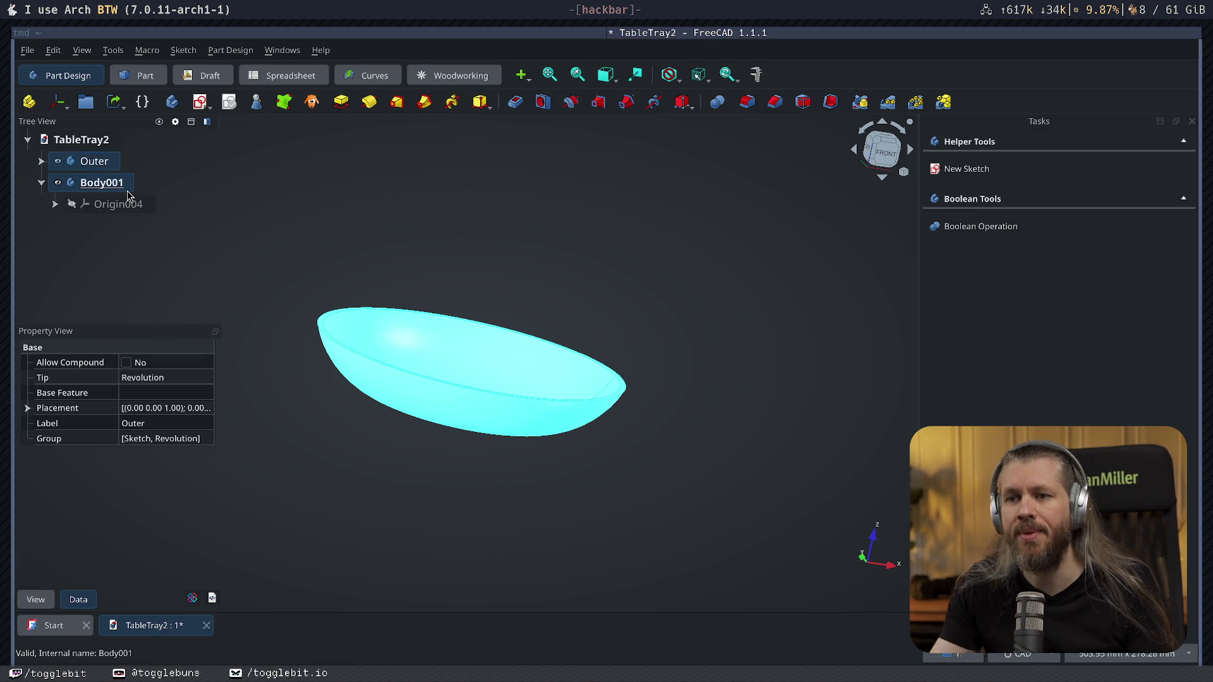
{"action": "left_click", "coordinate": [114, 185]}
{"action": "type", "text": "Inner"}
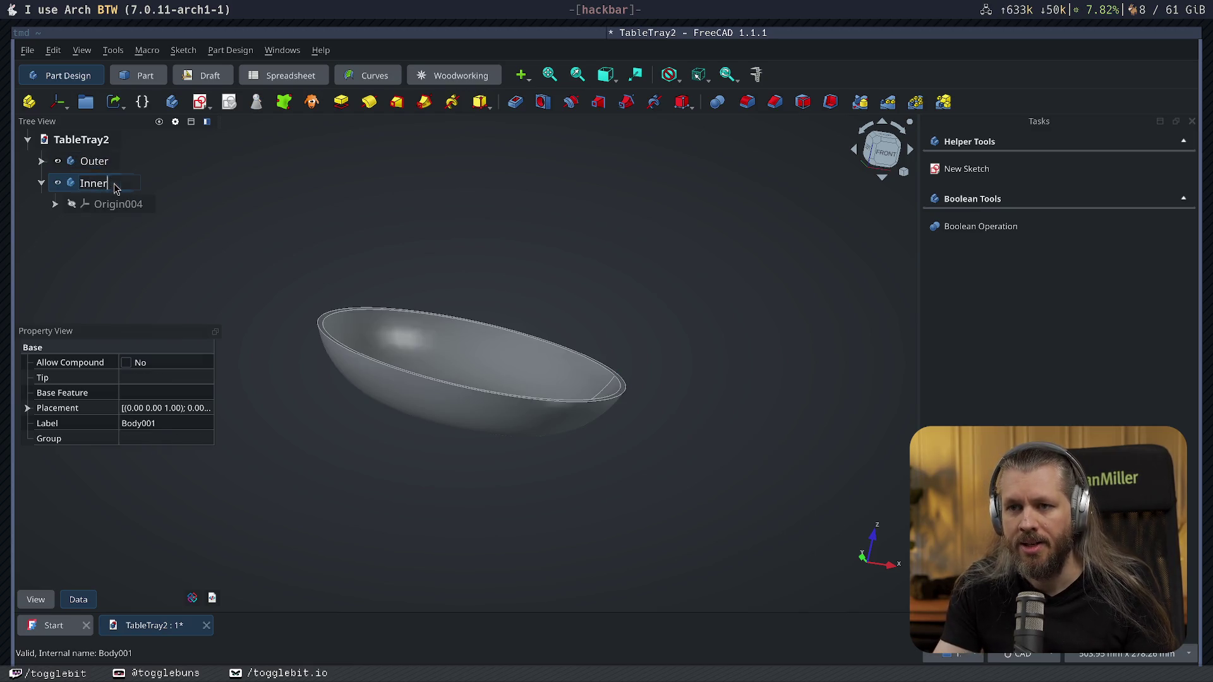
{"action": "left_click", "coordinate": [117, 203]}
{"action": "left_click", "coordinate": [161, 228]}
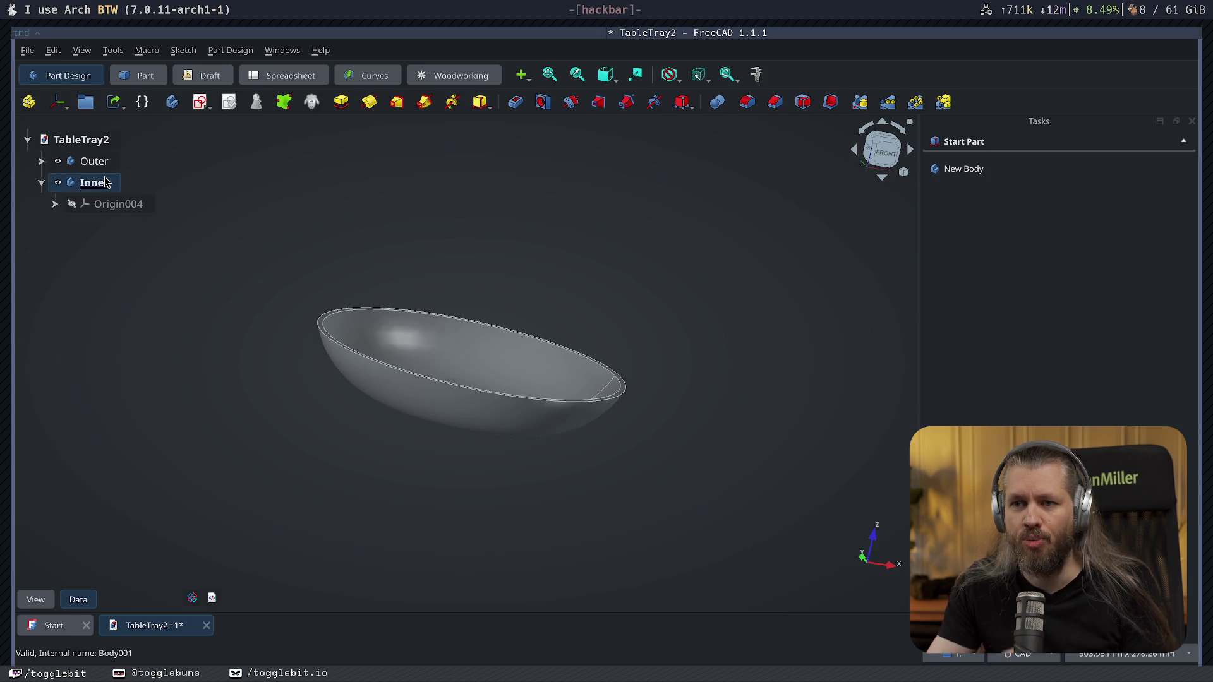
{"action": "left_click", "coordinate": [95, 182]}
{"action": "left_click", "coordinate": [97, 163]}
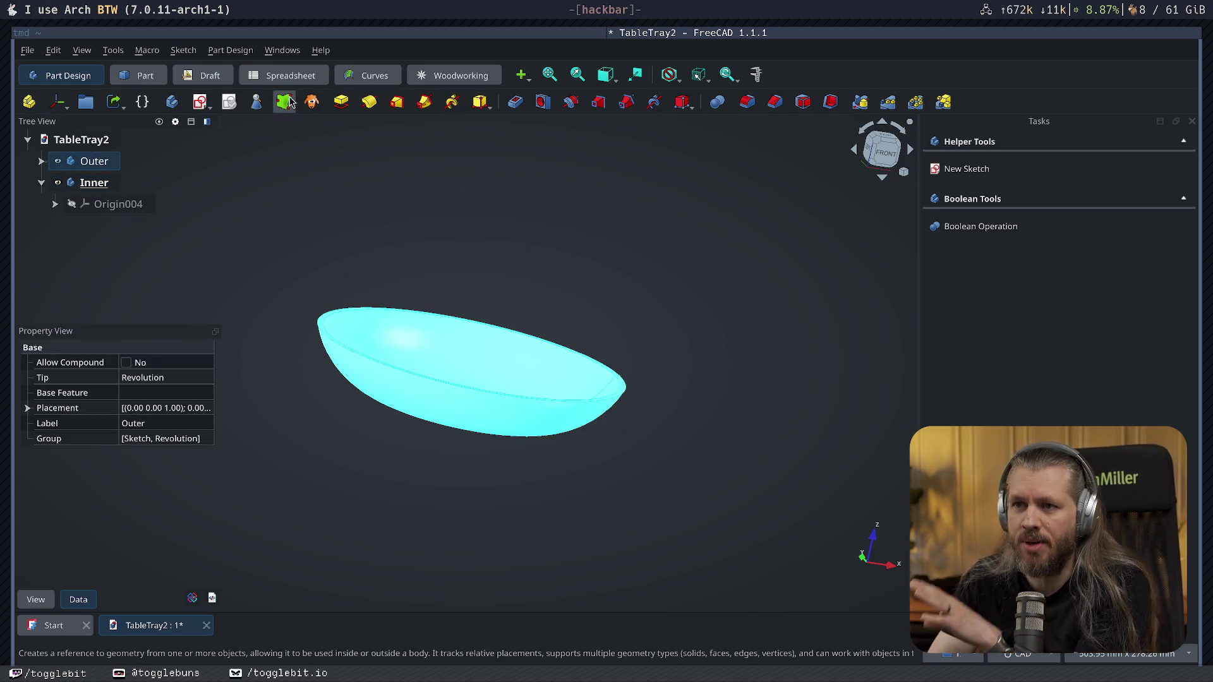
Add a Sub-Shape Binder of the Outer bowl into Inner, hide Outer and set the front view.
{"action": "left_click", "coordinate": [283, 103]}
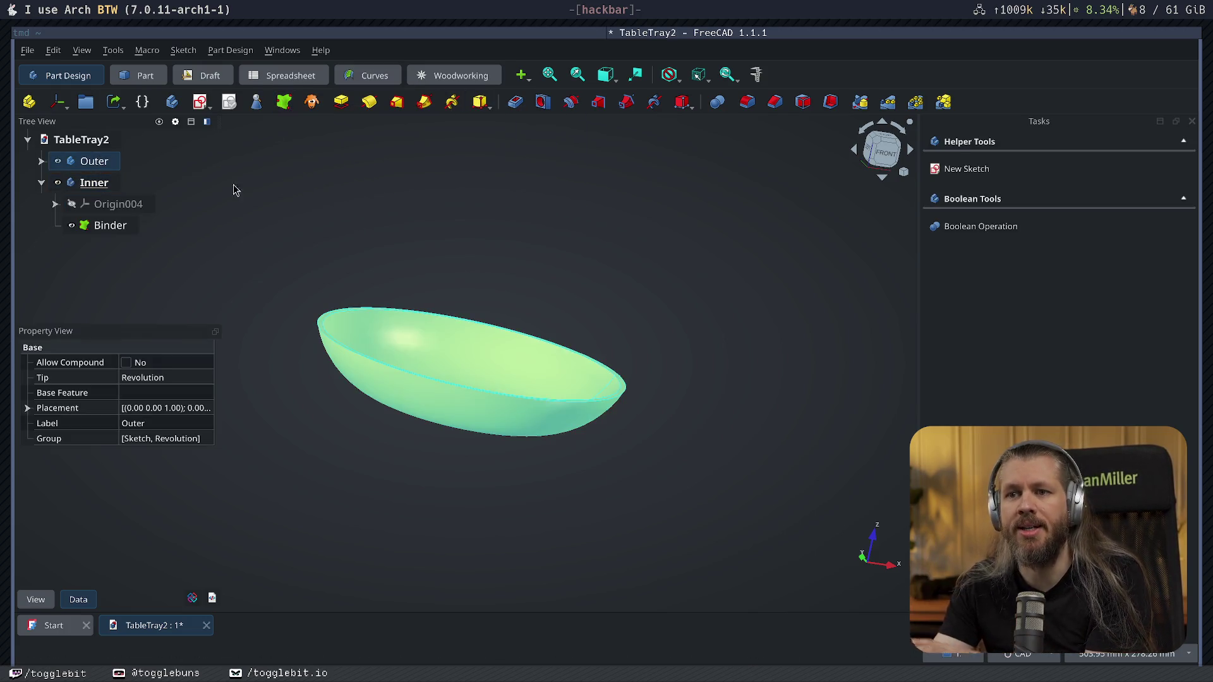
{"action": "left_click", "coordinate": [57, 161]}
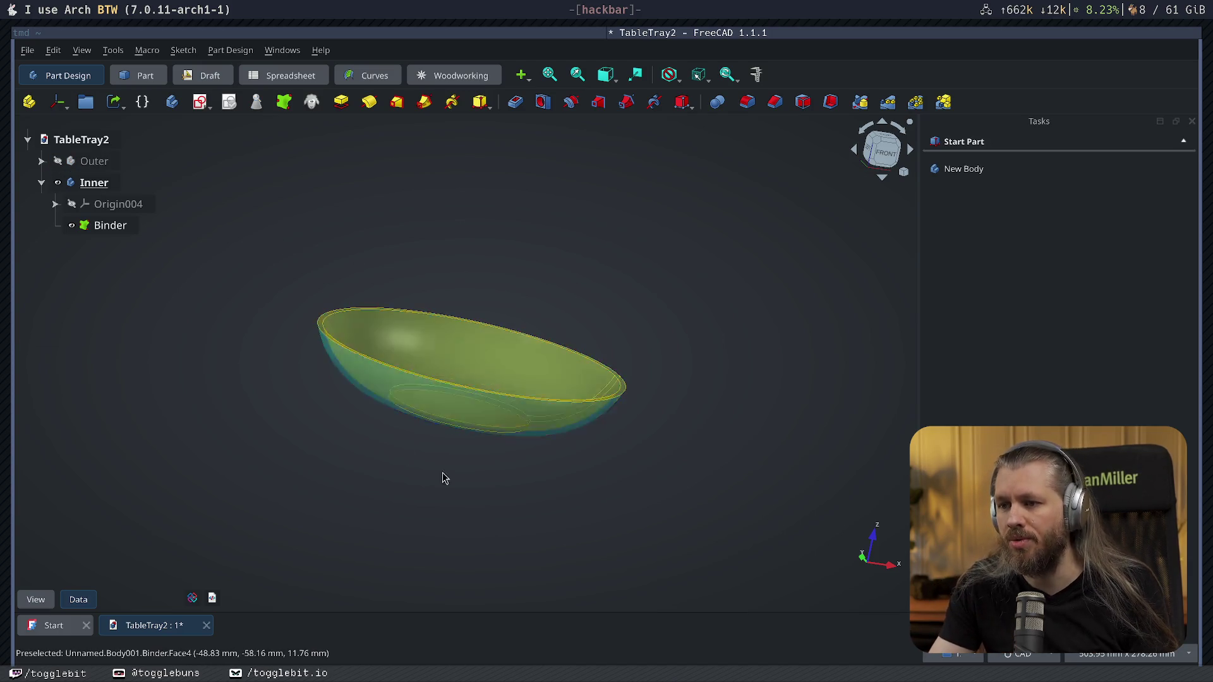
{"action": "mouse_move", "coordinate": [445, 476]}
{"action": "middle_mouse_down"}
{"action": "mouse_move", "coordinate": [534, 536]}
{"action": "mouse_move", "coordinate": [607, 381]}
{"action": "middle_mouse_up"}
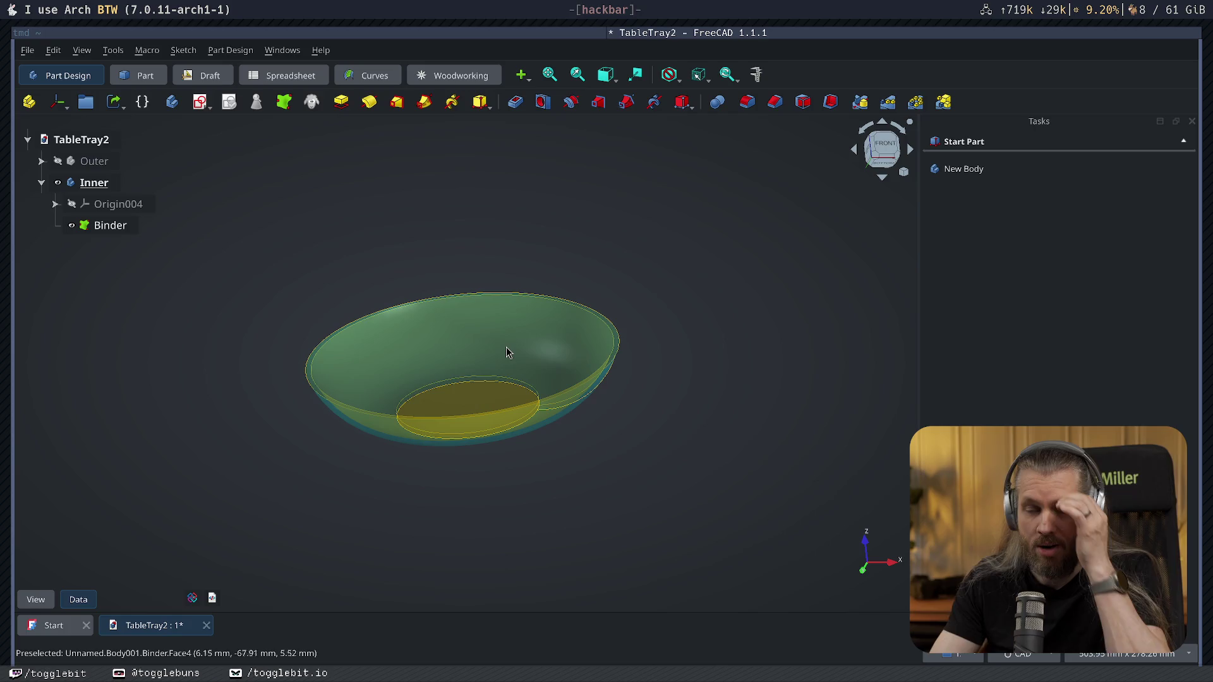
{"action": "mouse_move", "coordinate": [474, 371]}
{"action": "middle_mouse_down"}
{"action": "mouse_move", "coordinate": [689, 333]}
{"action": "mouse_move", "coordinate": [447, 390]}
{"action": "mouse_move", "coordinate": [466, 412]}
{"action": "mouse_move", "coordinate": [525, 376]}
{"action": "mouse_move", "coordinate": [642, 407]}
{"action": "middle_mouse_up"}
{"action": "key", "text": "1"}
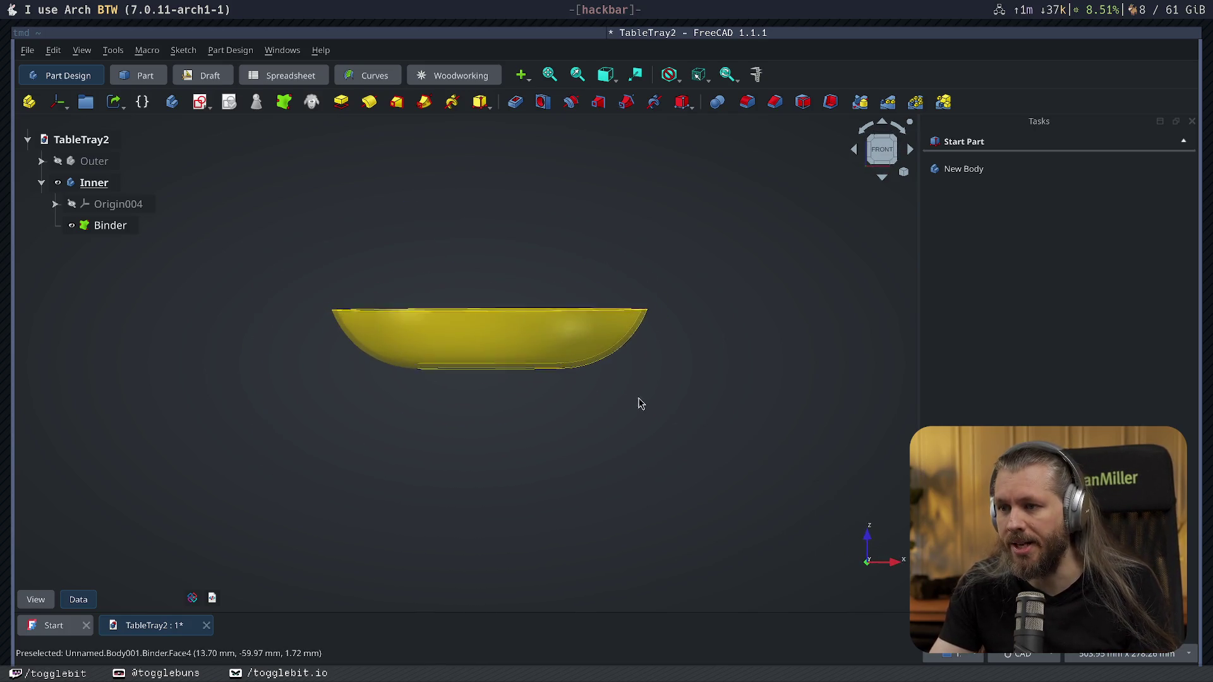
{"action": "left_click", "coordinate": [93, 182]}
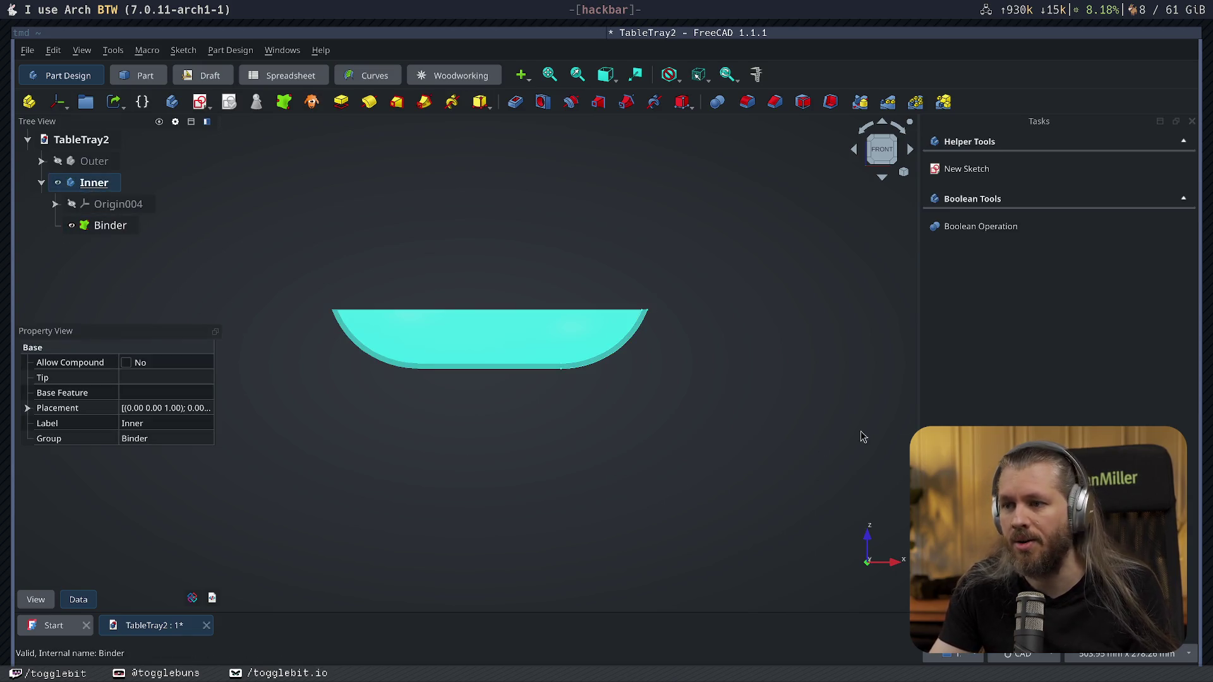
Create Sketch001 on the XZ plane inside the Inner body.
{"action": "left_click", "coordinate": [962, 168]}
{"action": "left_click", "coordinate": [562, 288]}
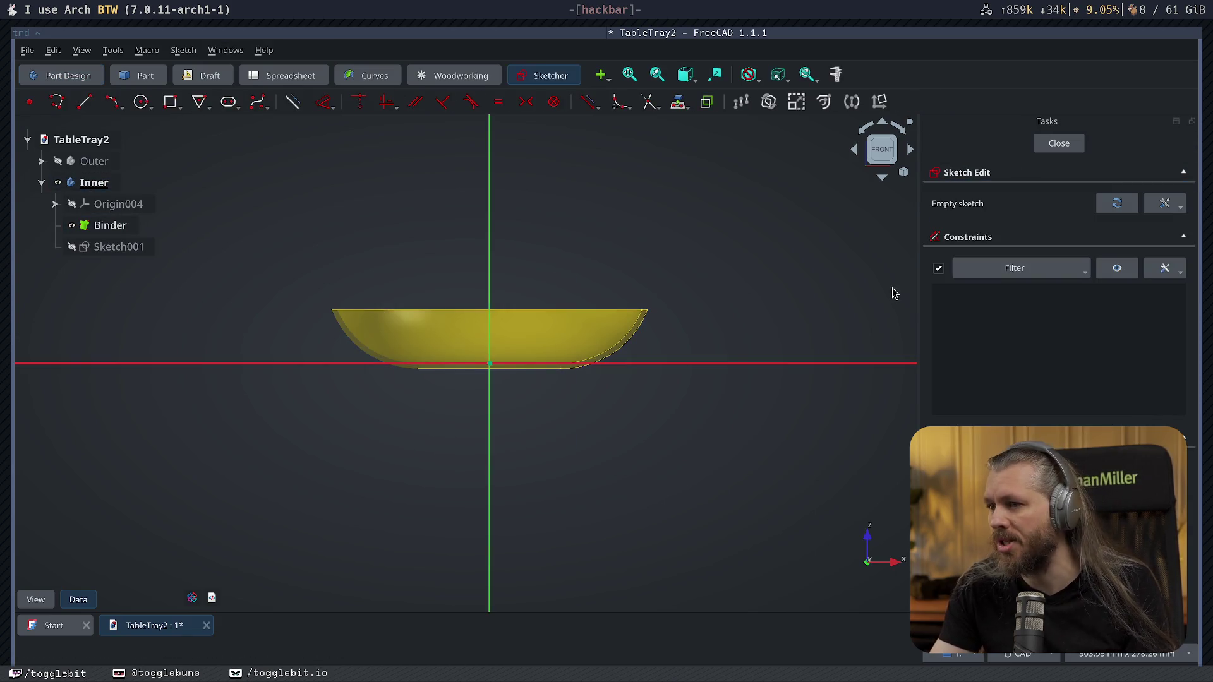
{"action": "scroll", "coordinate": [556, 316], "scroll_direction": "up", "scroll_amount": 3}
{"action": "scroll", "coordinate": [623, 243], "scroll_direction": "up", "scroll_amount": 1}
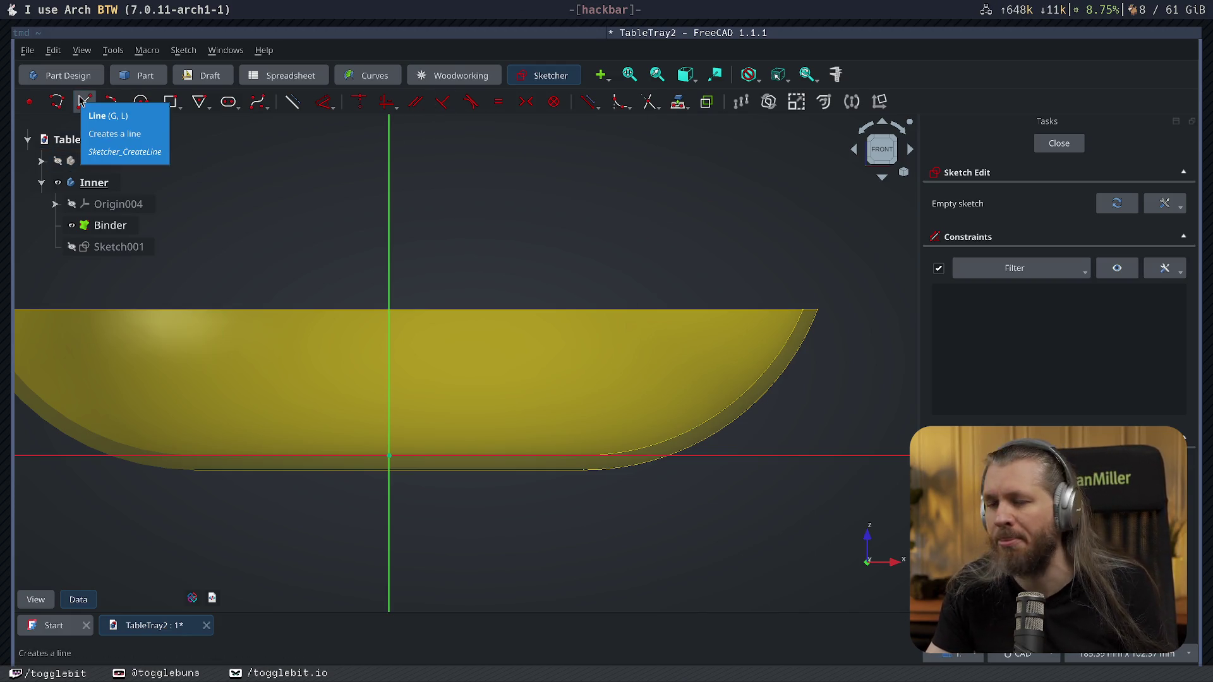
{"action": "left_click", "coordinate": [293, 102]}
Reference the binder's rim corner and draw a horizontal rim line from it.
{"action": "left_click", "coordinate": [85, 102]}
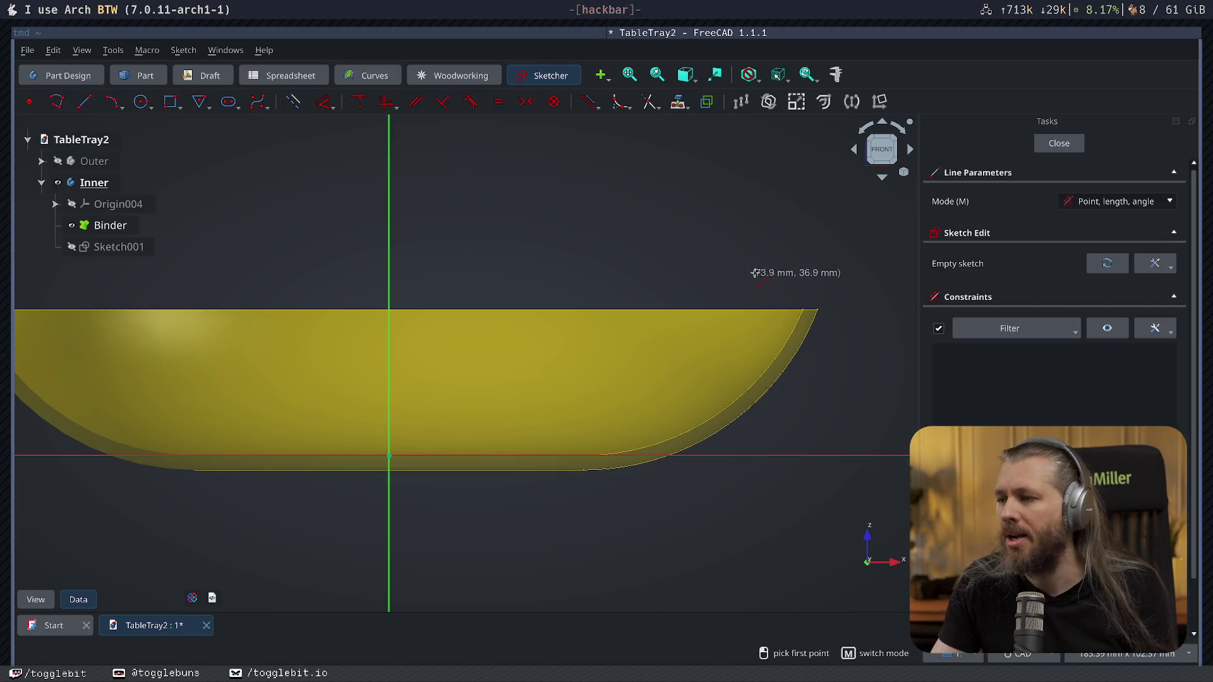
{"action": "key", "text": "Escape"}
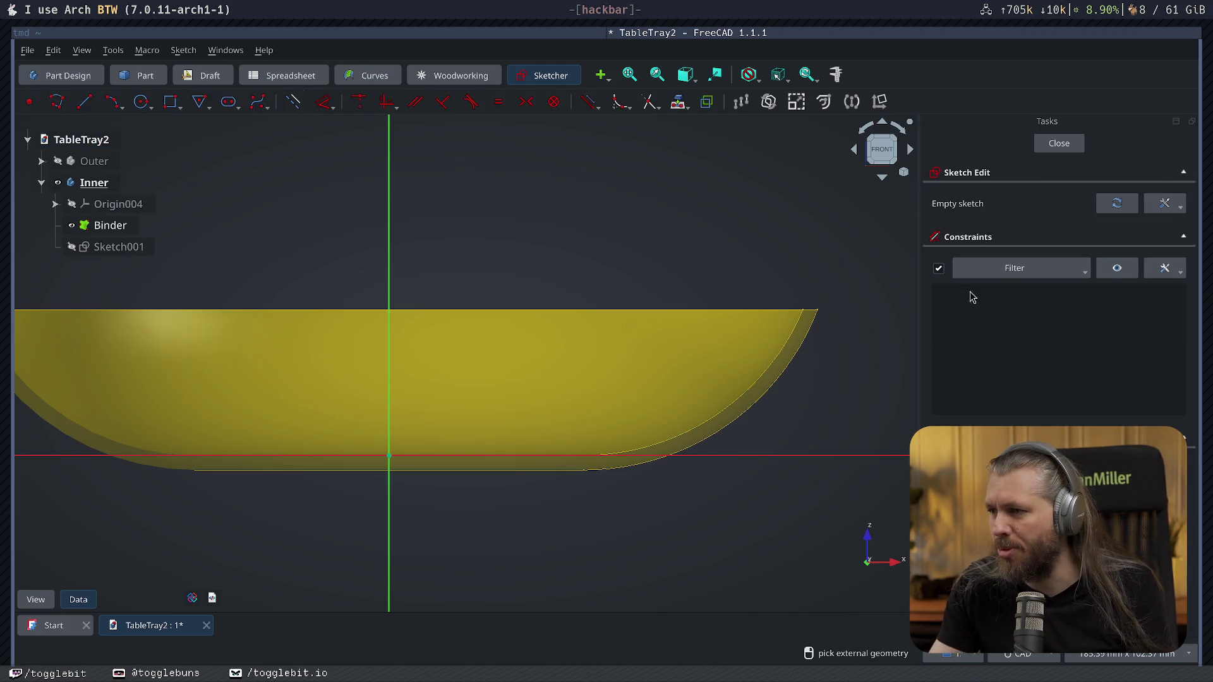
{"action": "left_click", "coordinate": [803, 310]}
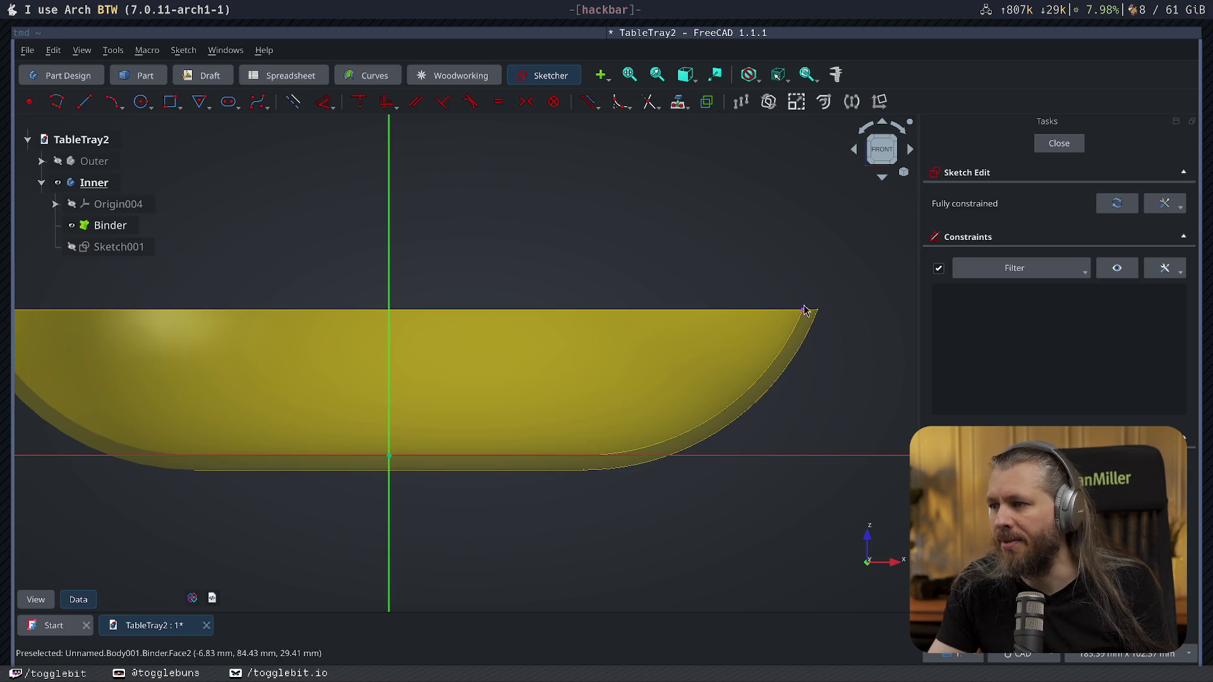
{"action": "key", "text": "g"}
{"action": "key", "text": "l"}
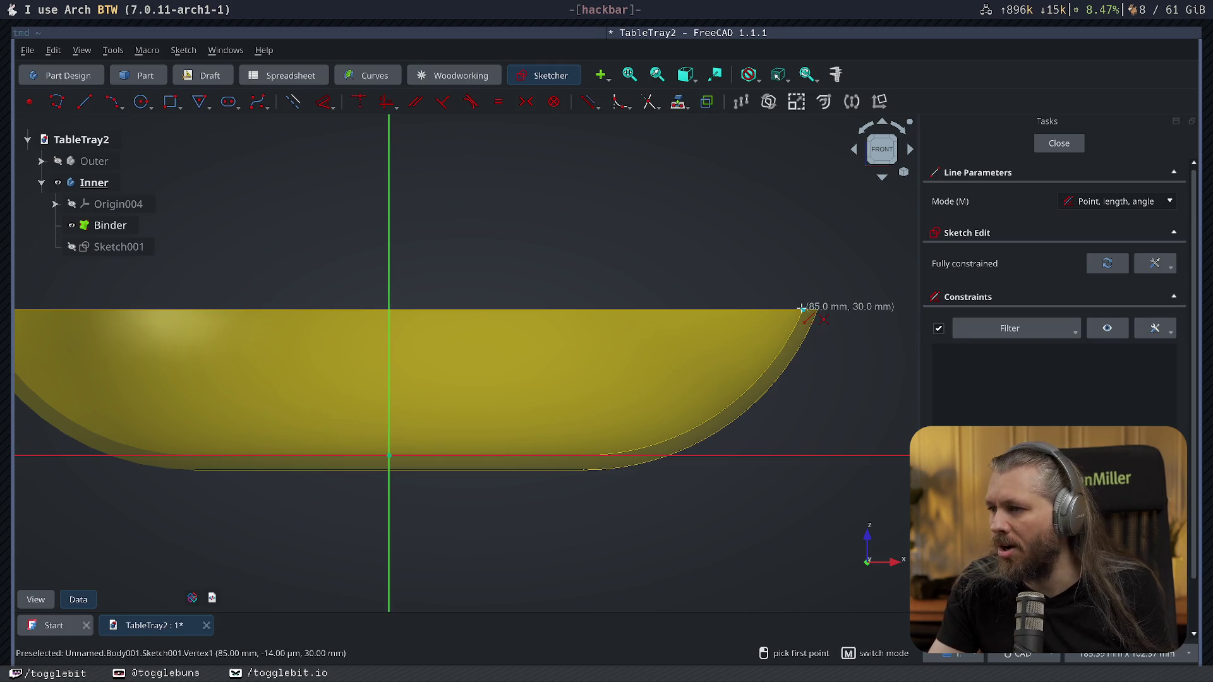
{"action": "left_click", "coordinate": [803, 309]}
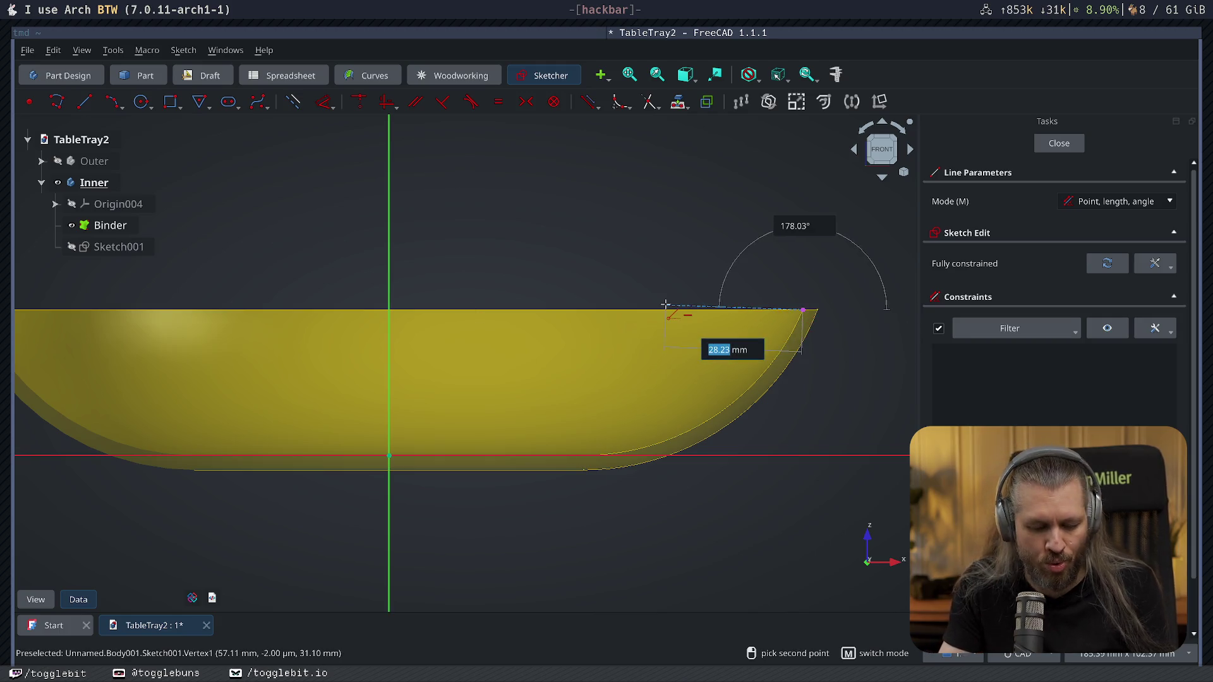
{"action": "type", "text": "150"}
{"action": "key", "text": "Tab"}
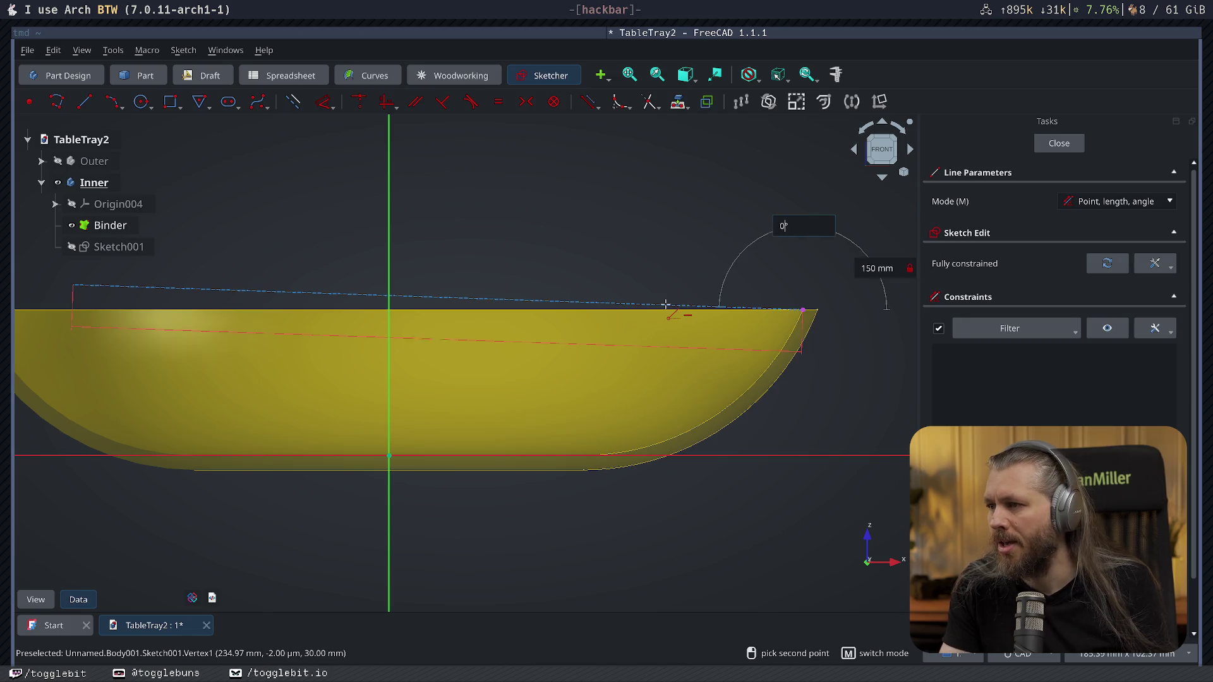
{"action": "type", "text": "0"}
{"action": "type", "text": "180"}
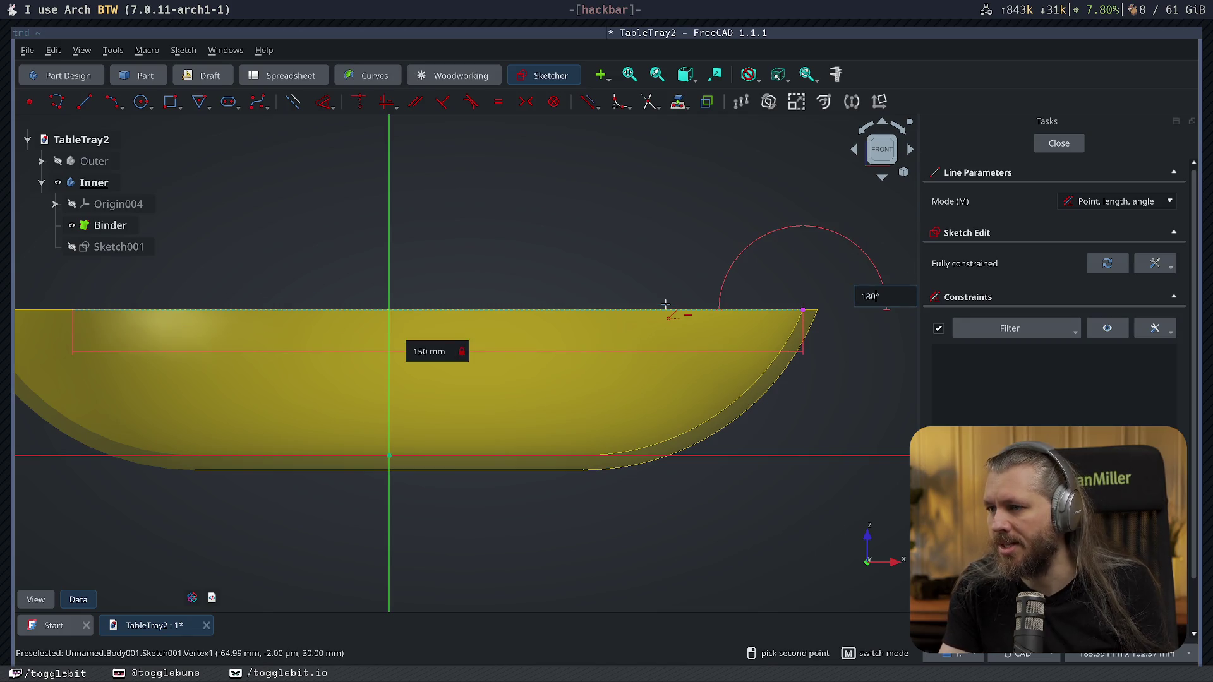
{"action": "key", "text": "Return"}
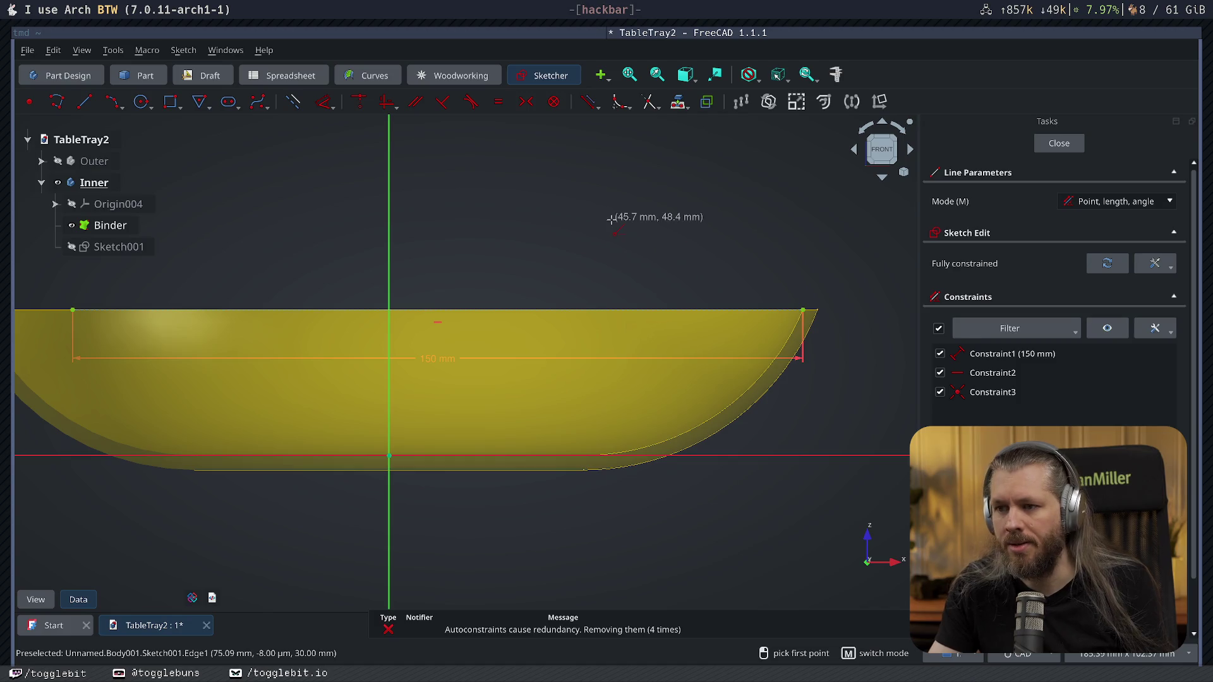
{"action": "key", "text": "Escape"}
Set the rim line's length to 15 mm so the sketch is fully constrained.
{"action": "double_click", "coordinate": [442, 366]}
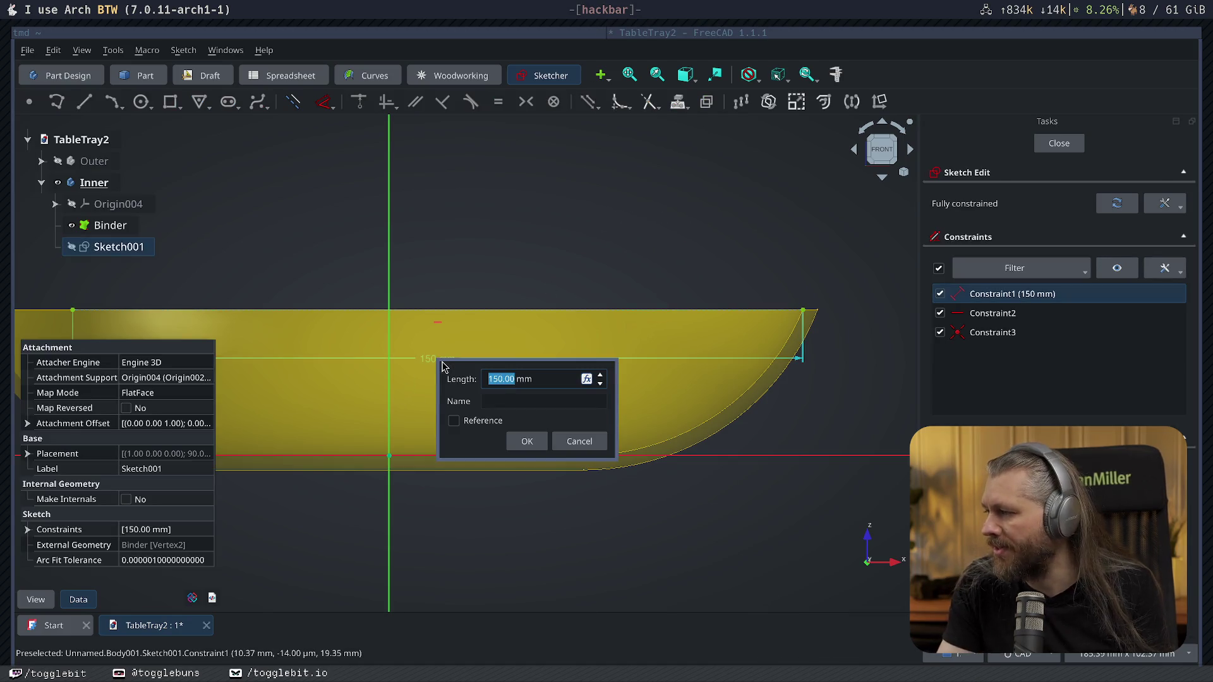
{"action": "type", "text": "5"}
{"action": "key", "text": "Return"}
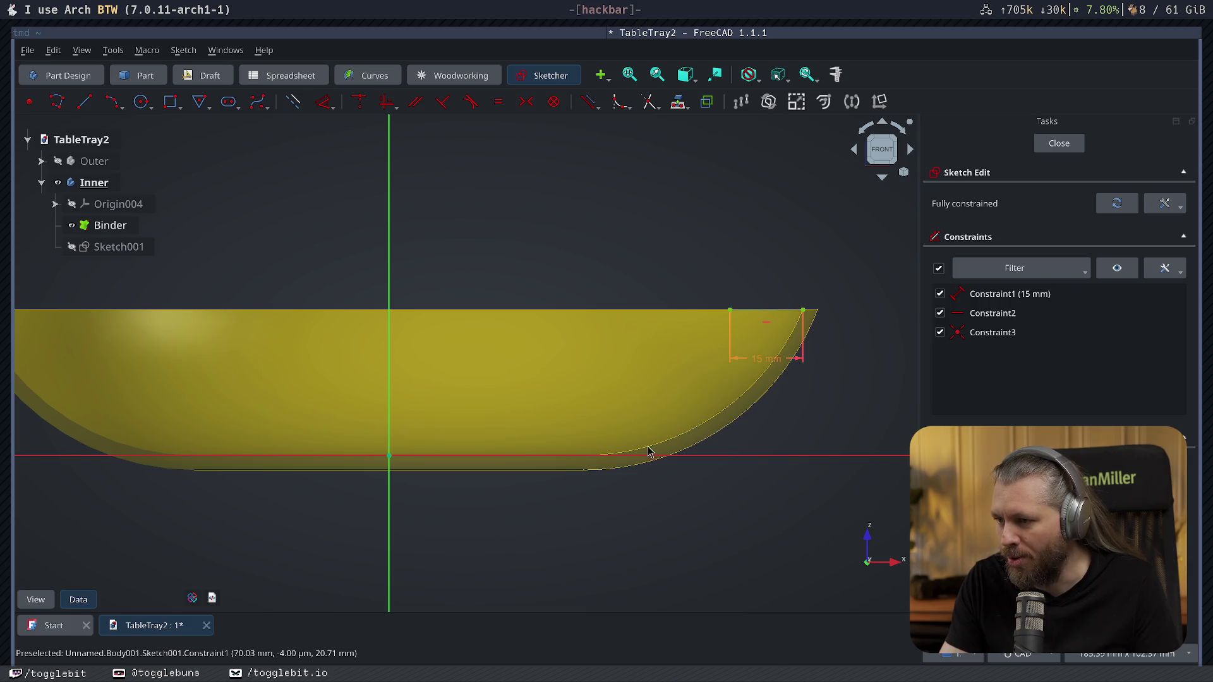
{"action": "right_click", "coordinate": [573, 207]}
{"action": "left_click", "coordinate": [541, 198]}
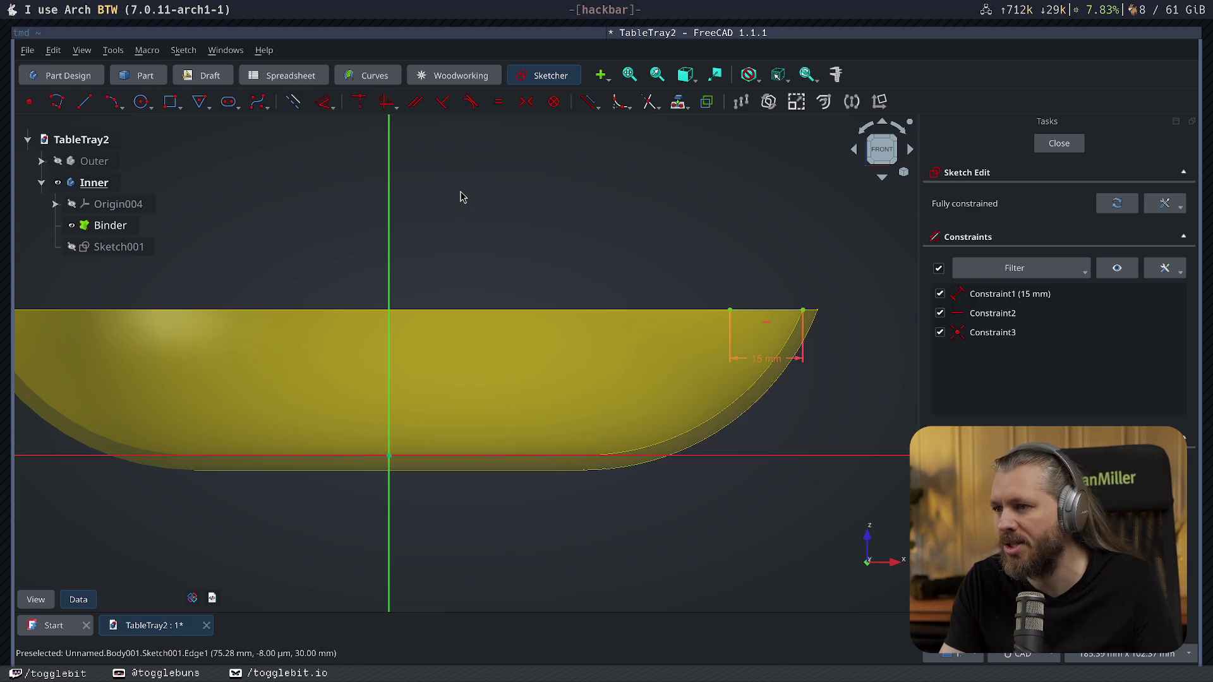
Move and reshape the arc so its upper end coincides with the rim line's endpoint.
{"action": "key", "text": "w"}
{"action": "key", "text": "t"}
{"action": "left_click", "coordinate": [716, 417]}
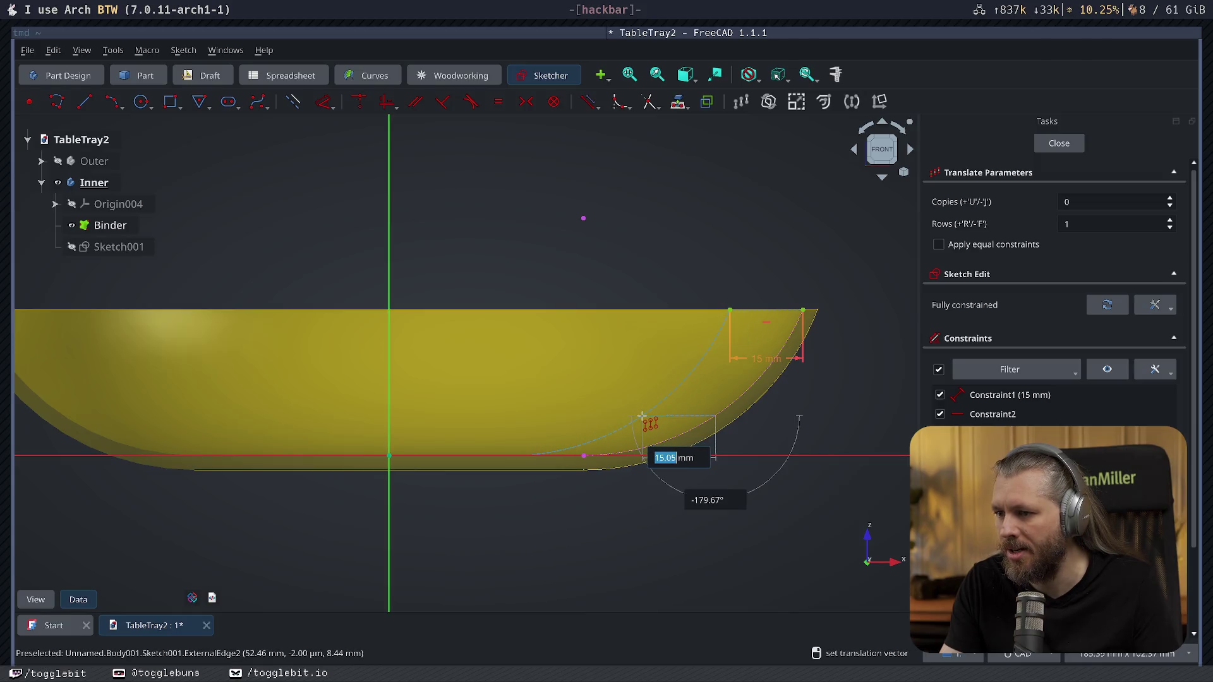
{"action": "left_click", "coordinate": [642, 417]}
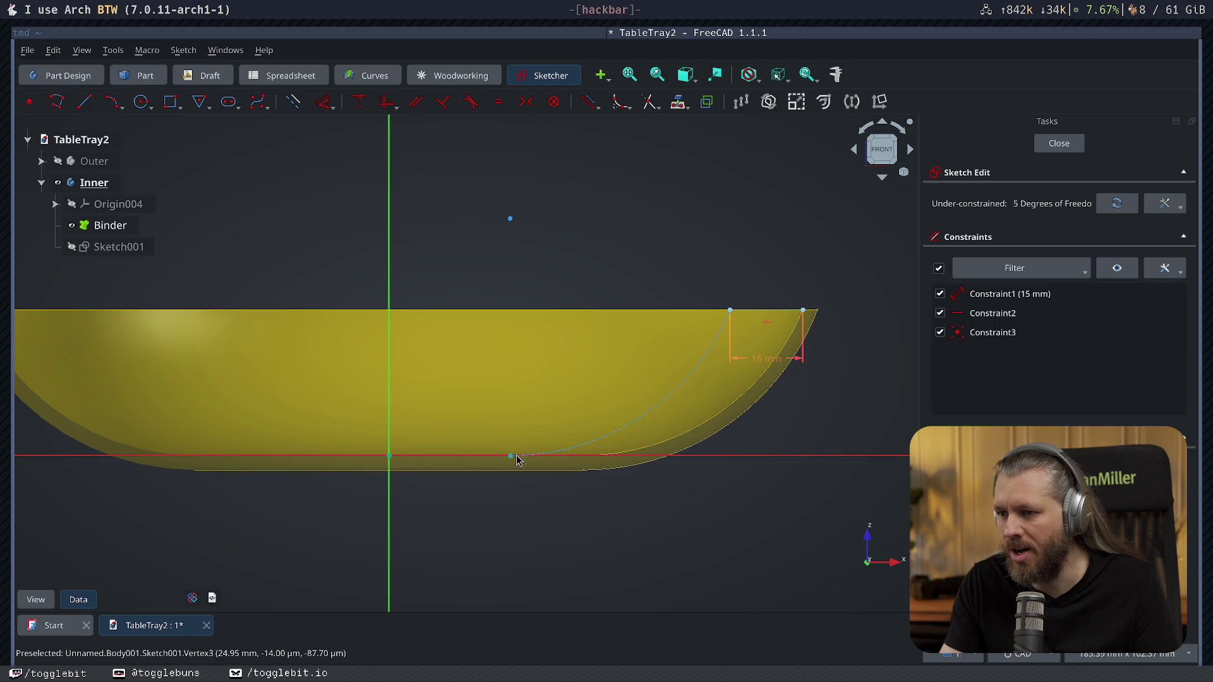
{"action": "left_click_drag", "start_coordinate": [512, 460], "coordinate": [521, 405]}
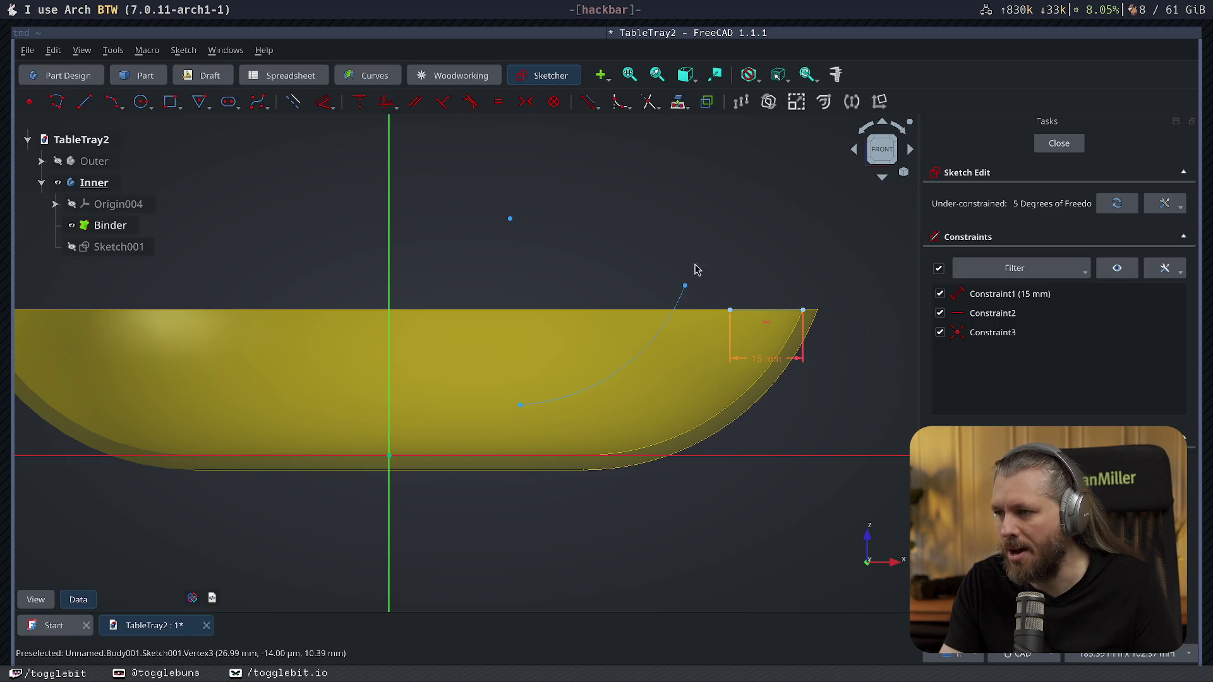
{"action": "left_click", "coordinate": [731, 311]}
{"action": "key", "text": "c"}
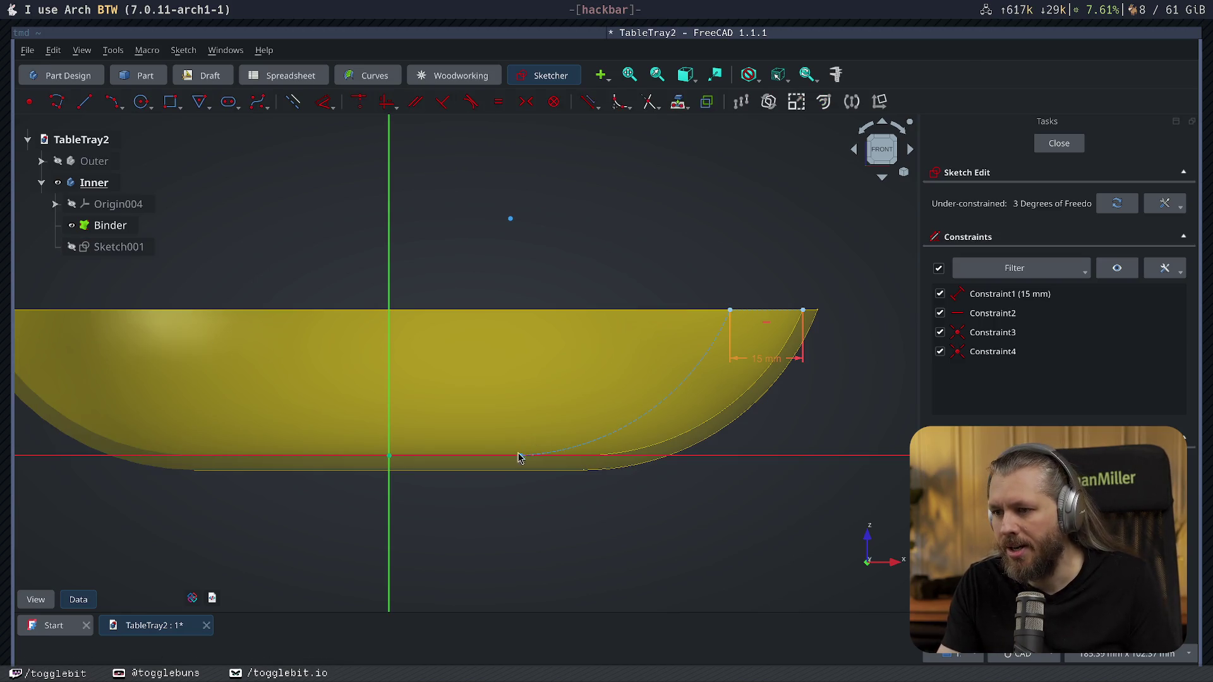
{"action": "left_click_drag", "start_coordinate": [518, 458], "coordinate": [524, 429]}
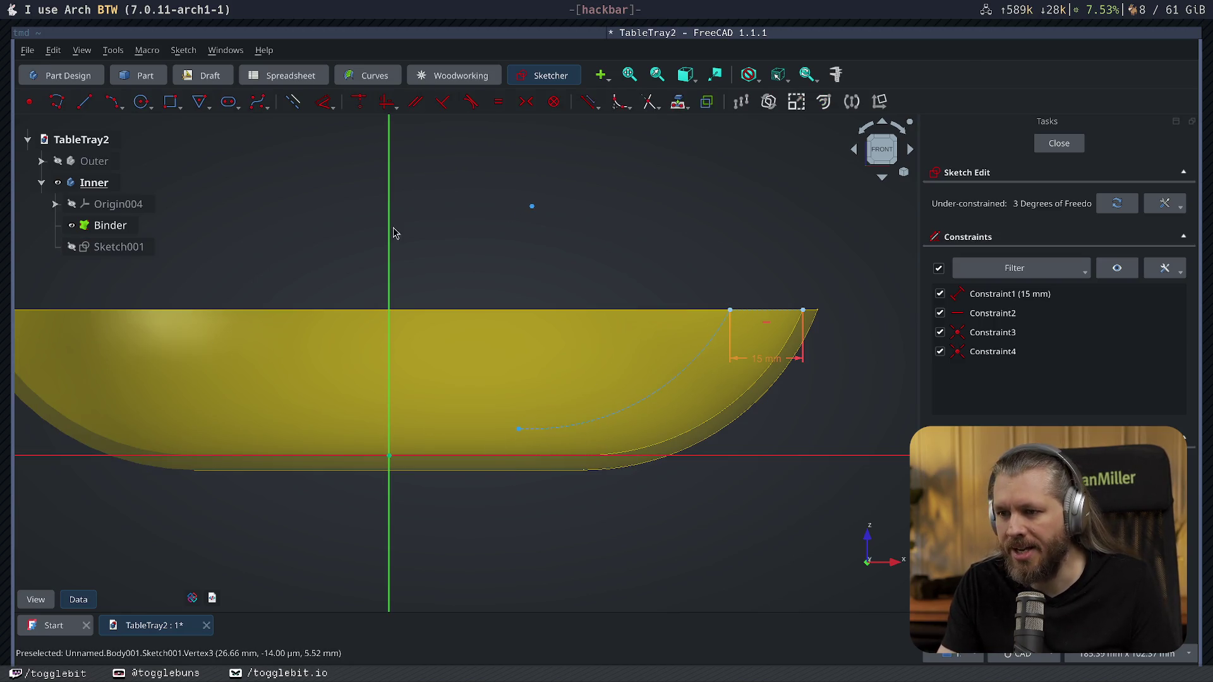
Draw a 15 mm vertical line from the origin and a 40 mm horizontal line from its top.
{"action": "left_click", "coordinate": [83, 101]}
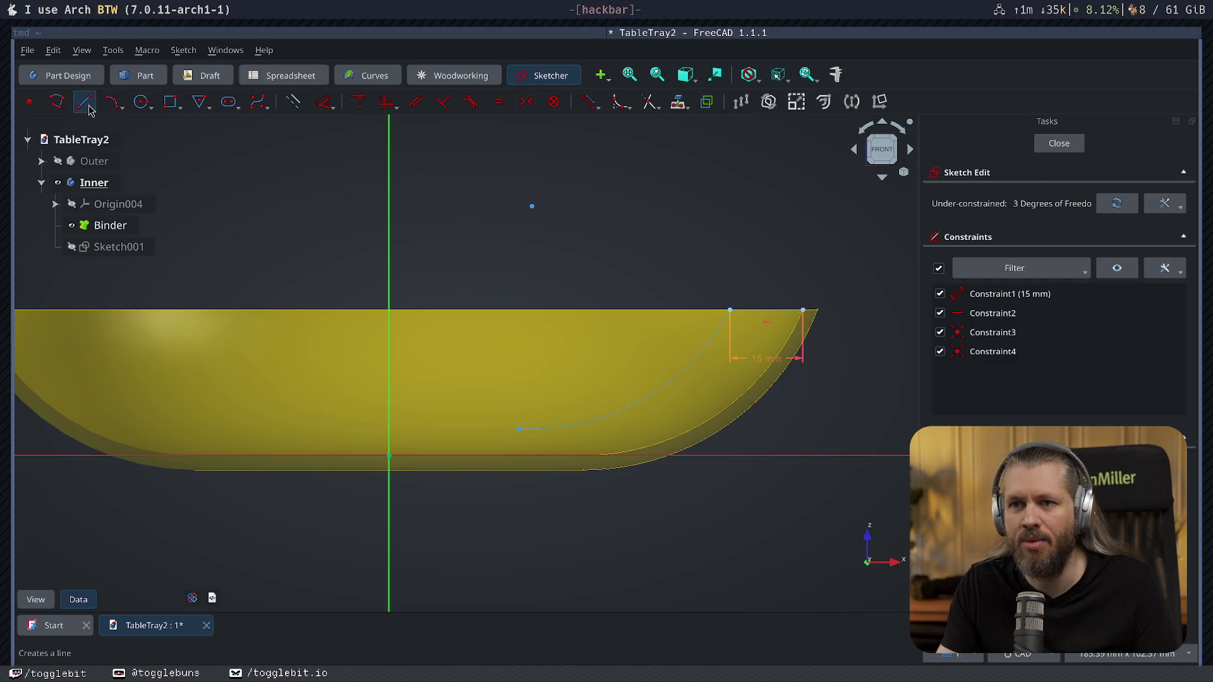
{"action": "left_click", "coordinate": [388, 455]}
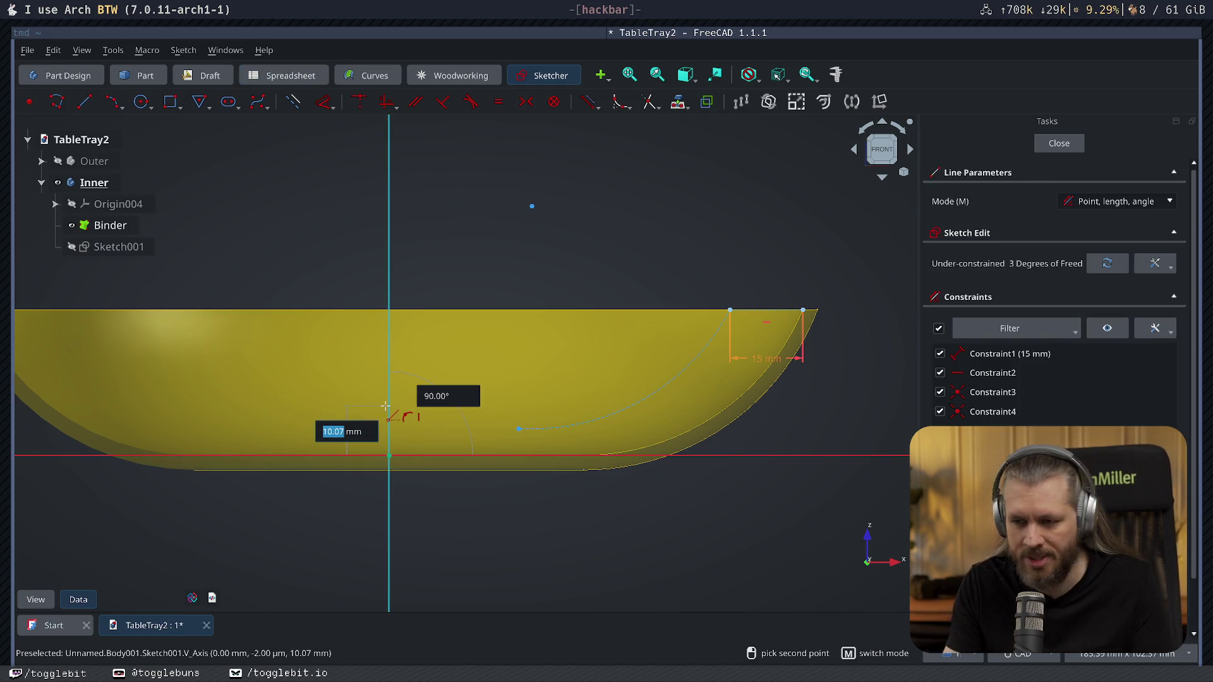
{"action": "type", "text": "15"}
{"action": "key", "text": "Return"}
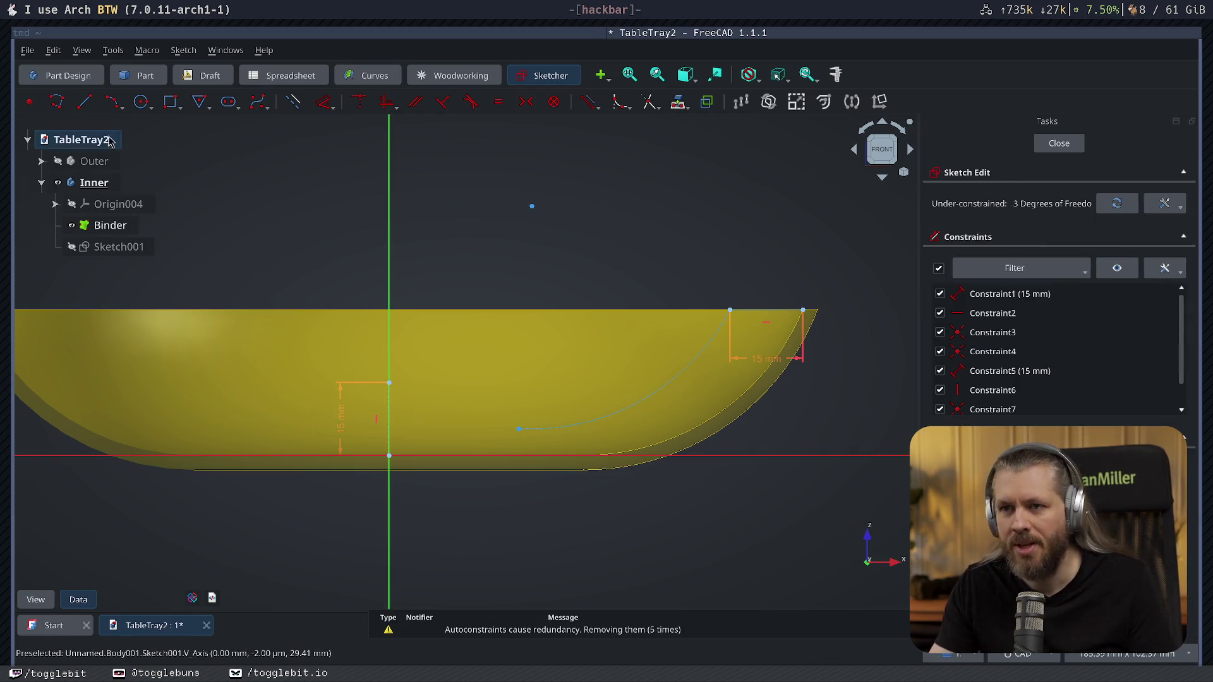
{"action": "left_click", "coordinate": [84, 102]}
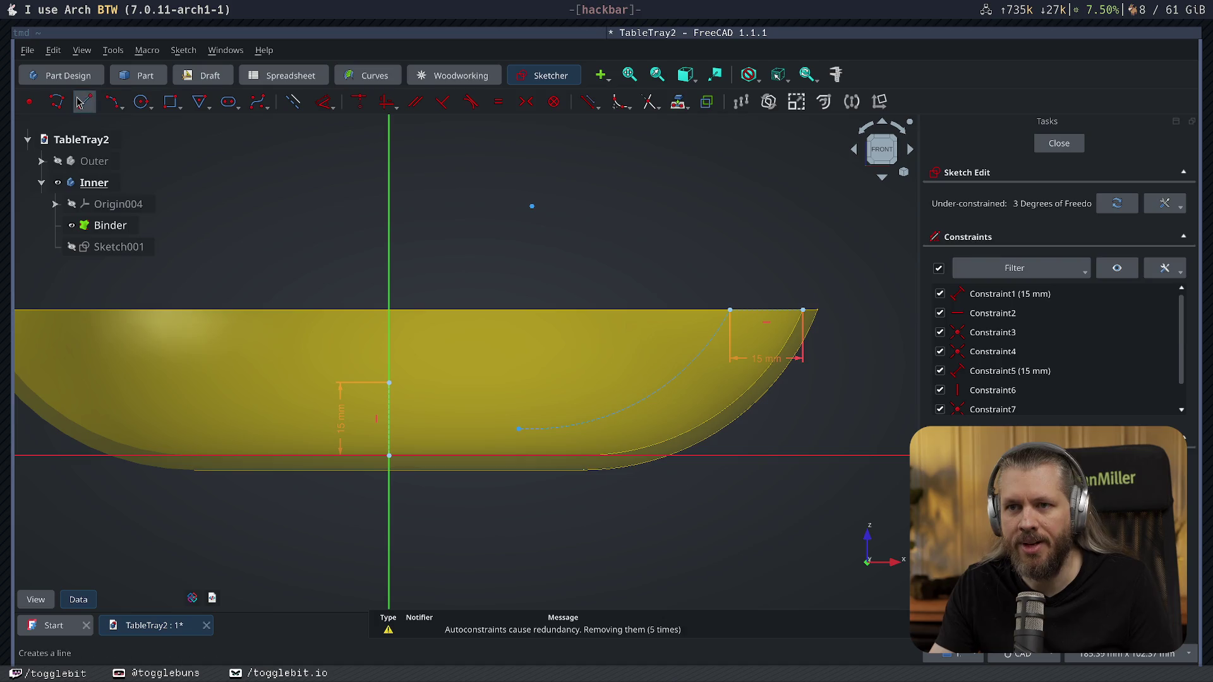
{"action": "left_click", "coordinate": [389, 382]}
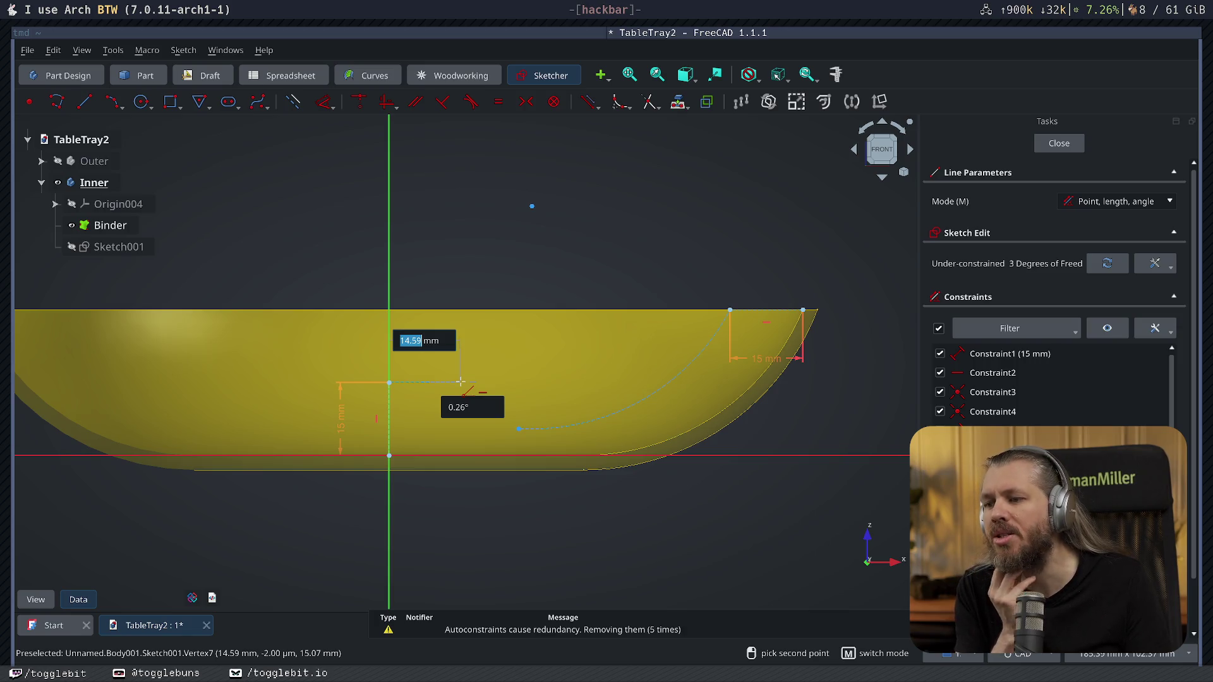
{"action": "type", "text": "40"}
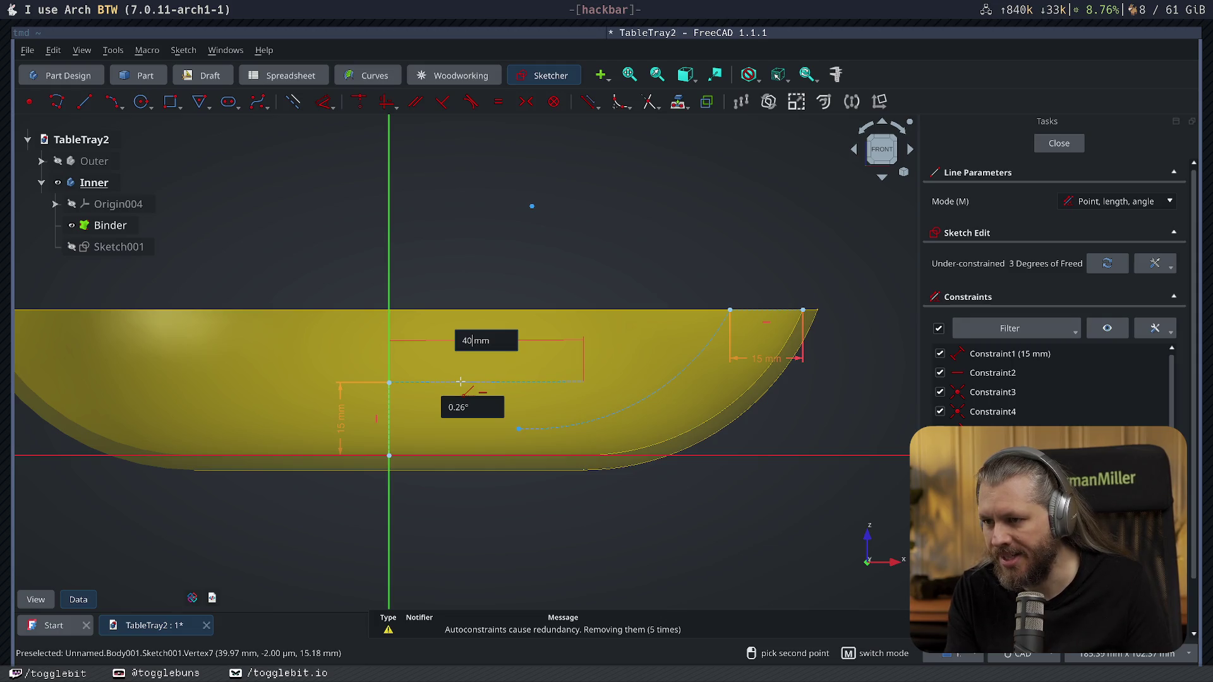
{"action": "type", "text": "0"}
{"action": "key", "text": "BackSpace"}
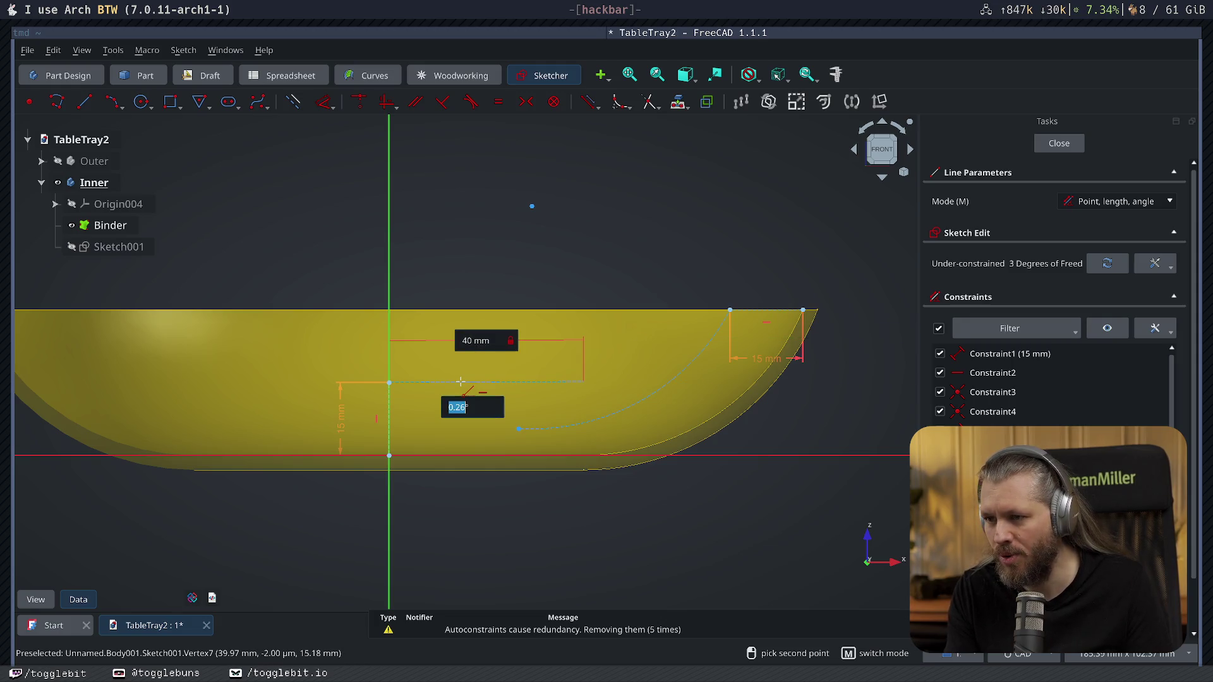
{"action": "key", "text": "Tab"}
{"action": "type", "text": "0"}
{"action": "key", "text": "Return"}
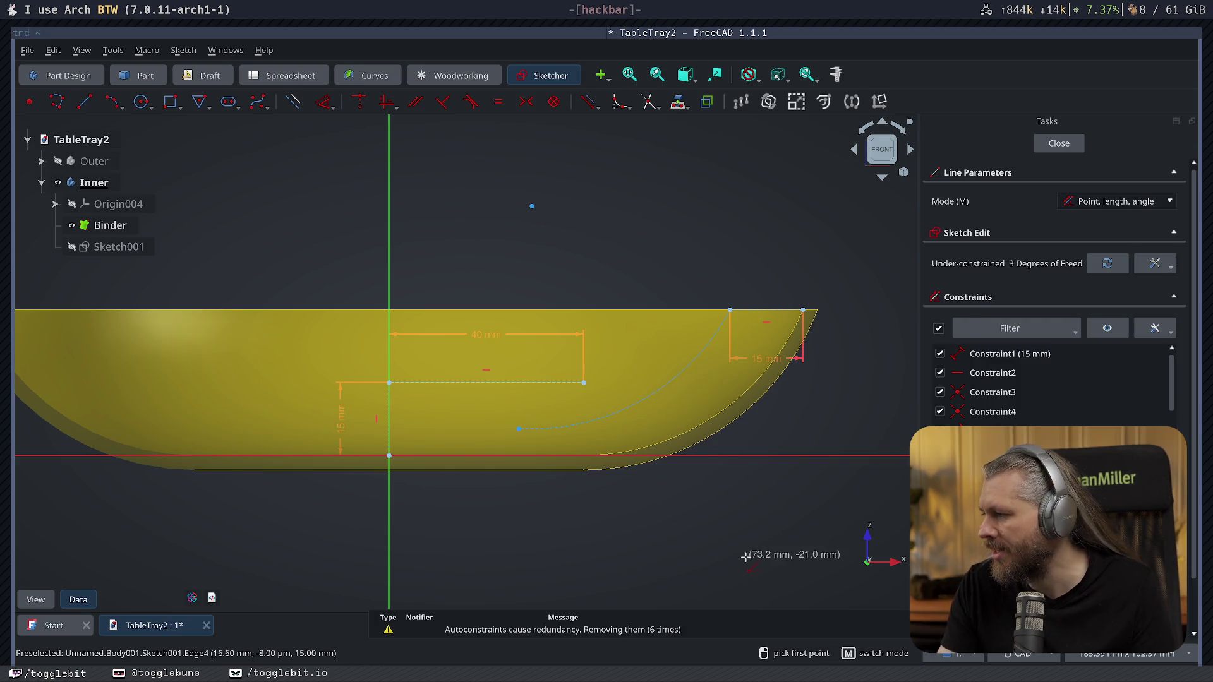
{"action": "key", "text": "Escape"}
{"action": "key", "text": "g"}
{"action": "key", "text": "l"}
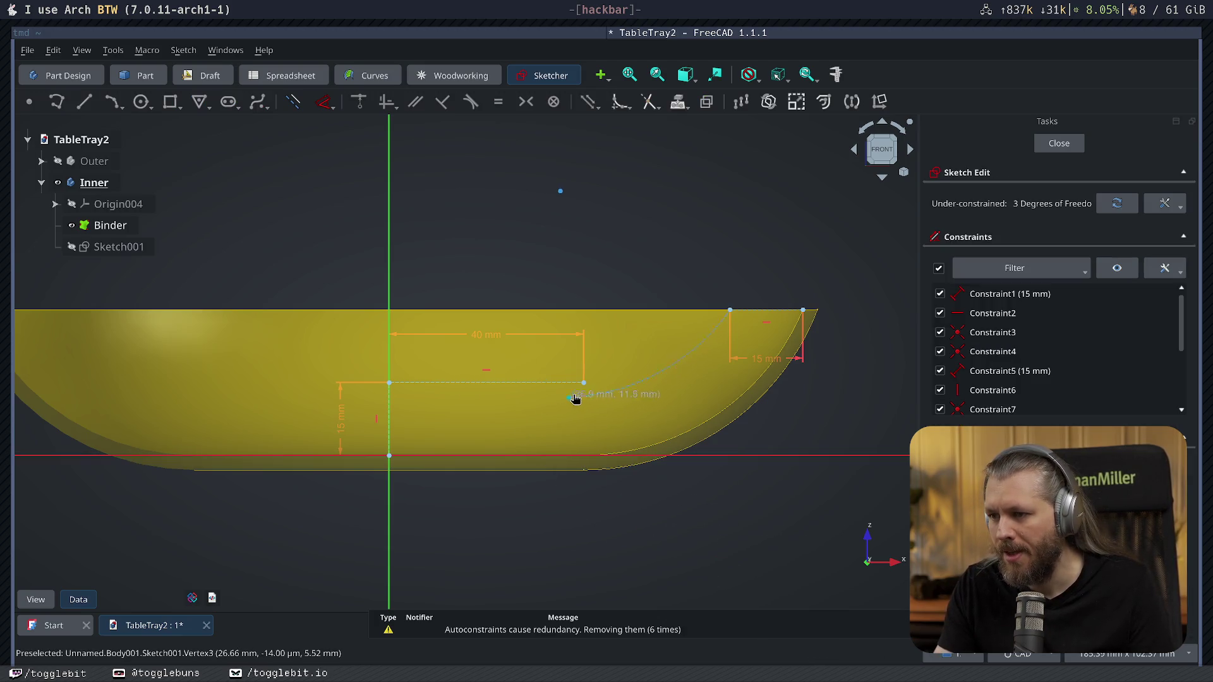
Make the arc's lower end coincident with the 40 mm line's end.
{"action": "left_click", "coordinate": [590, 389]}
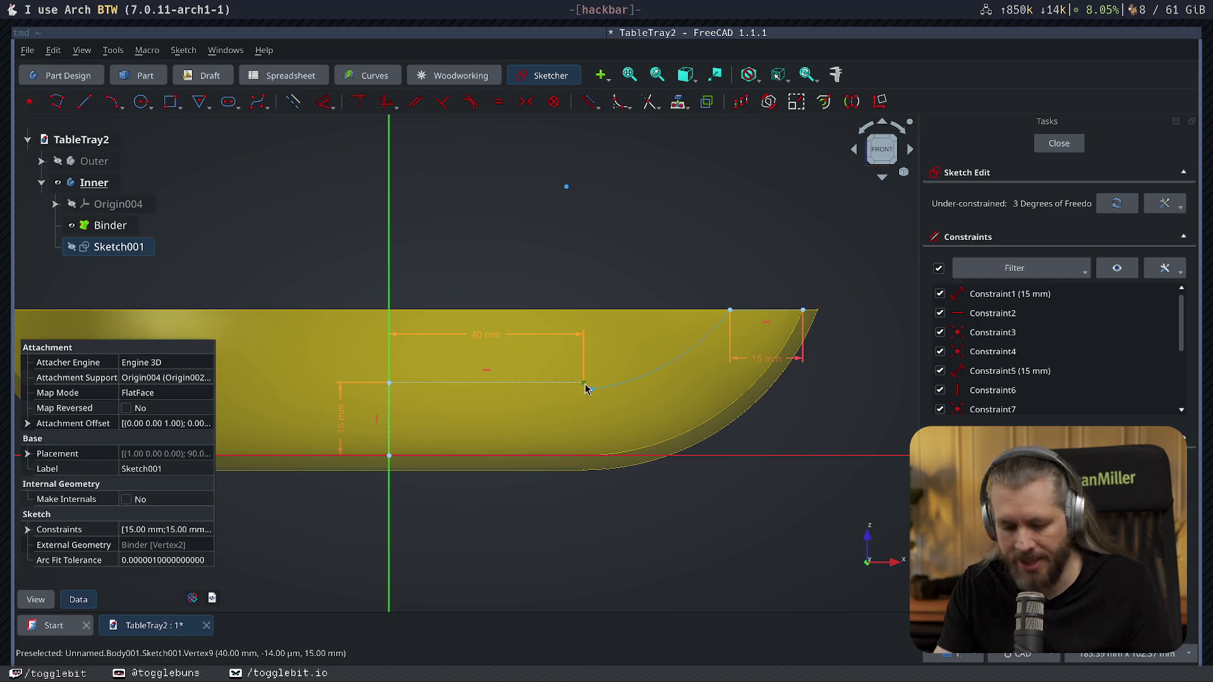
{"action": "left_click", "coordinate": [644, 560]}
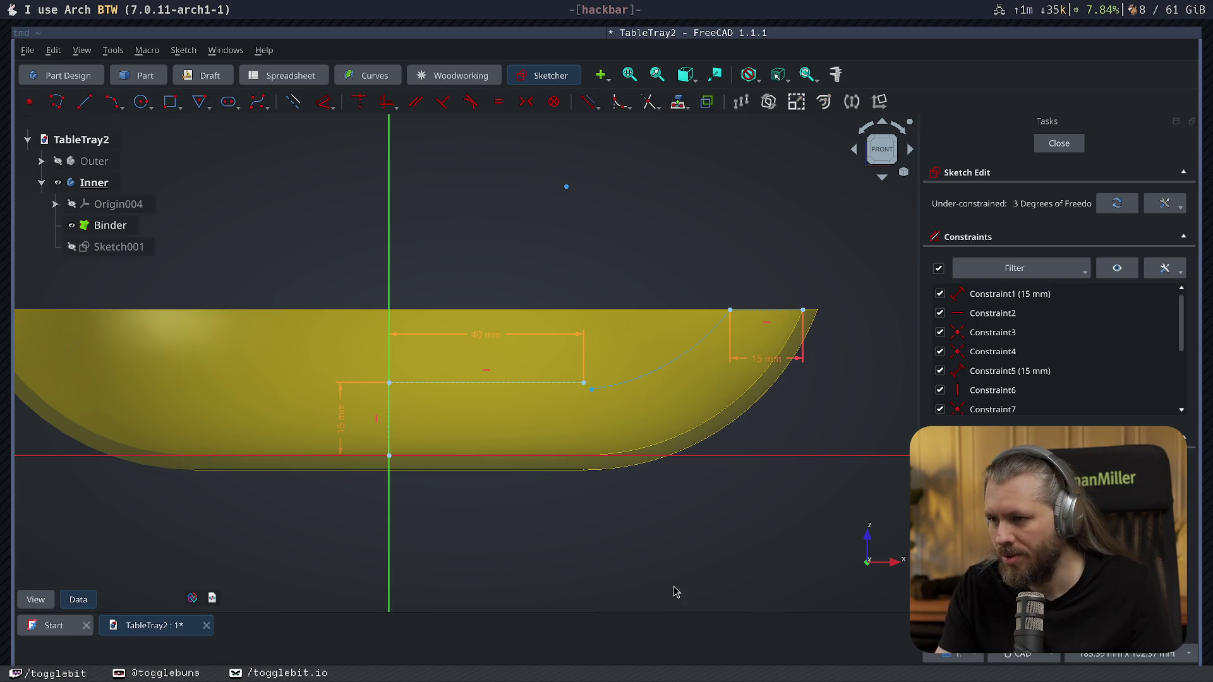
{"action": "left_click", "coordinate": [587, 392]}
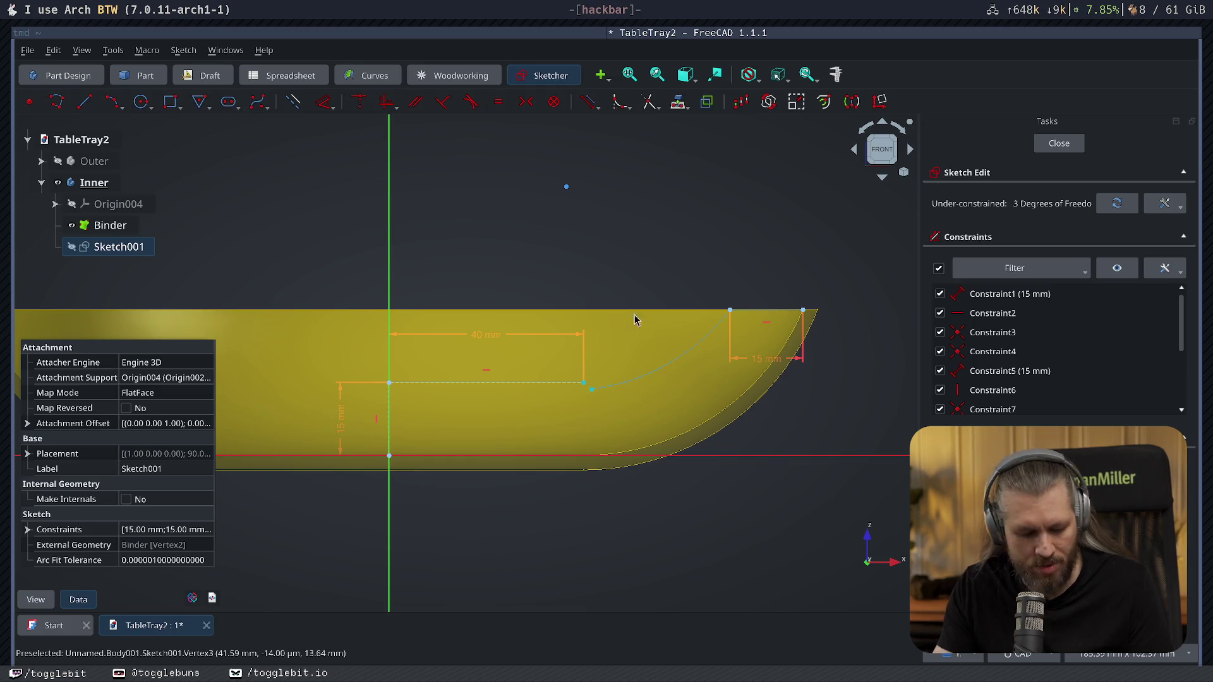
{"action": "key", "text": "c"}
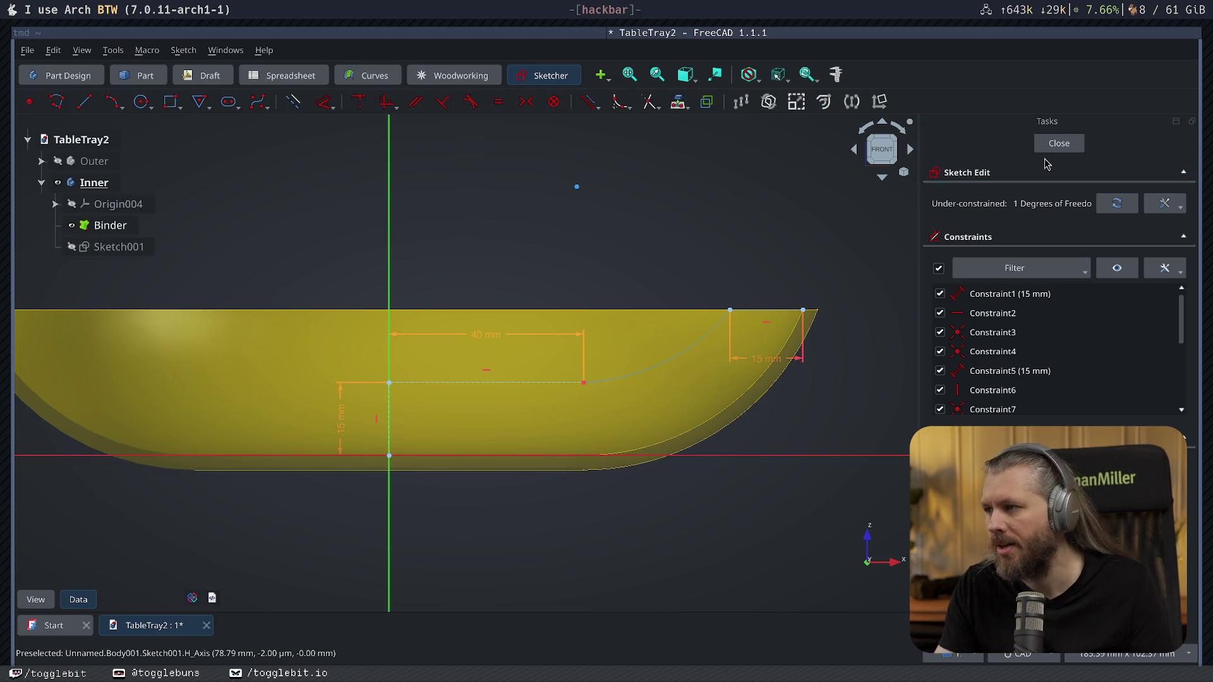
Close and reopen Sketch001 with the Binder bowl shown behind, framing the profile.
{"action": "key", "text": "Escape"}
{"action": "left_click", "coordinate": [72, 225]}
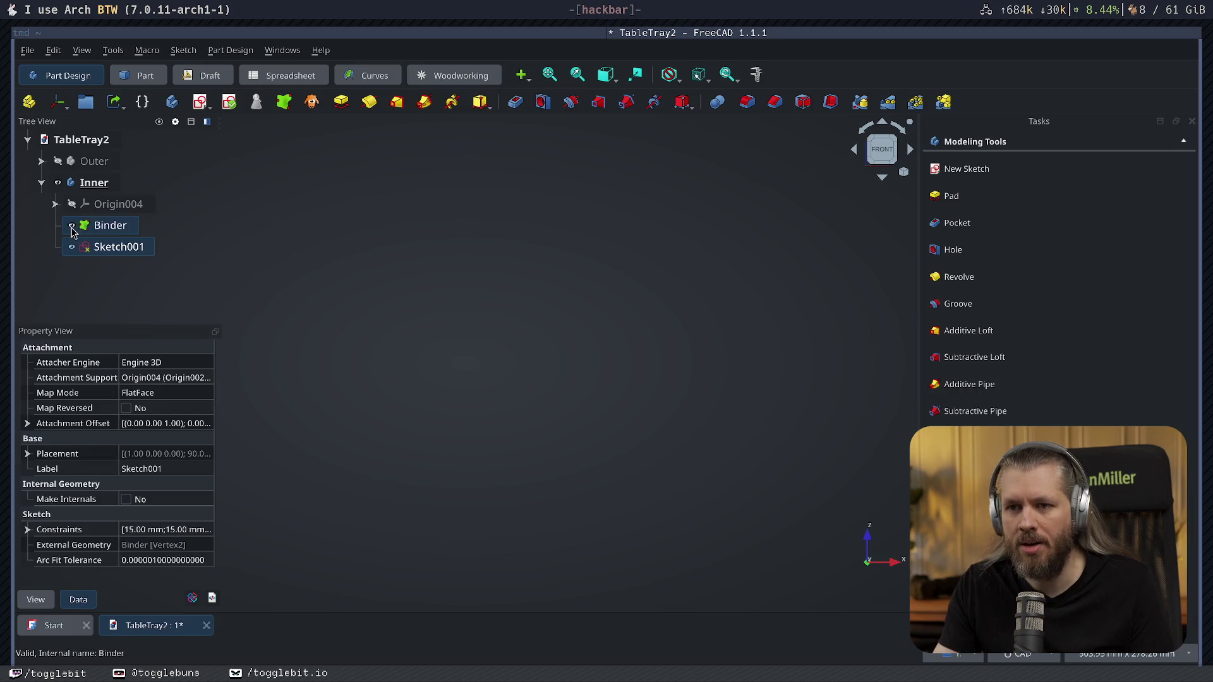
{"action": "double_click", "coordinate": [92, 249]}
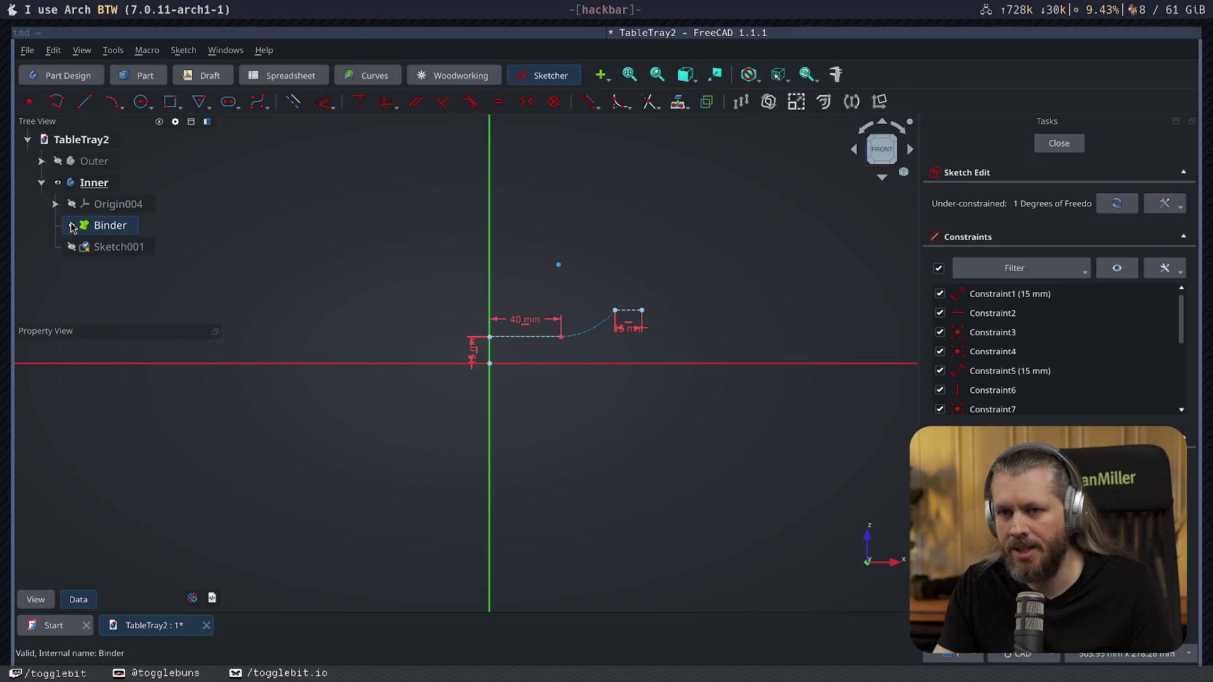
{"action": "mouse_move", "coordinate": [671, 481]}
{"action": "middle_mouse_down"}
{"action": "mouse_move", "coordinate": [618, 398]}
{"action": "mouse_move", "coordinate": [631, 480]}
{"action": "mouse_move", "coordinate": [611, 410]}
{"action": "mouse_move", "coordinate": [622, 433]}
{"action": "middle_mouse_up"}
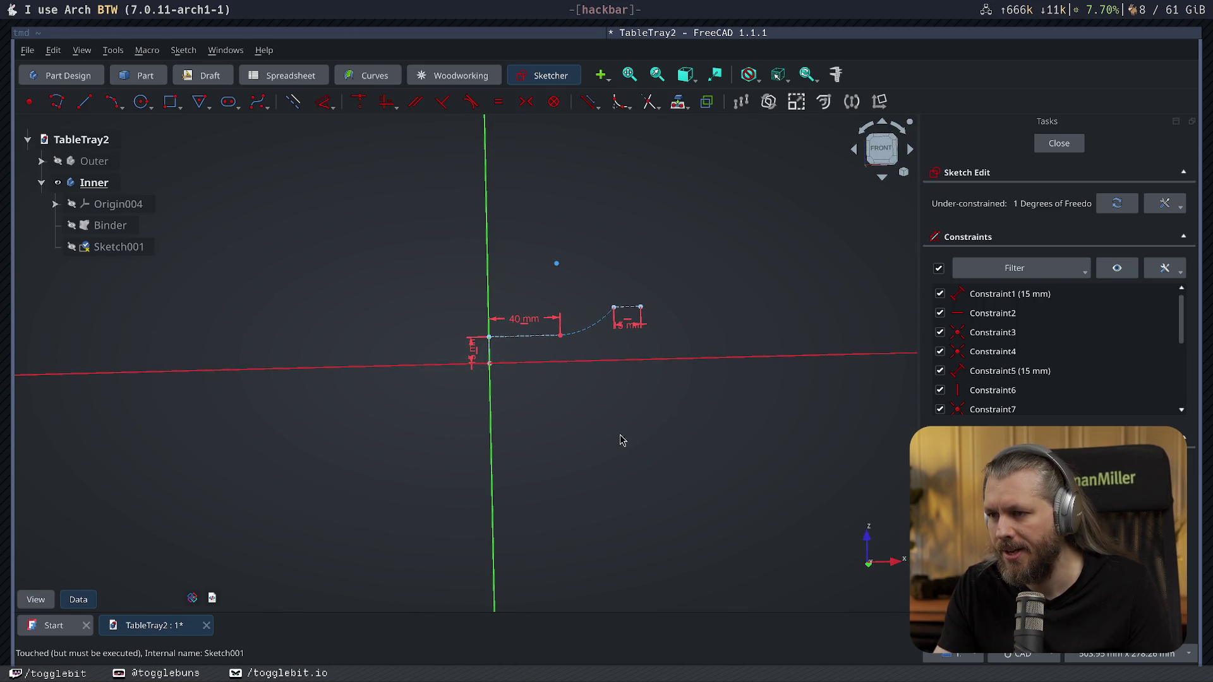
{"action": "left_click", "coordinate": [70, 226]}
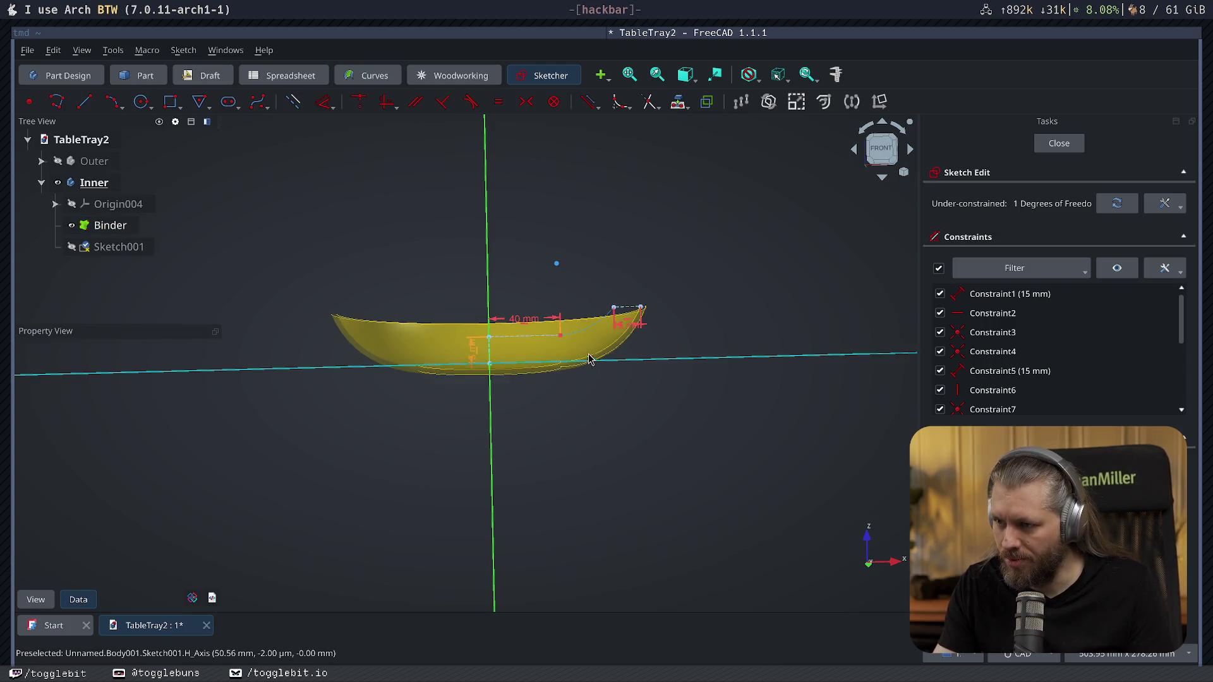
{"action": "scroll", "coordinate": [565, 394], "scroll_direction": "up", "scroll_amount": 5}
{"action": "scroll", "coordinate": [633, 432], "scroll_direction": "down", "scroll_amount": 1}
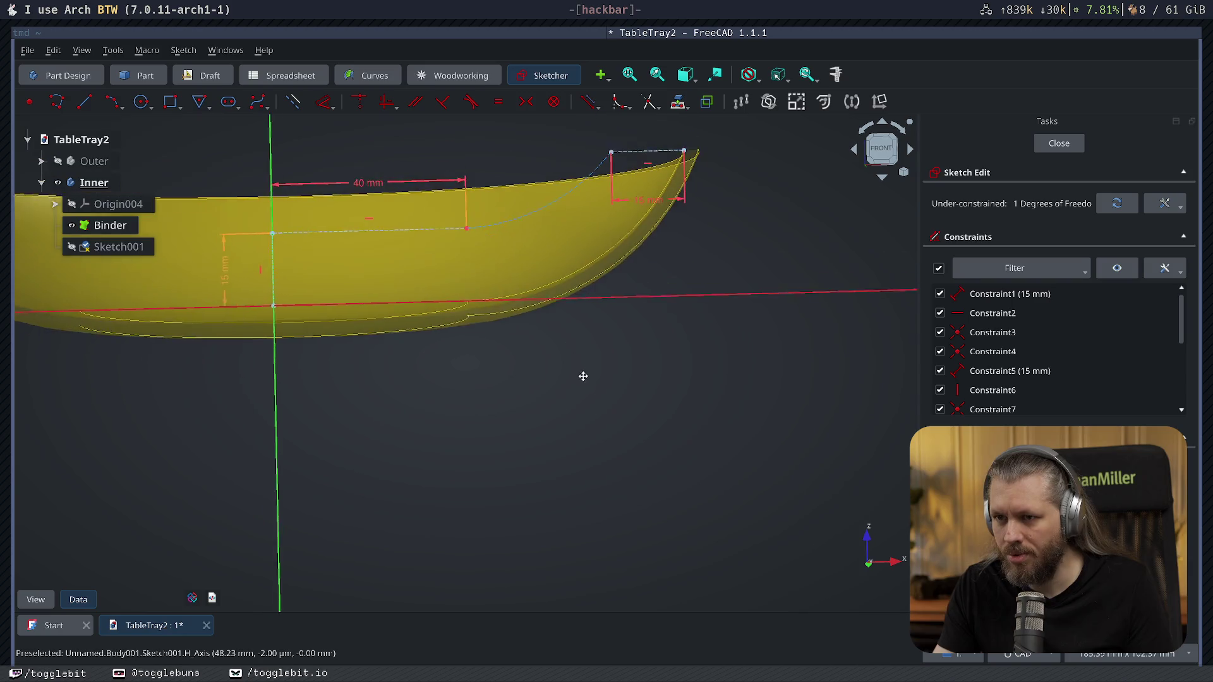
{"action": "middle_click_drag", "start_coordinate": [582, 373], "coordinate": [588, 405]}
{"action": "middle_click_drag", "start_coordinate": [474, 407], "coordinate": [605, 459]}
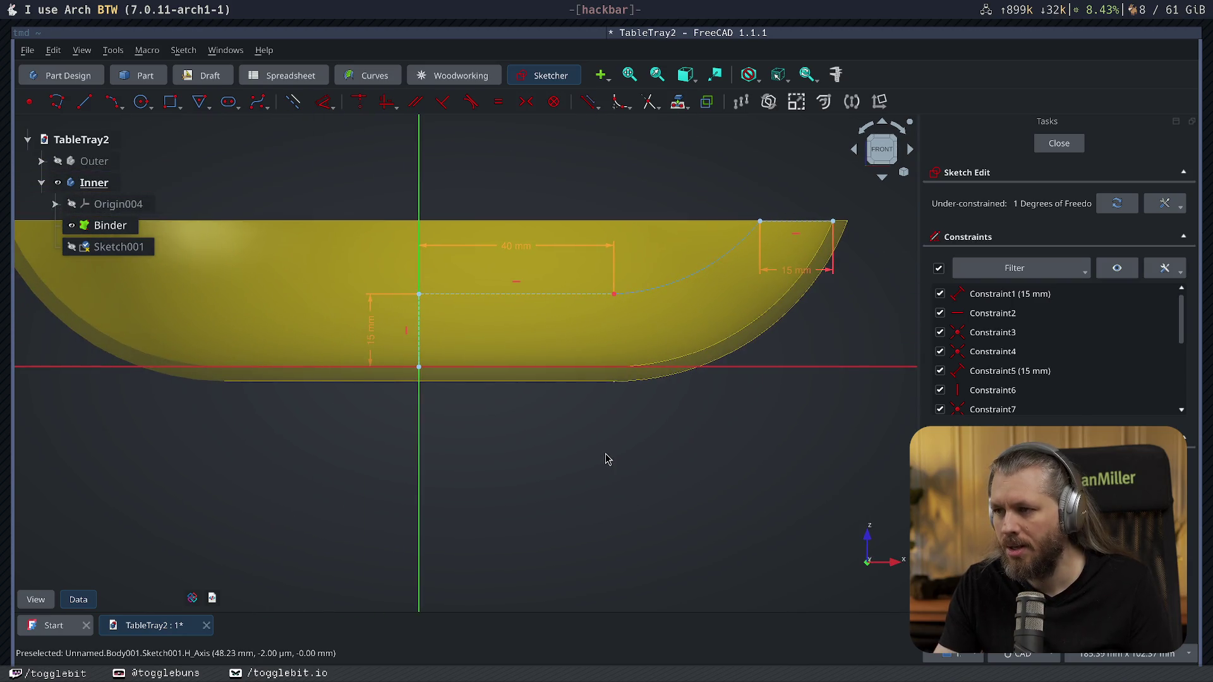
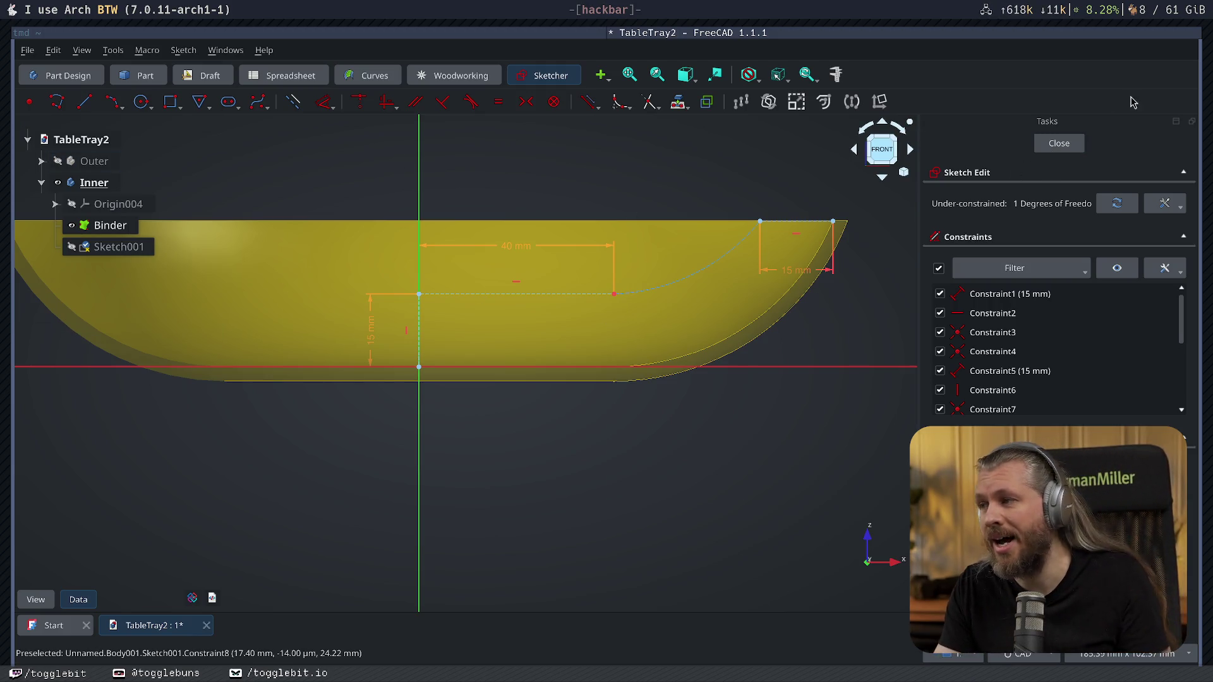
Rename the bodies to 'Inside' and 'Outside you lemon', then reopen Sketch001 for editing.
{"action": "left_click", "coordinate": [1059, 145]}
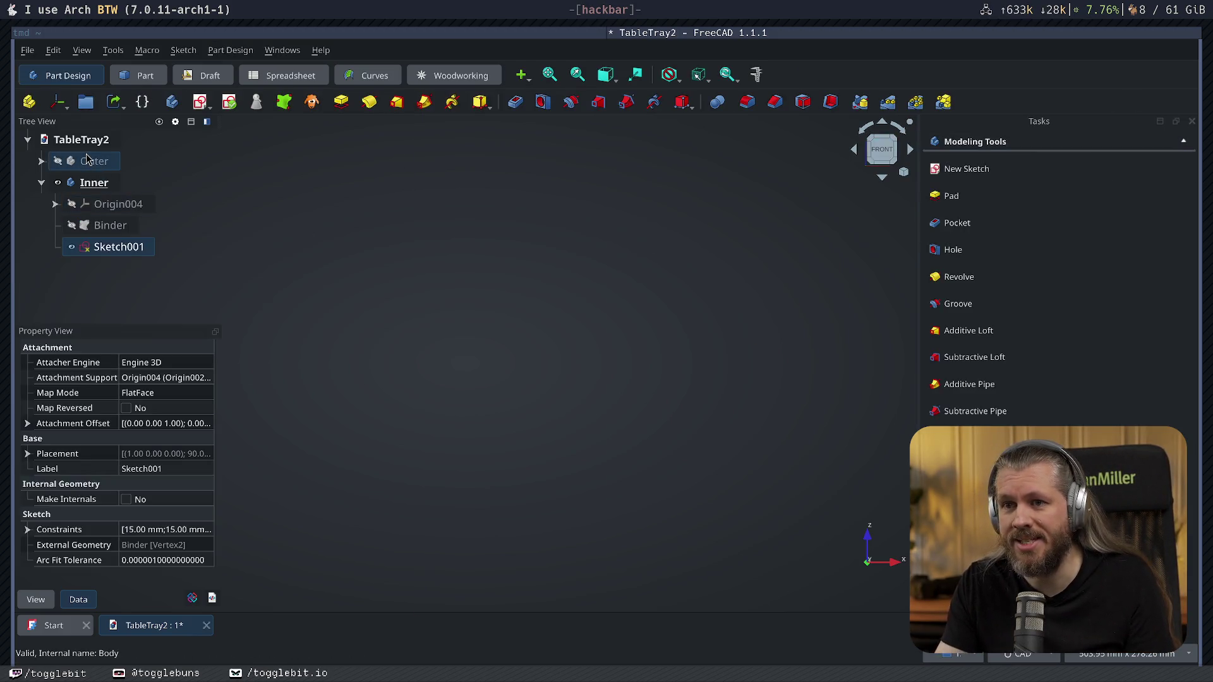
{"action": "left_click", "coordinate": [95, 161]}
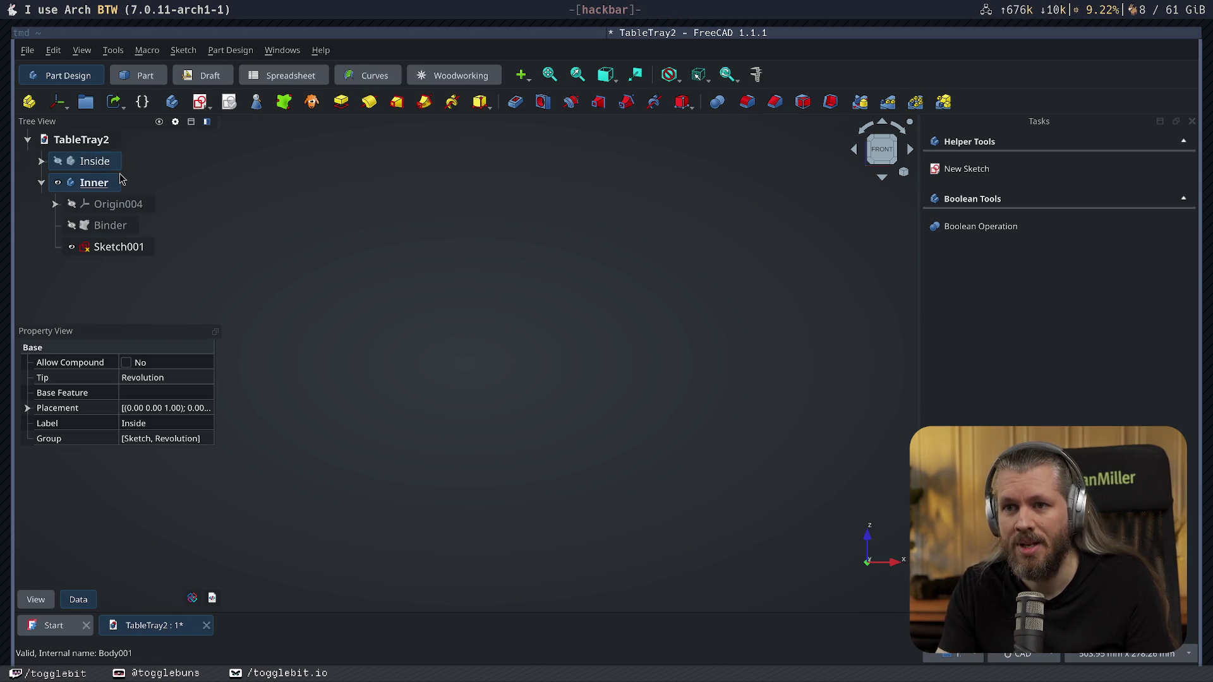
{"action": "left_click", "coordinate": [99, 184]}
{"action": "type", "text": "Outside y"}
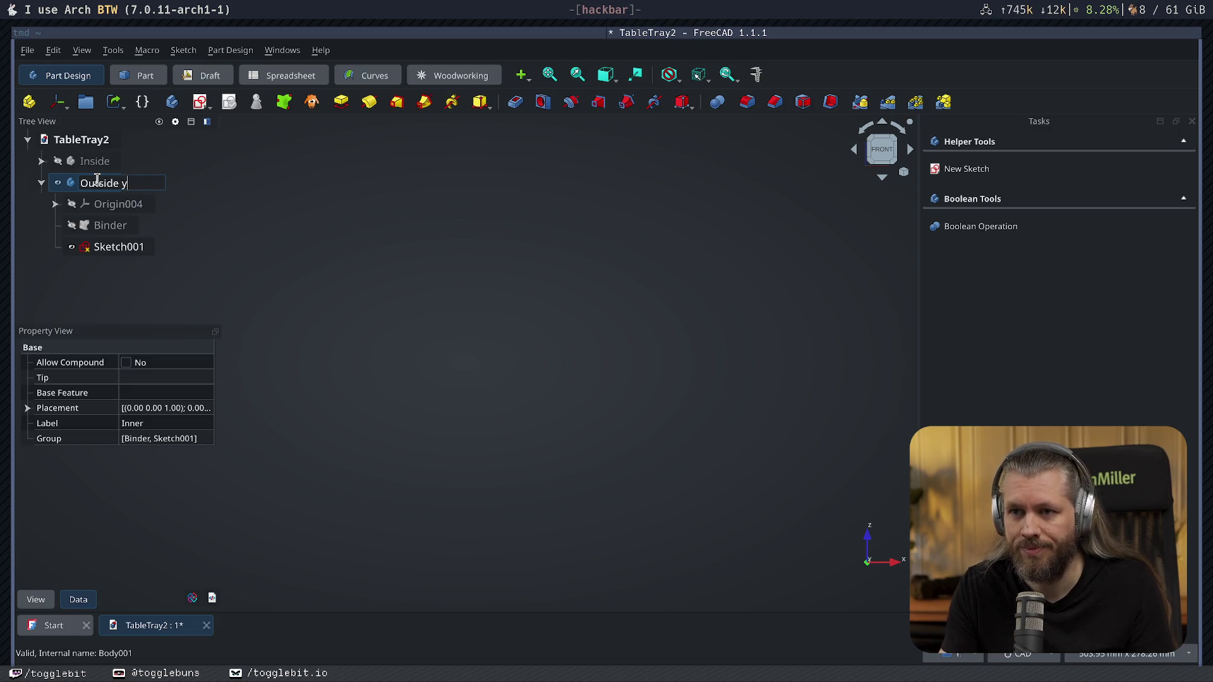
{"action": "type", "text": "ou lemon"}
{"action": "key", "text": "Return"}
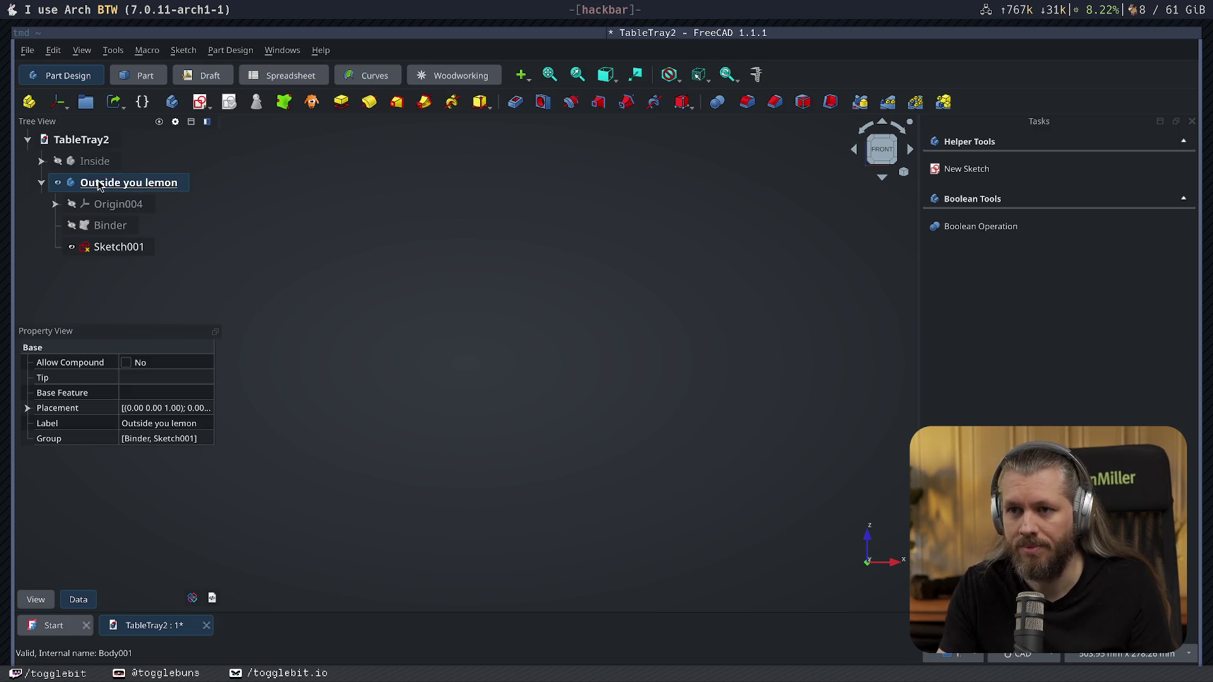
{"action": "double_click", "coordinate": [118, 247]}
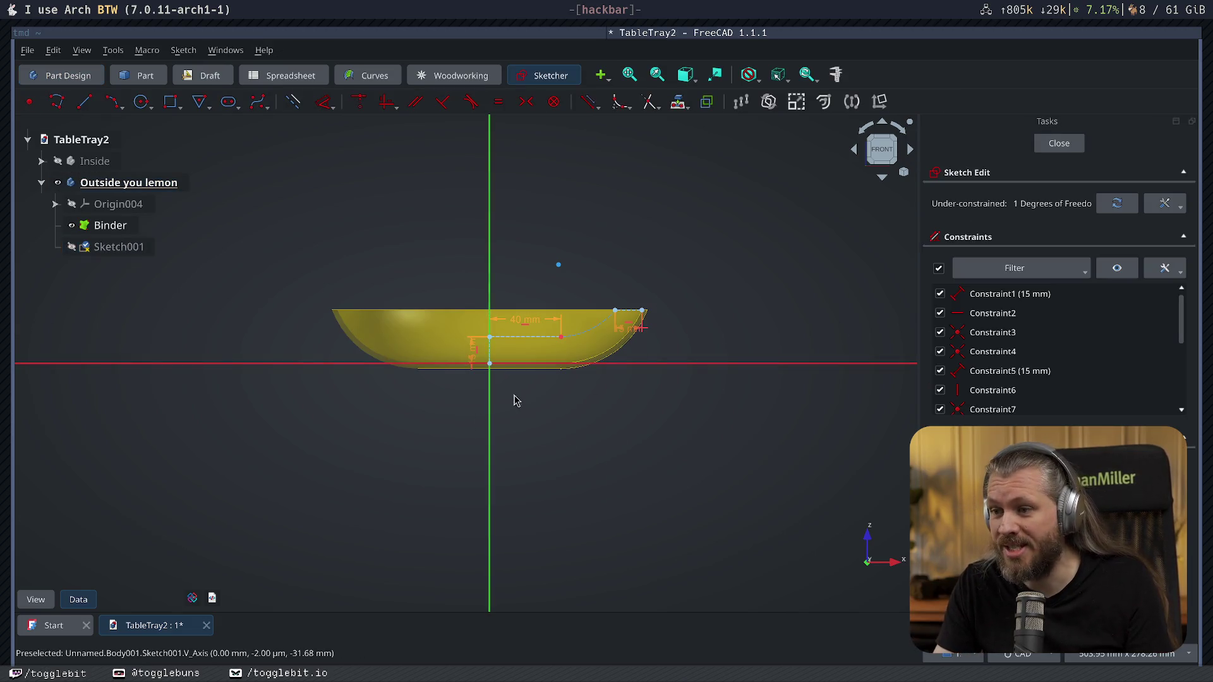
Delete all of Sketch001's old profile geometry.
{"action": "left_click_drag", "start_coordinate": [393, 230], "coordinate": [671, 429]}
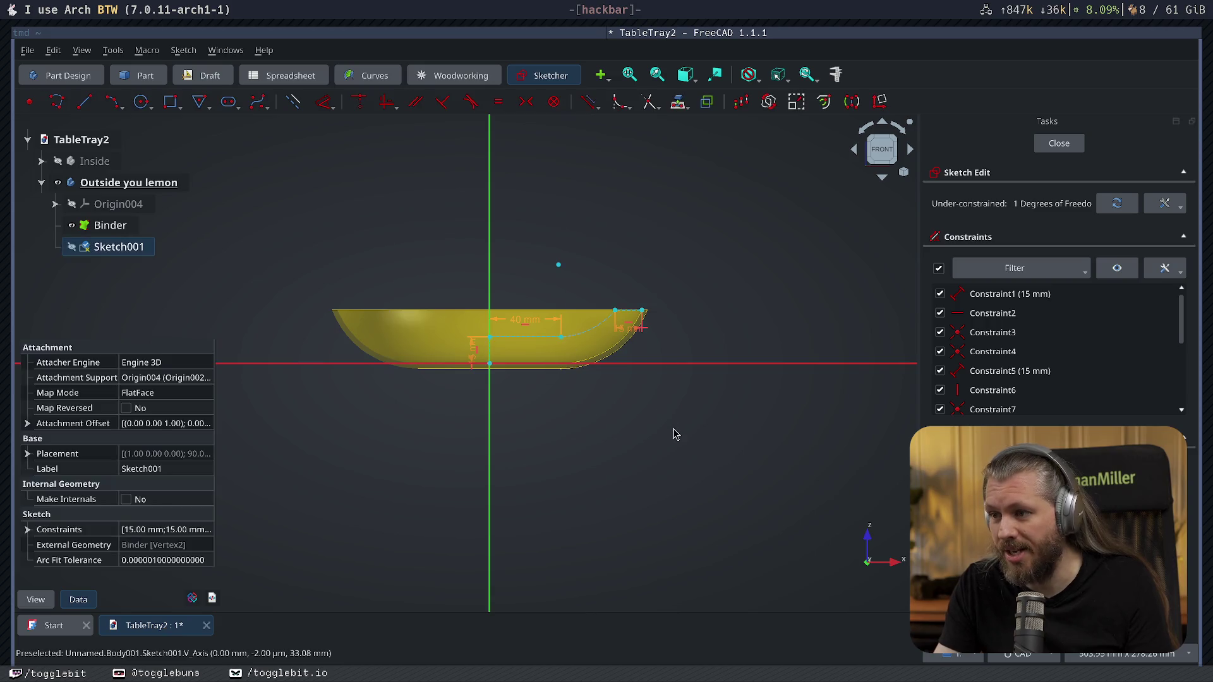
{"action": "key", "text": "Delete"}
{"action": "scroll", "coordinate": [555, 336], "scroll_direction": "up", "scroll_amount": 3}
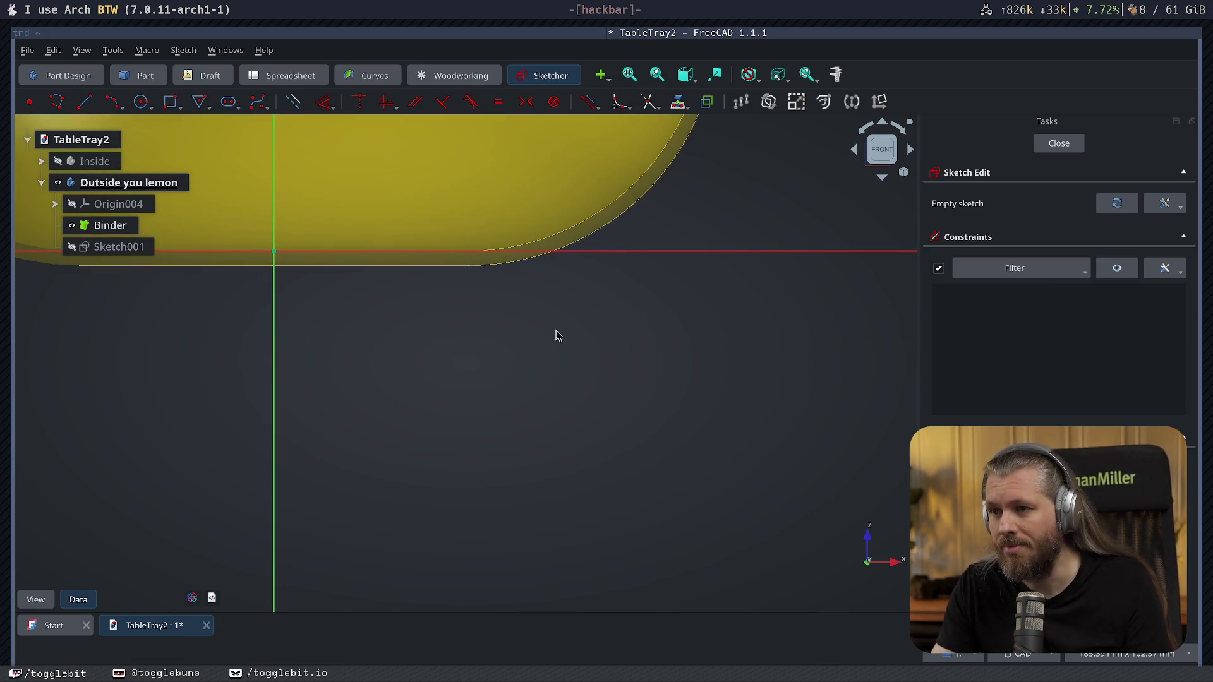
{"action": "scroll", "coordinate": [476, 439], "scroll_direction": "down", "scroll_amount": 1}
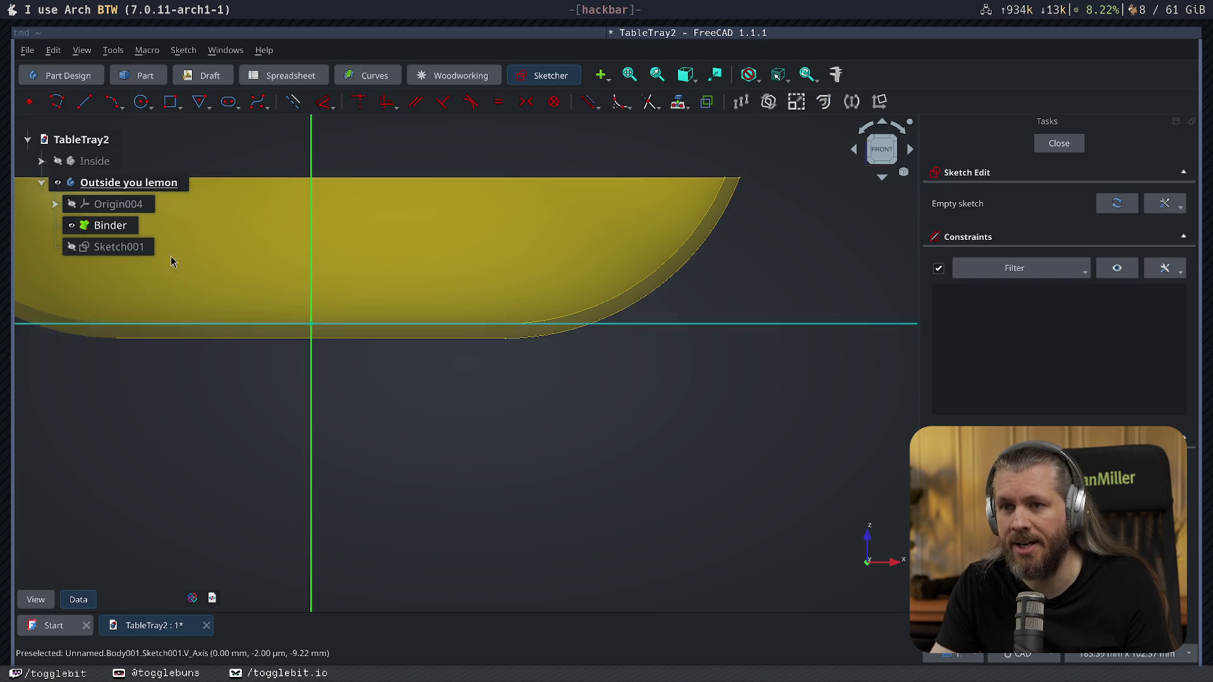
Draw an 18 mm line down from the origin and a 40 mm horizontal line from its end.
{"action": "left_click", "coordinate": [84, 102]}
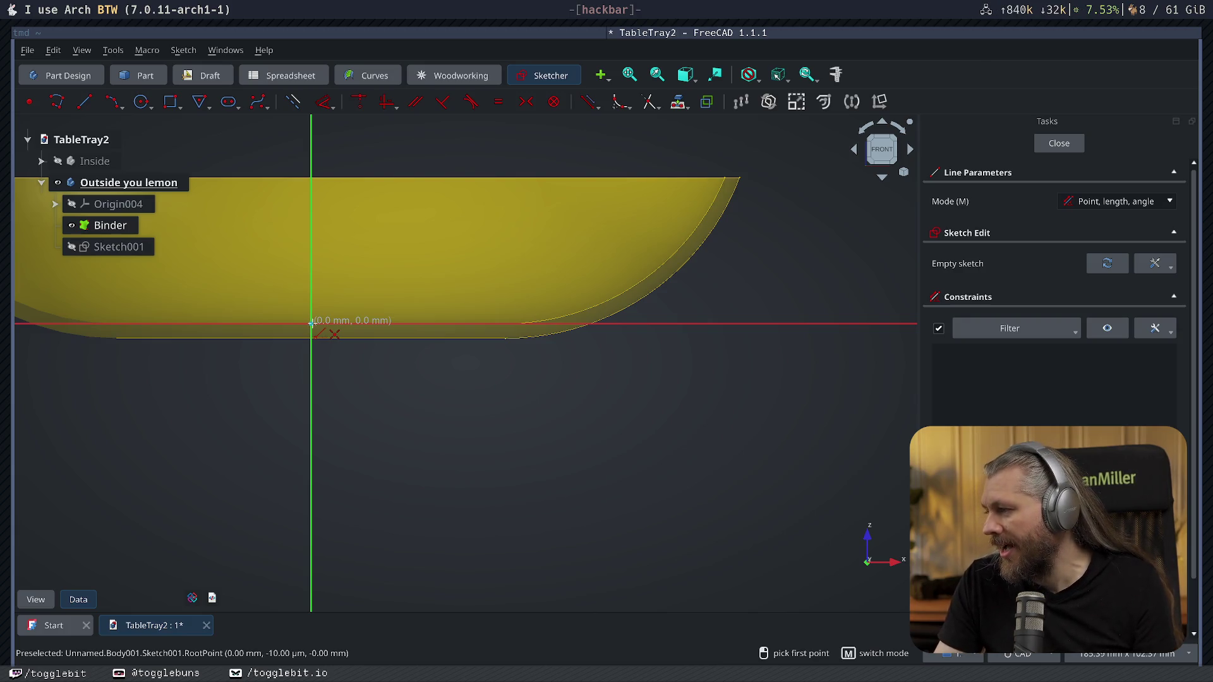
{"action": "left_click", "coordinate": [311, 322]}
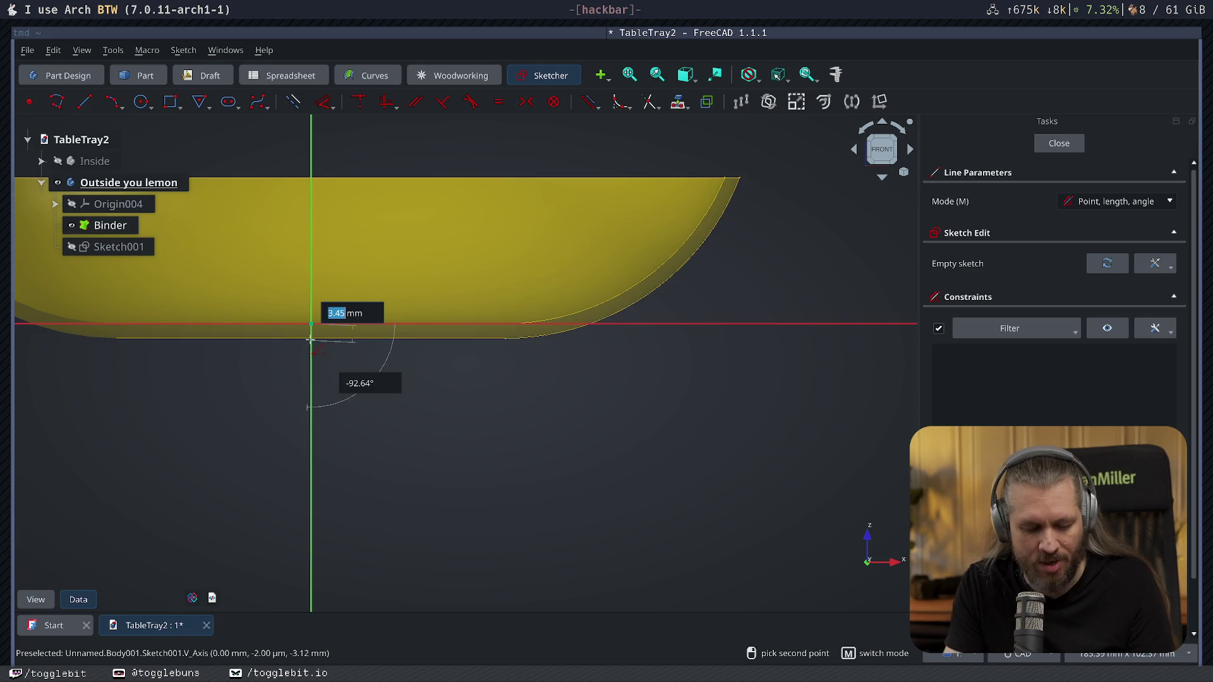
{"action": "type", "text": "18"}
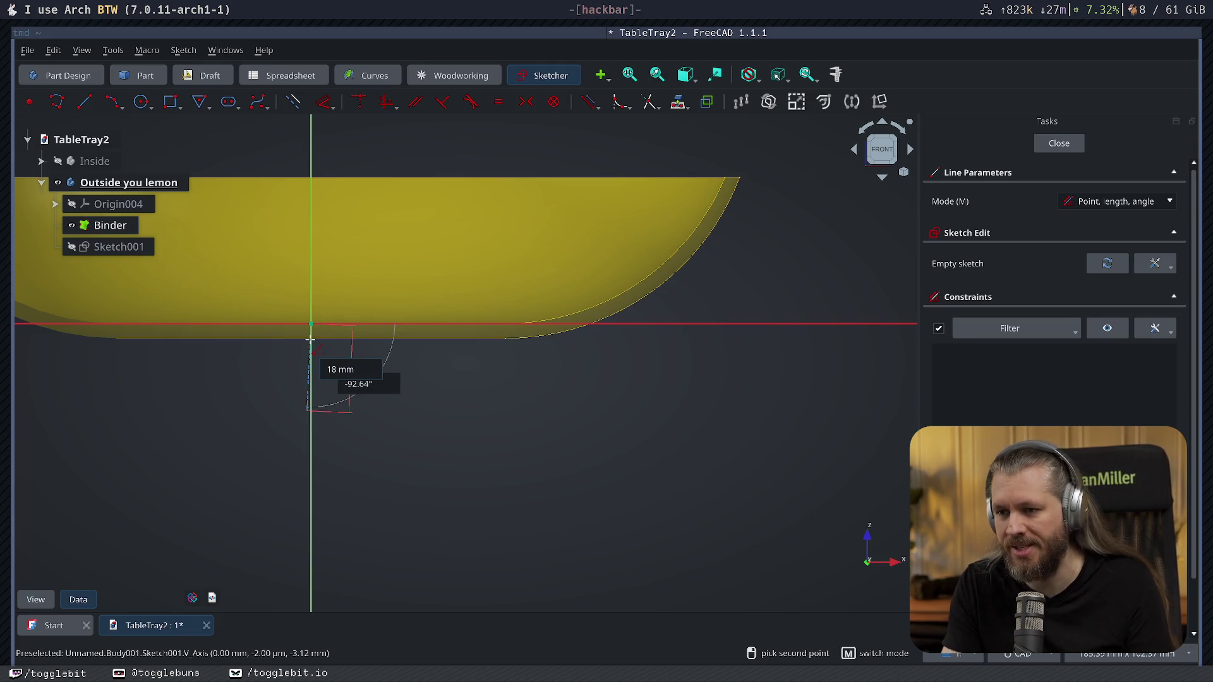
{"action": "key", "text": "Tab"}
{"action": "type", "text": "-90"}
{"action": "key", "text": "Return"}
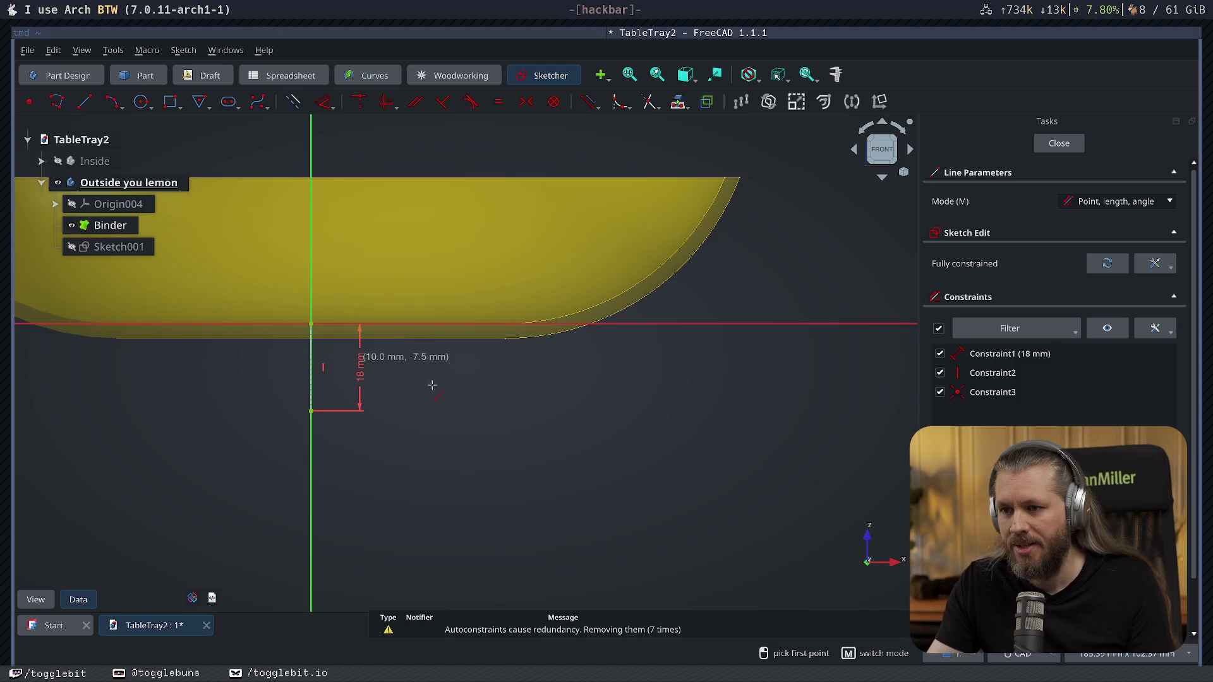
{"action": "left_click", "coordinate": [311, 411]}
{"action": "type", "text": "40"}
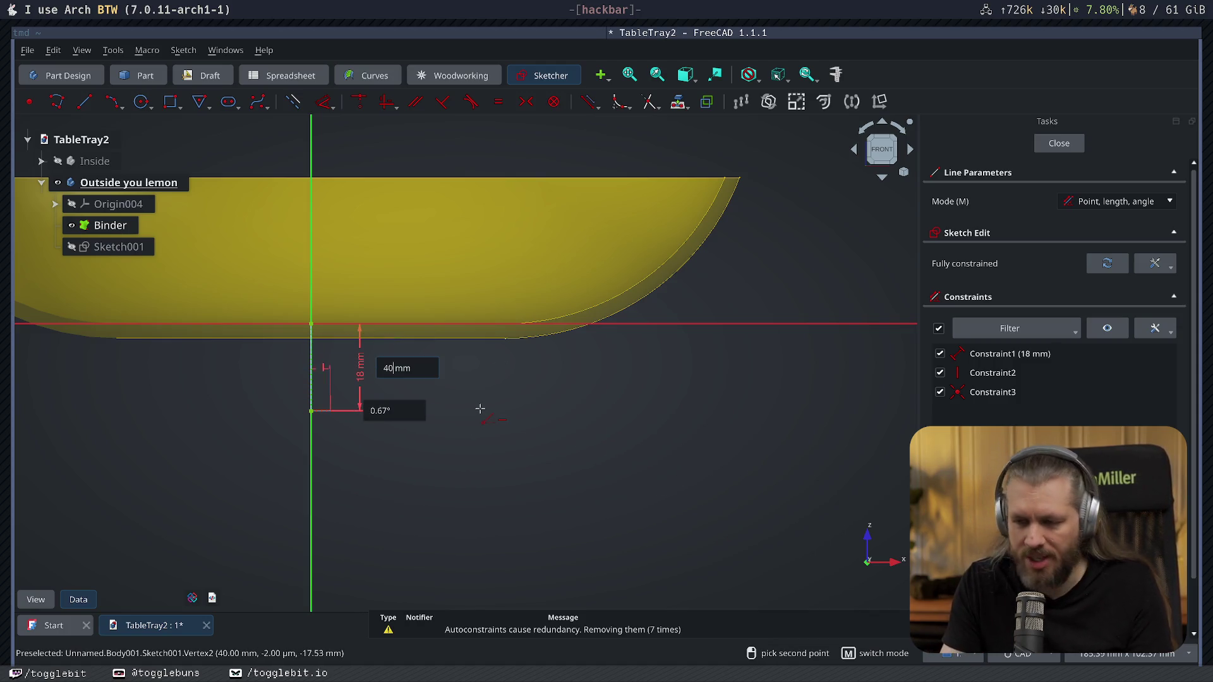
{"action": "key", "text": "Tab"}
{"action": "type", "text": "0"}
{"action": "key", "text": "Return"}
{"action": "key", "text": "Escape"}
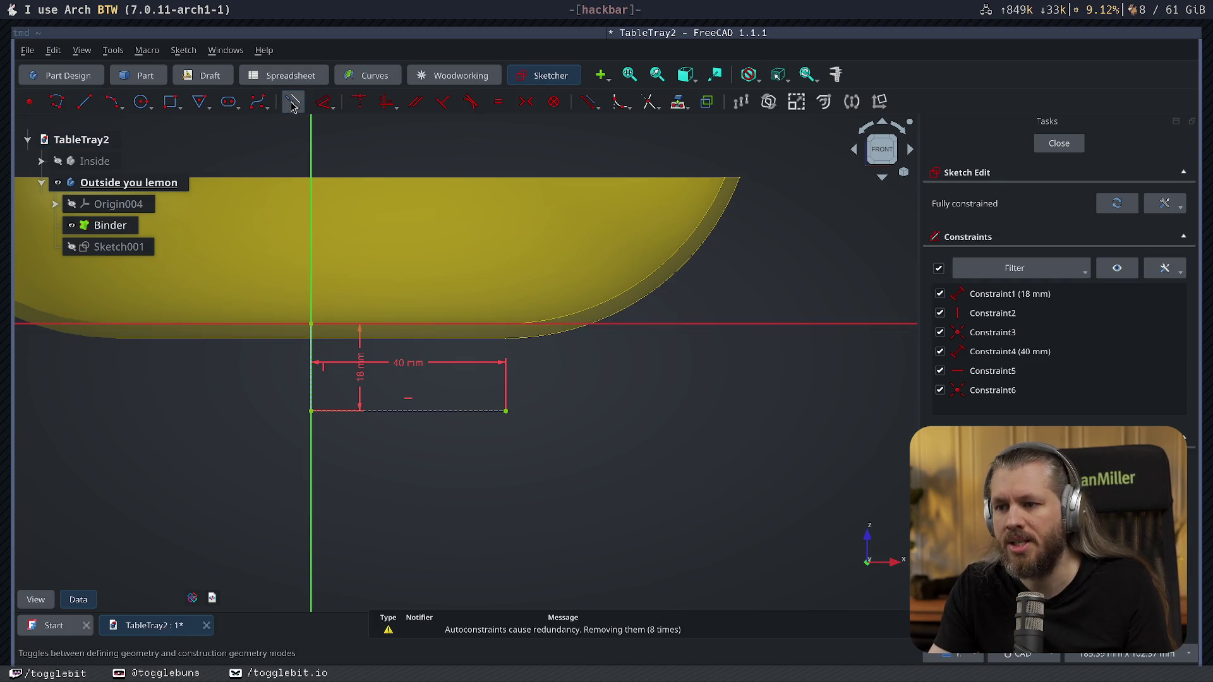
Link the bowl's rim edge into the sketch as external geometry, starting and cancelling a move of it.
{"action": "left_click", "coordinate": [323, 101]}
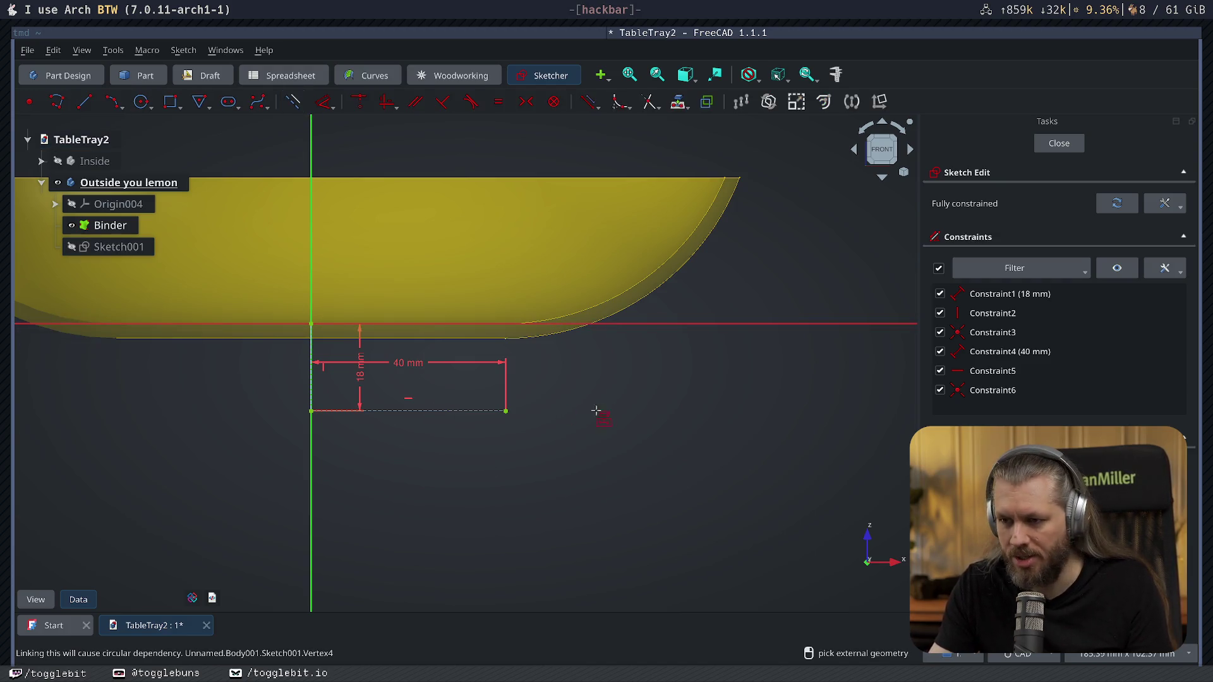
{"action": "left_click", "coordinate": [453, 413]}
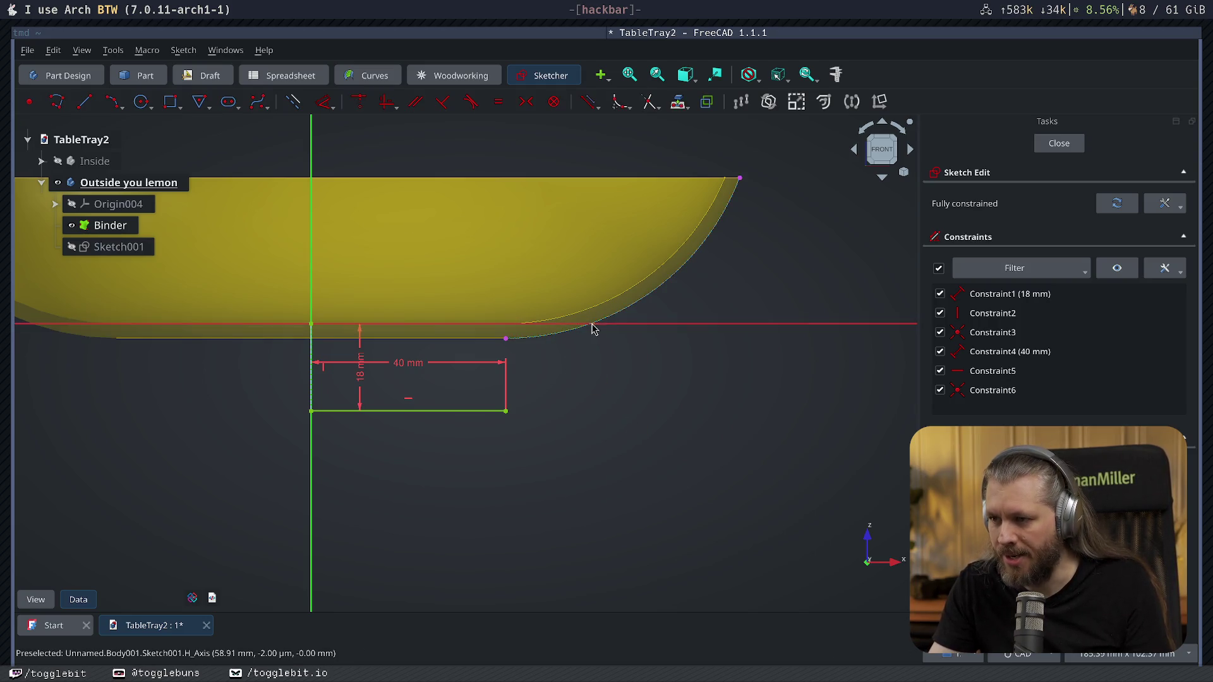
{"action": "left_click", "coordinate": [569, 335]}
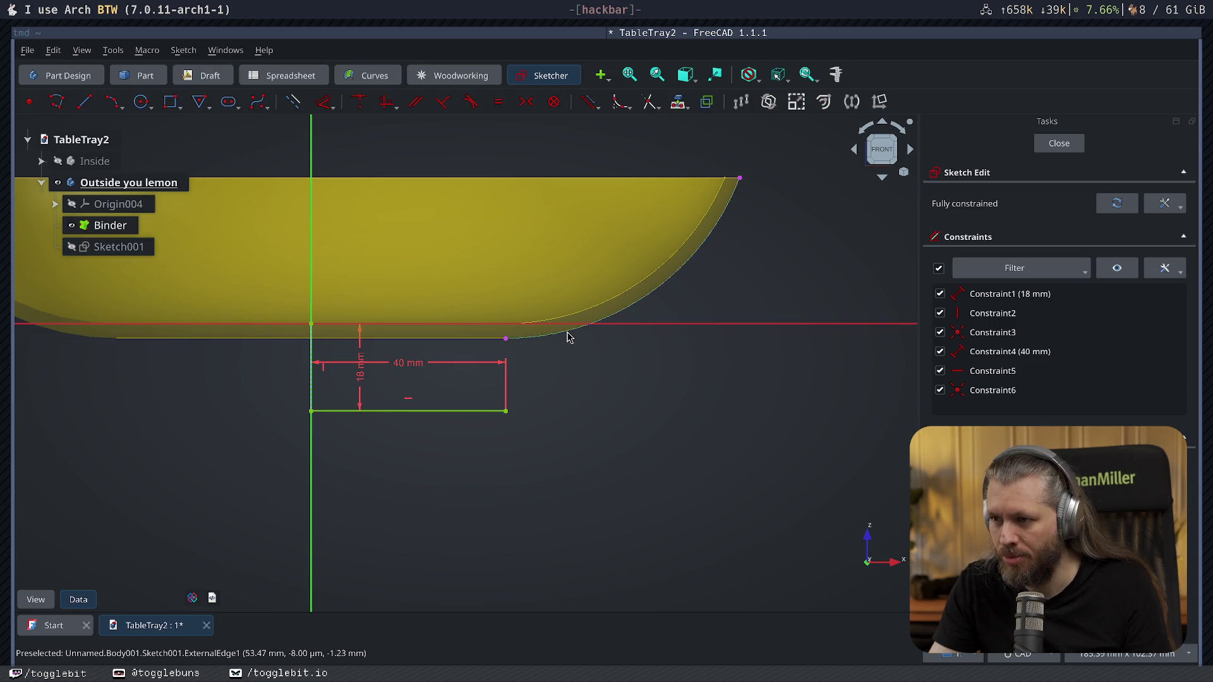
{"action": "left_click", "coordinate": [569, 337]}
{"action": "key", "text": "w"}
{"action": "key", "text": "t"}
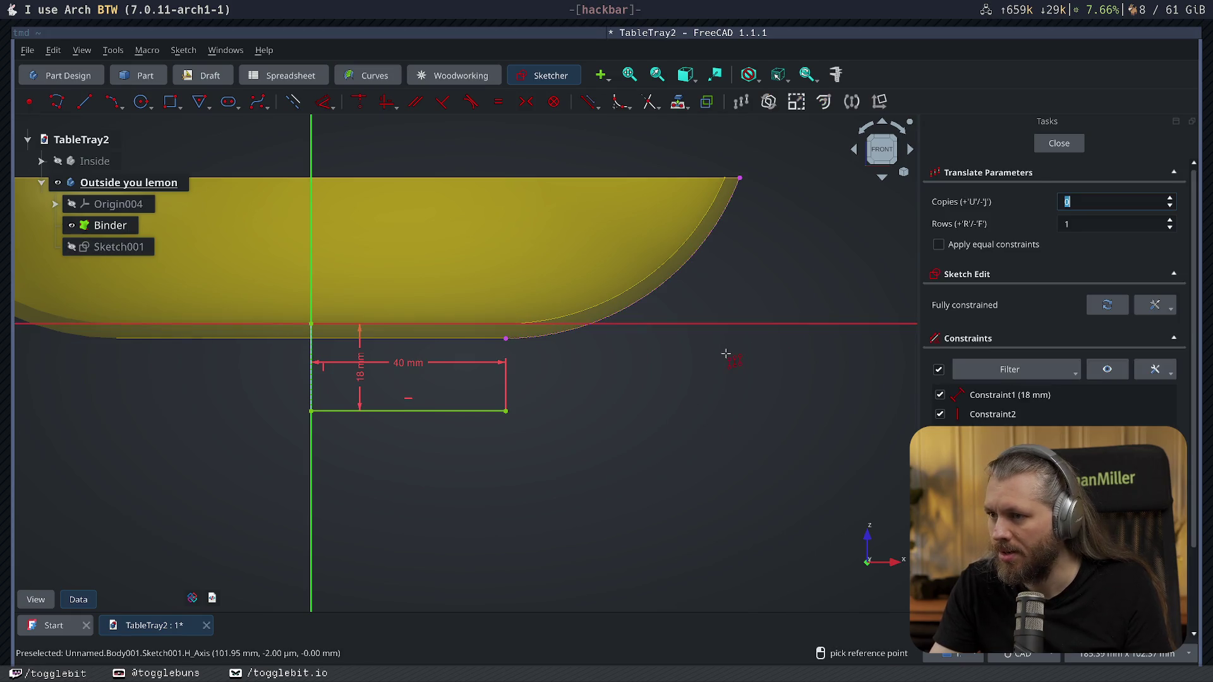
{"action": "left_click", "coordinate": [561, 335]}
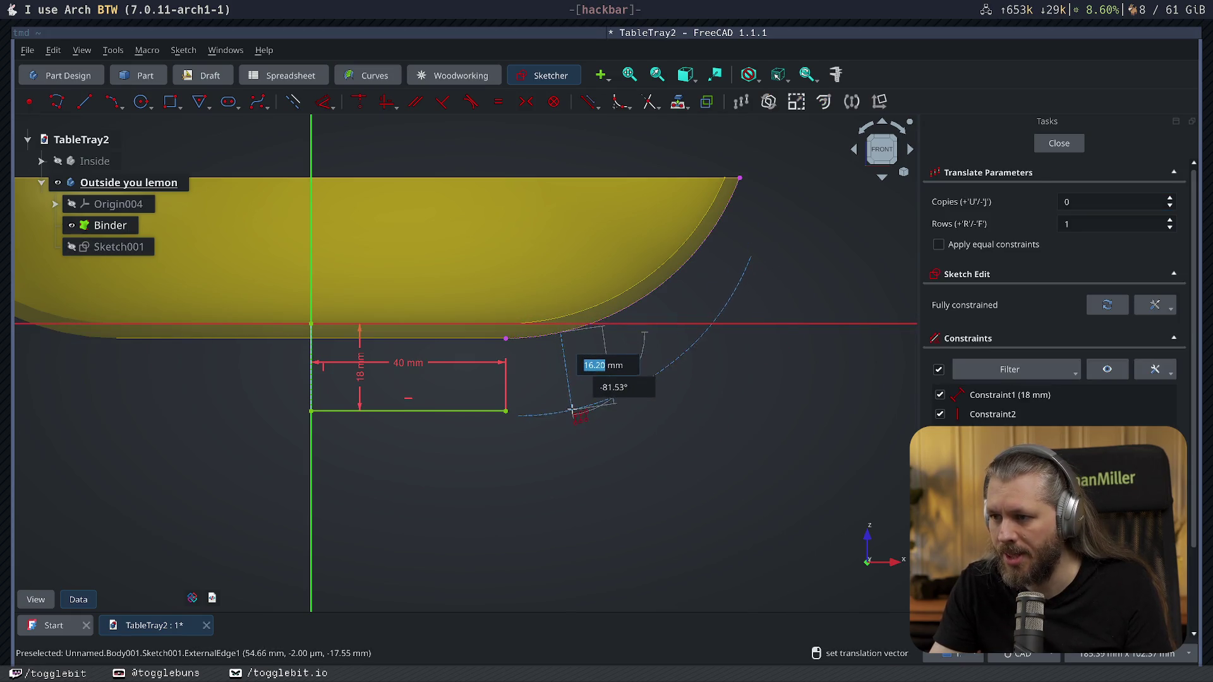
{"action": "key", "text": "Escape"}
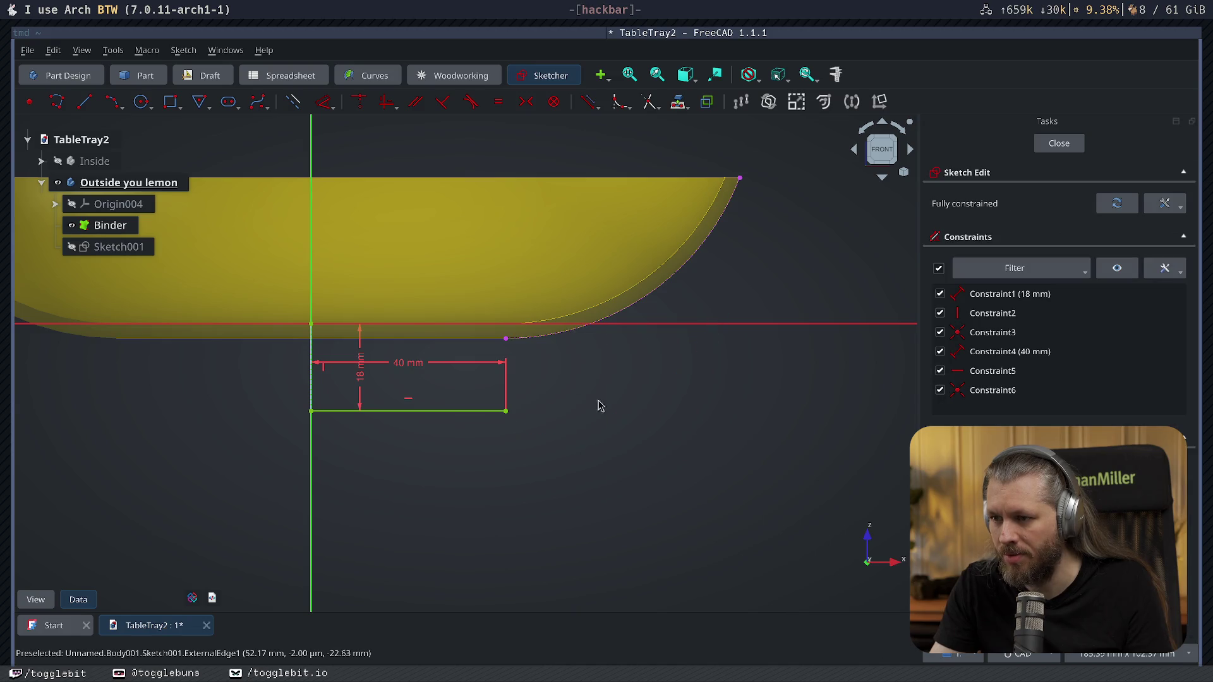
Try a coincident constraint between the 40 mm line end and the rim edge end, then remove the conflict.
{"action": "left_click", "coordinate": [505, 338]}
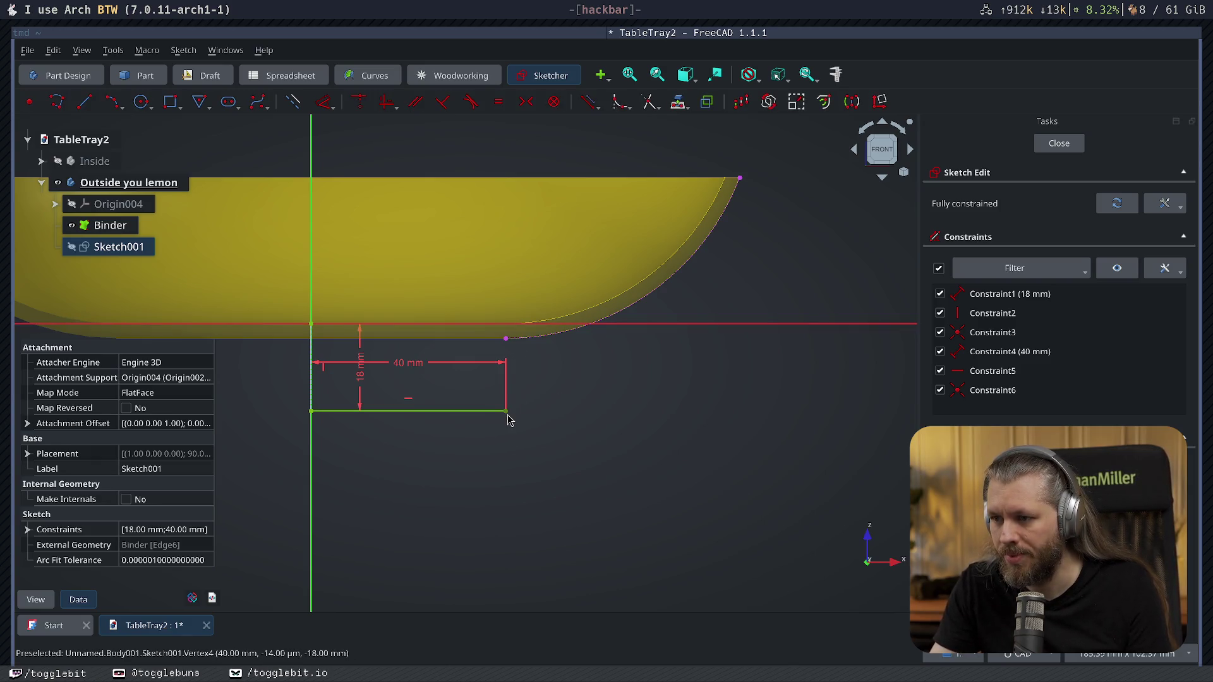
{"action": "left_click", "coordinate": [733, 478]}
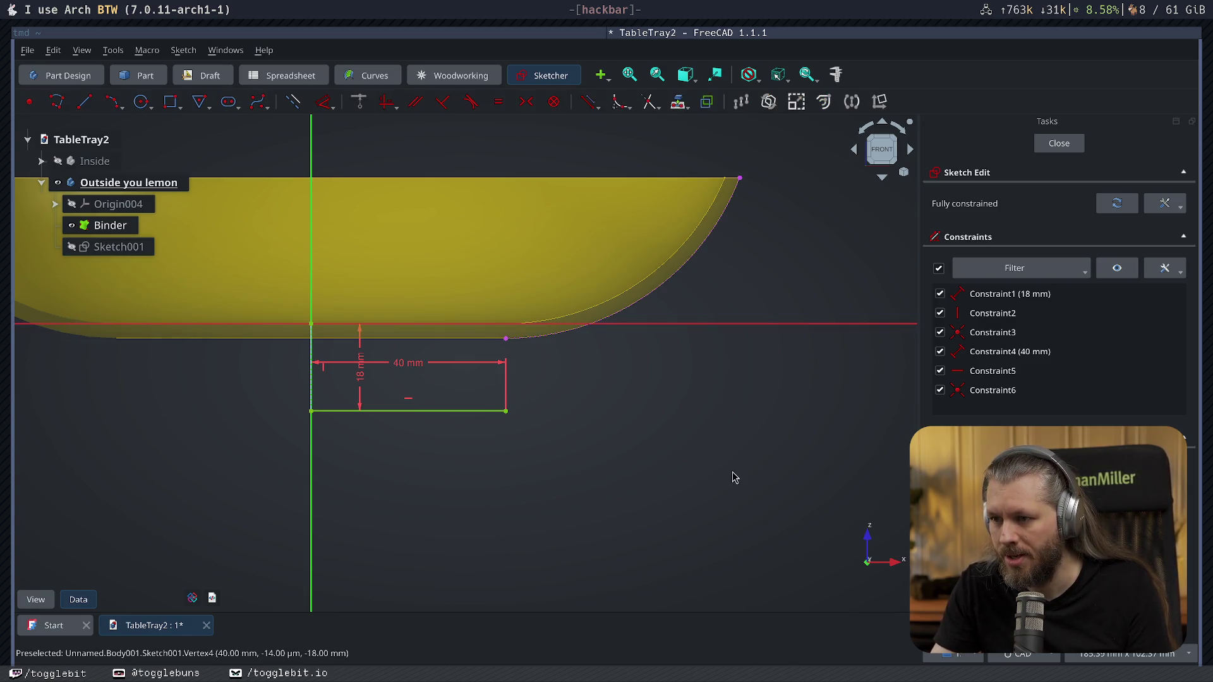
{"action": "right_click", "coordinate": [631, 445]}
{"action": "key", "text": "Escape"}
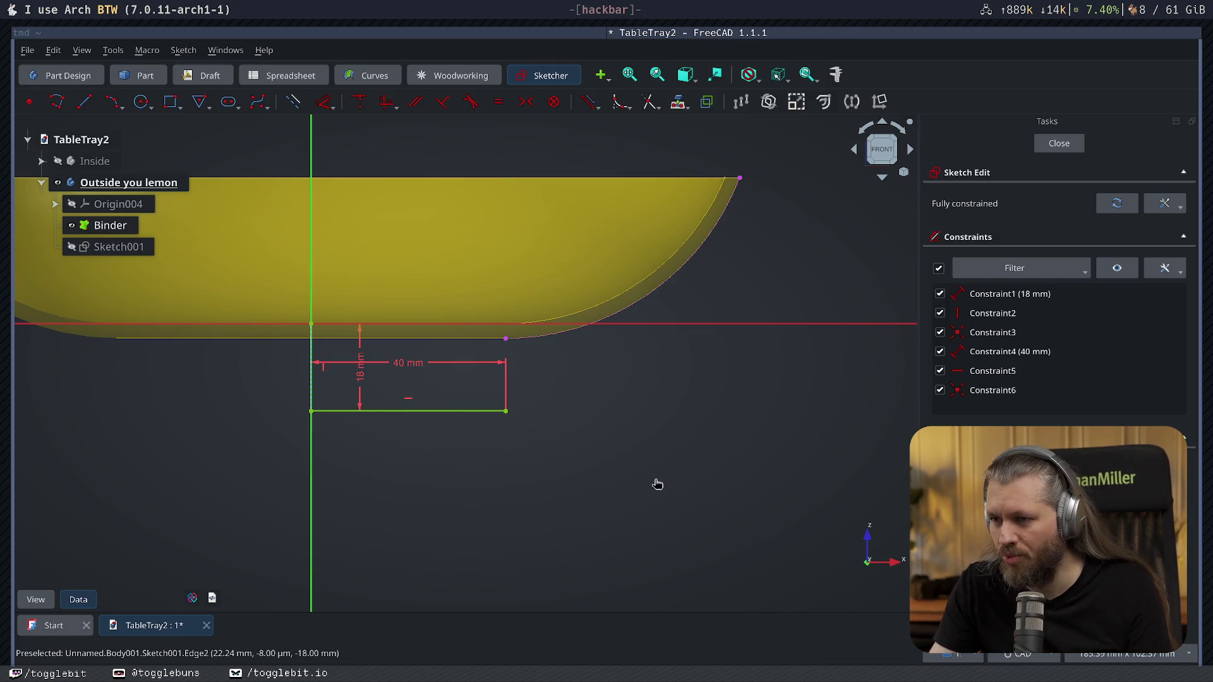
{"action": "left_click", "coordinate": [506, 344]}
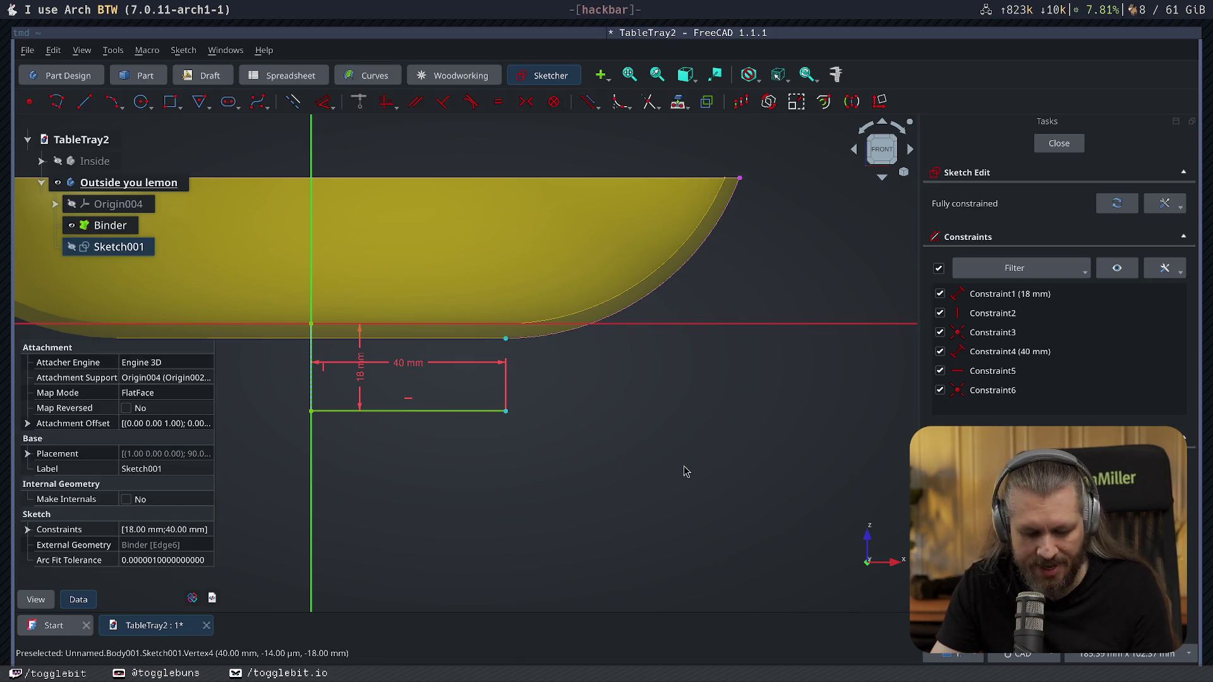
{"action": "key", "text": "c"}
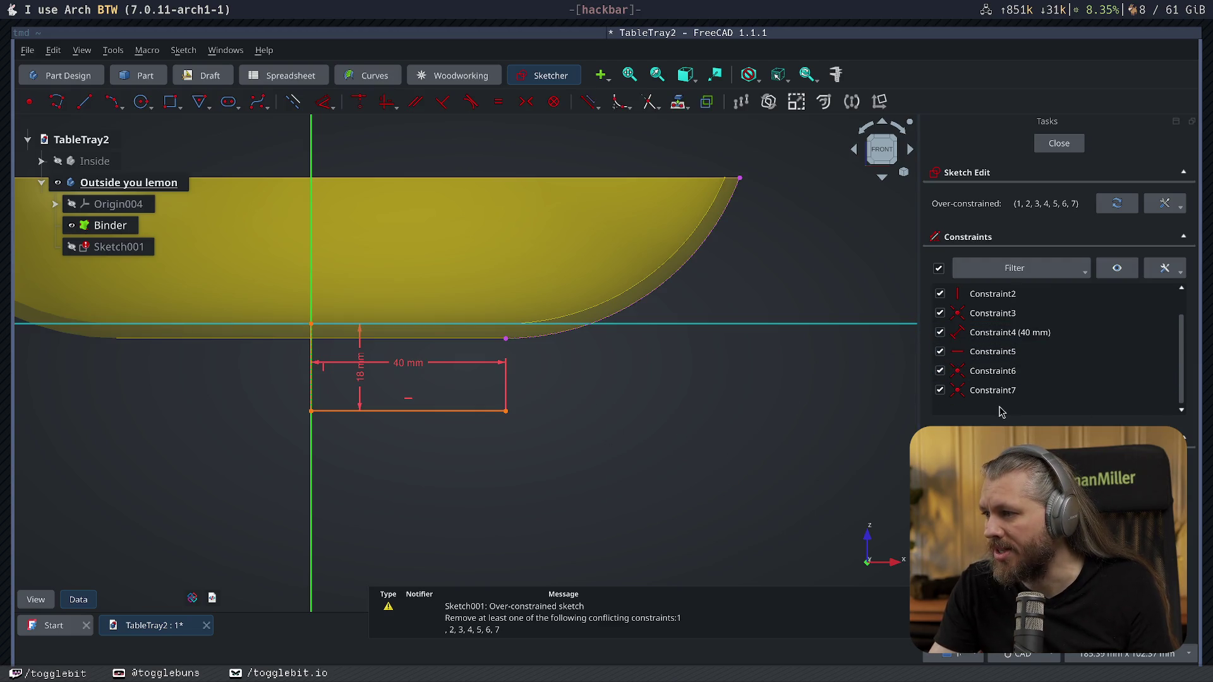
{"action": "left_click", "coordinate": [1100, 410]}
{"action": "left_click", "coordinate": [671, 389]}
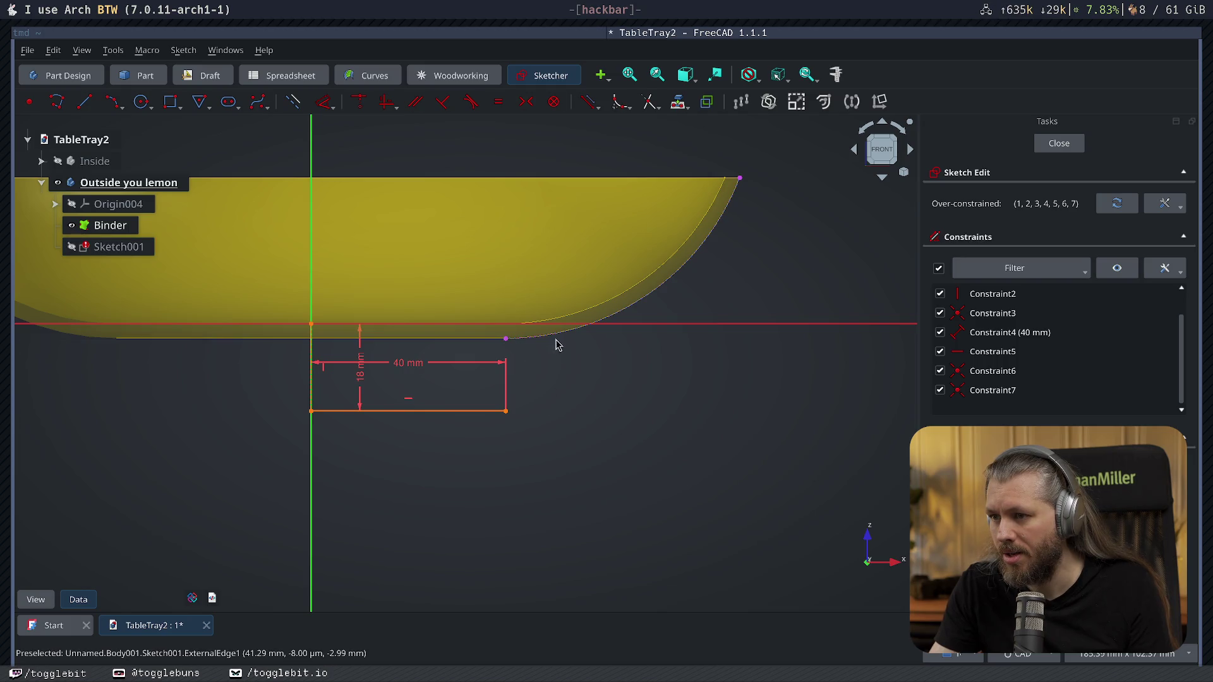
{"action": "left_click", "coordinate": [597, 327]}
{"action": "key", "text": "Delete"}
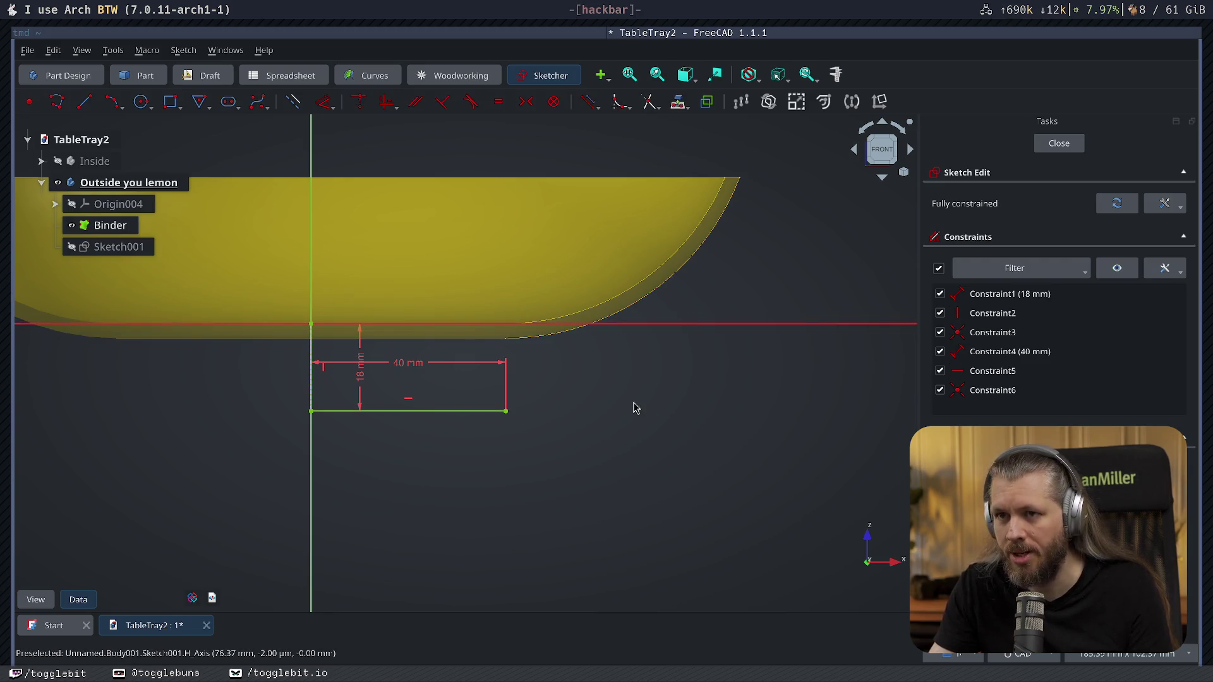
Relink the rim edge and place a translated construction copy of the rim arc in the sketch.
{"action": "key", "text": "g"}
{"action": "key", "text": "x"}
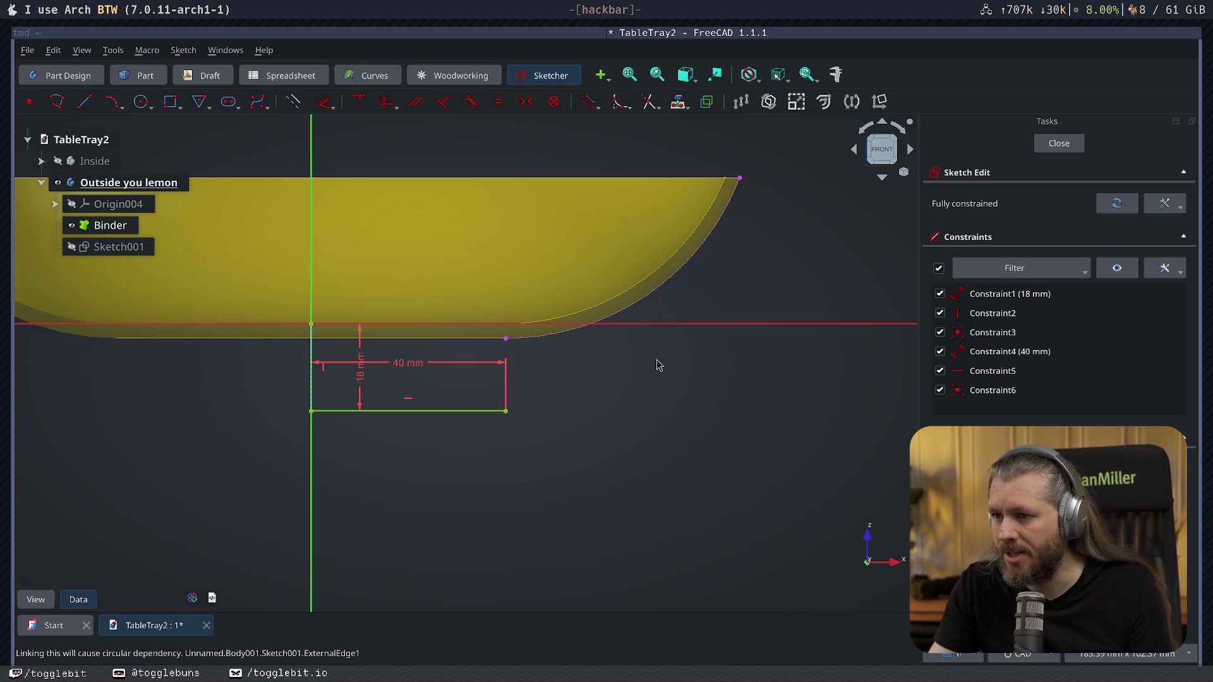
{"action": "left_click", "coordinate": [651, 297]}
{"action": "key", "text": "w"}
{"action": "key", "text": "t"}
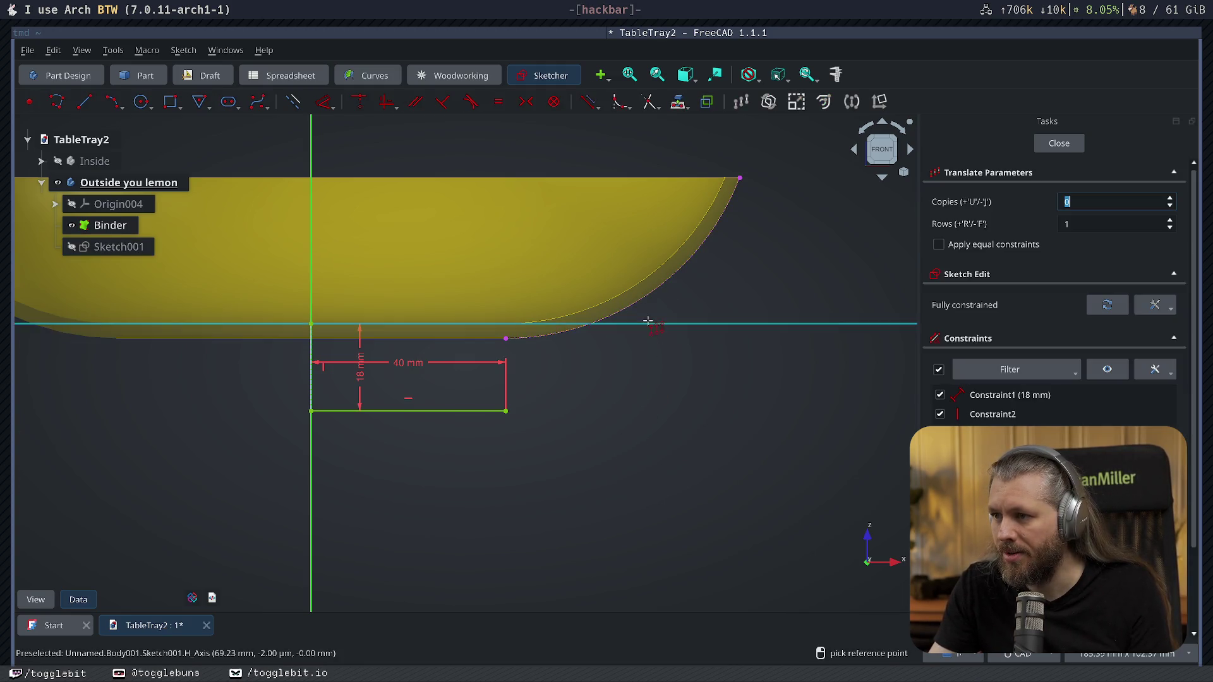
{"action": "left_click", "coordinate": [650, 298]}
{"action": "left_click", "coordinate": [679, 396]}
{"action": "right_click", "coordinate": [731, 494]}
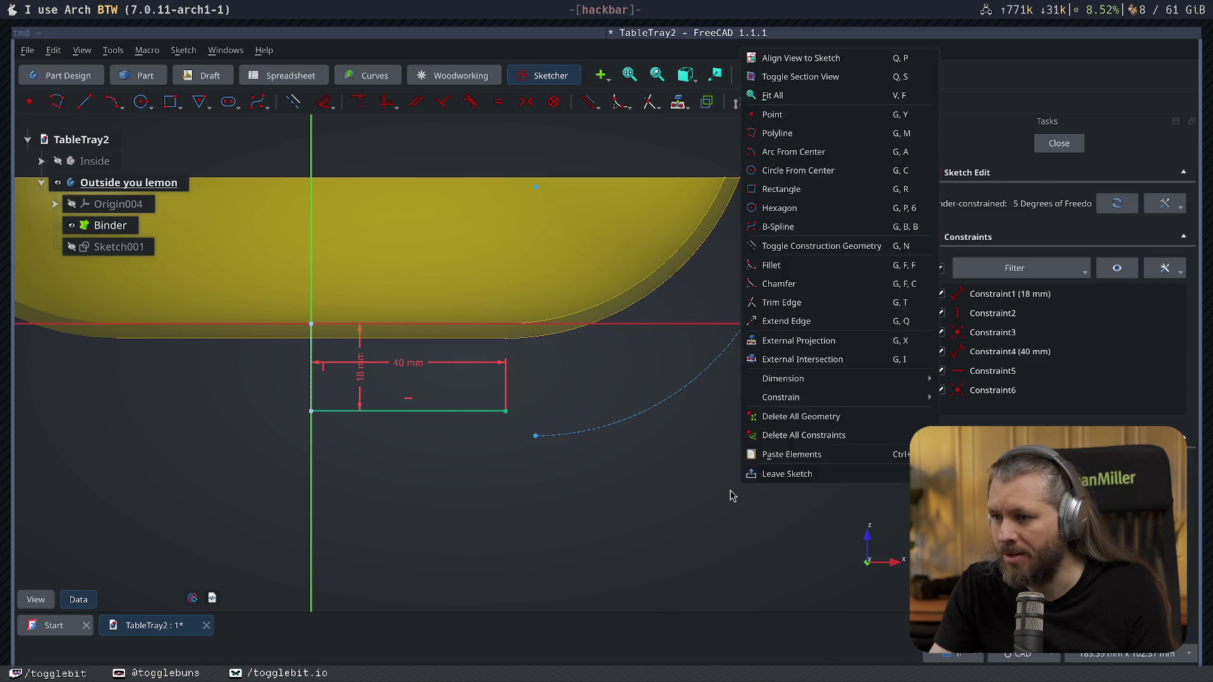
Make the construction arc's endpoint coincident with the end of the 40 mm line.
{"action": "left_click", "coordinate": [520, 454]}
{"action": "left_click", "coordinate": [532, 431]}
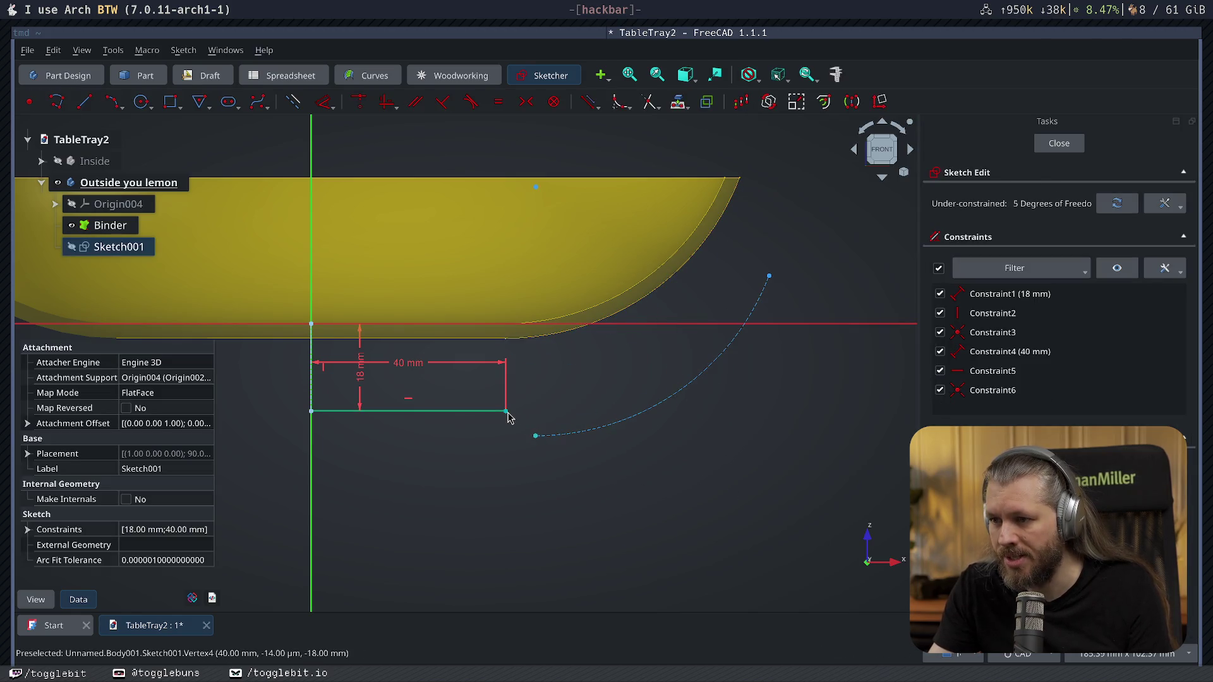
{"action": "left_click", "coordinate": [508, 418]}
{"action": "key", "text": "c"}
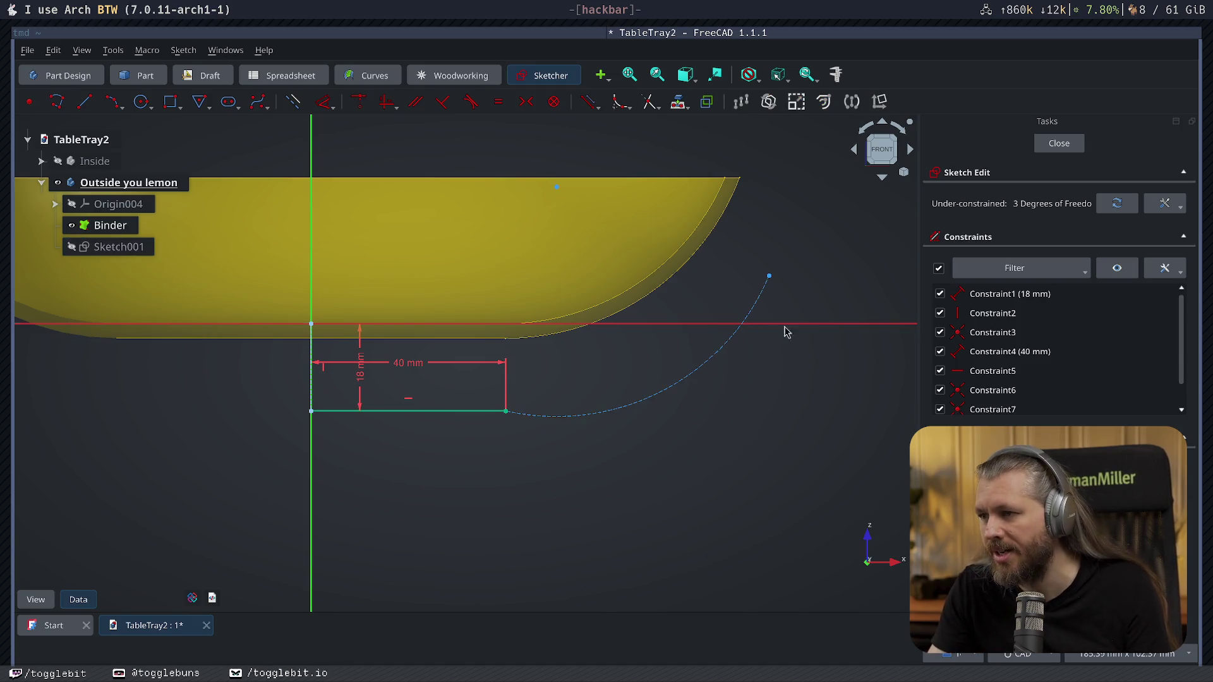
Drag the arc's free end and centre so it sweeps up to the bowl rim's height.
{"action": "left_click_drag", "start_coordinate": [769, 279], "coordinate": [790, 187]}
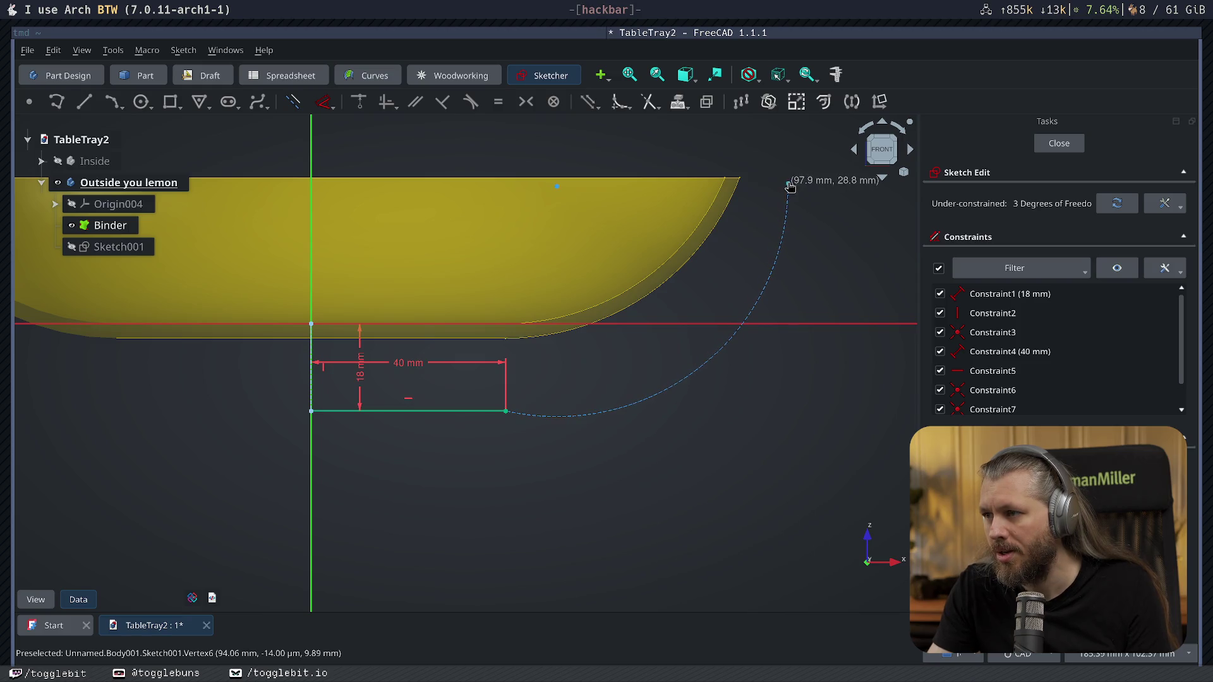
{"action": "mouse_move", "coordinate": [558, 187]}
{"action": "left_mouse_down"}
{"action": "mouse_move", "coordinate": [592, 174]}
{"action": "mouse_move", "coordinate": [525, 173]}
{"action": "left_mouse_up"}
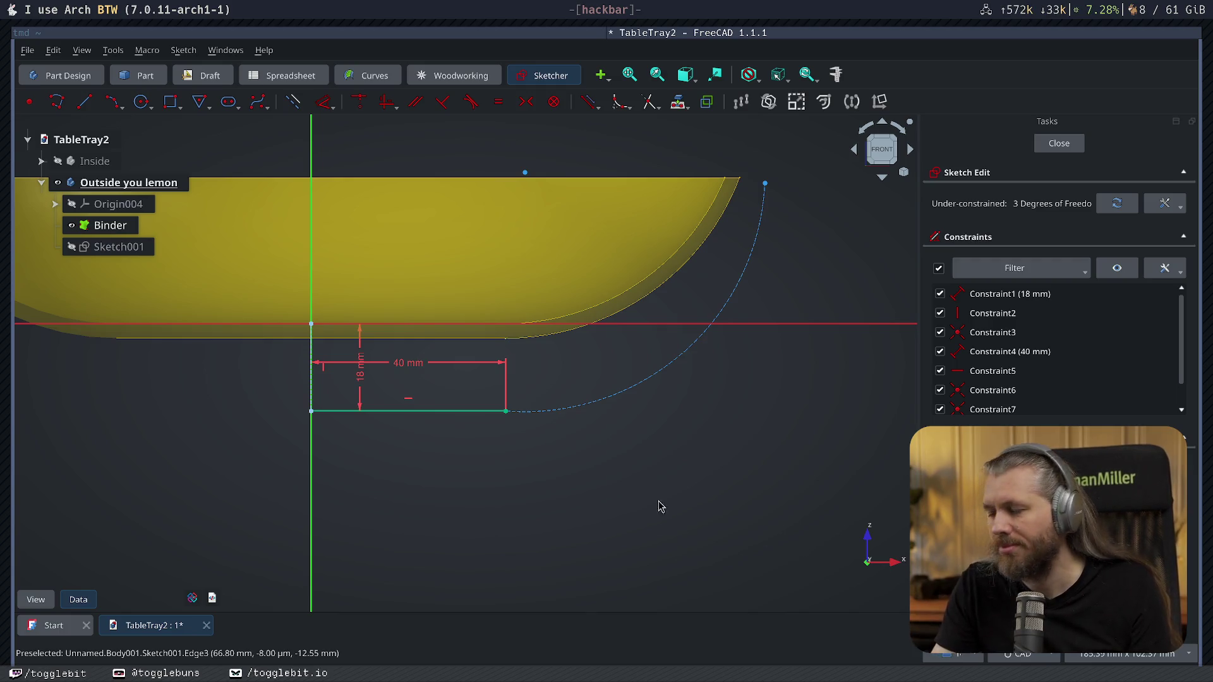
{"action": "middle_click_drag", "start_coordinate": [732, 506], "coordinate": [614, 517]}
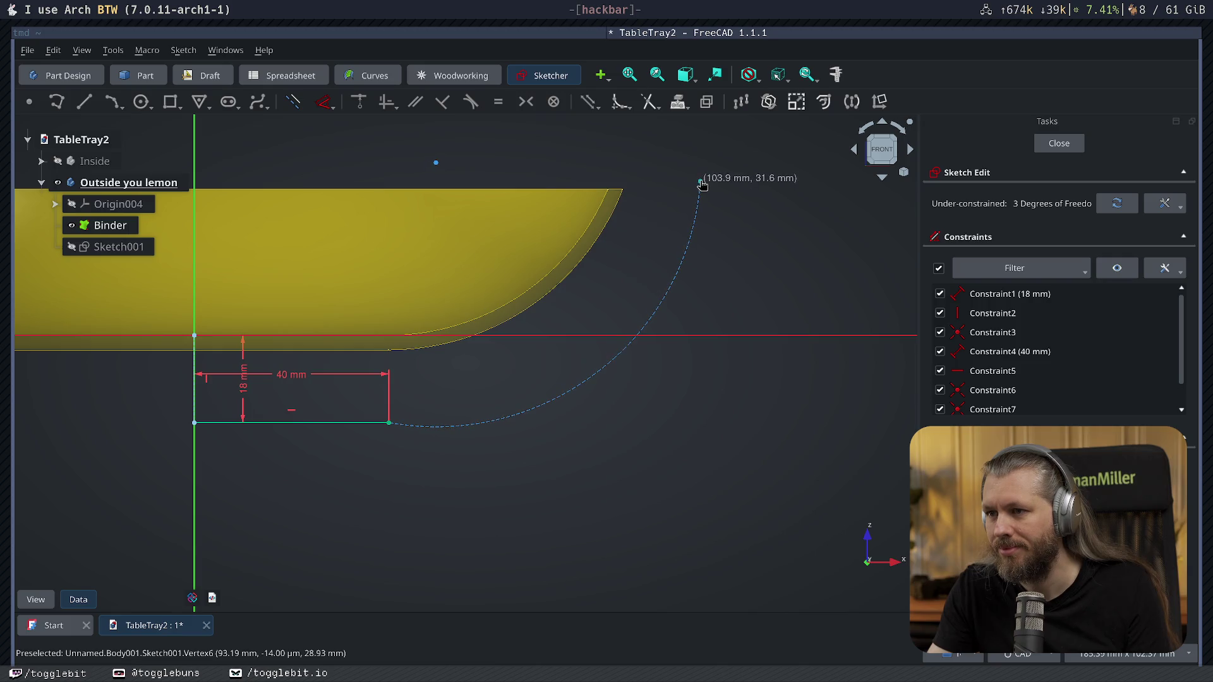
{"action": "left_click", "coordinate": [701, 184]}
{"action": "left_click_drag", "start_coordinate": [438, 162], "coordinate": [444, 135]}
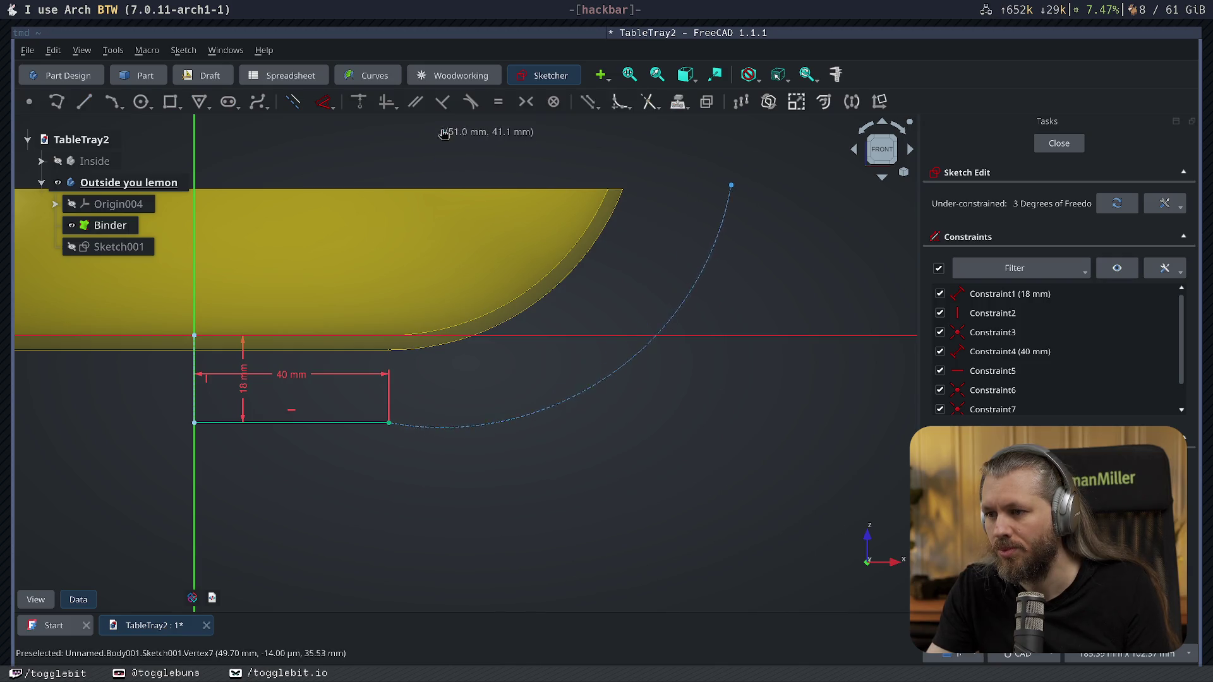
{"action": "left_click", "coordinate": [445, 122]}
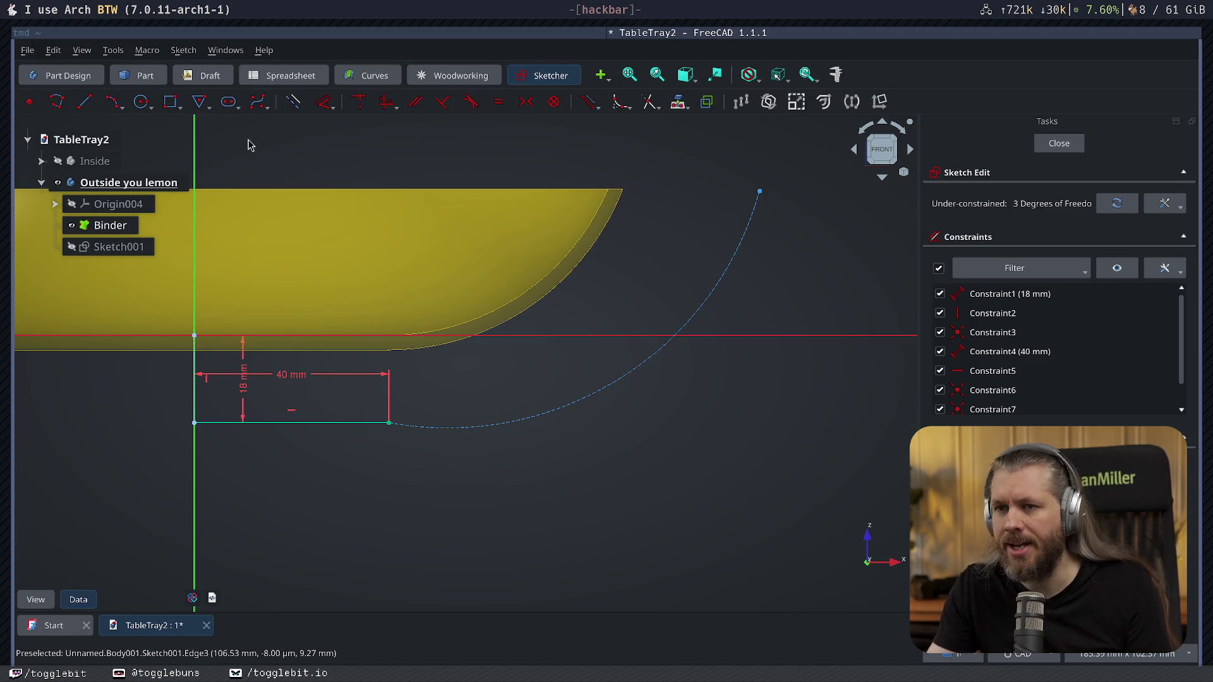
{"action": "key", "text": "g"}
{"action": "key", "text": "l"}
{"action": "key", "text": "Escape"}
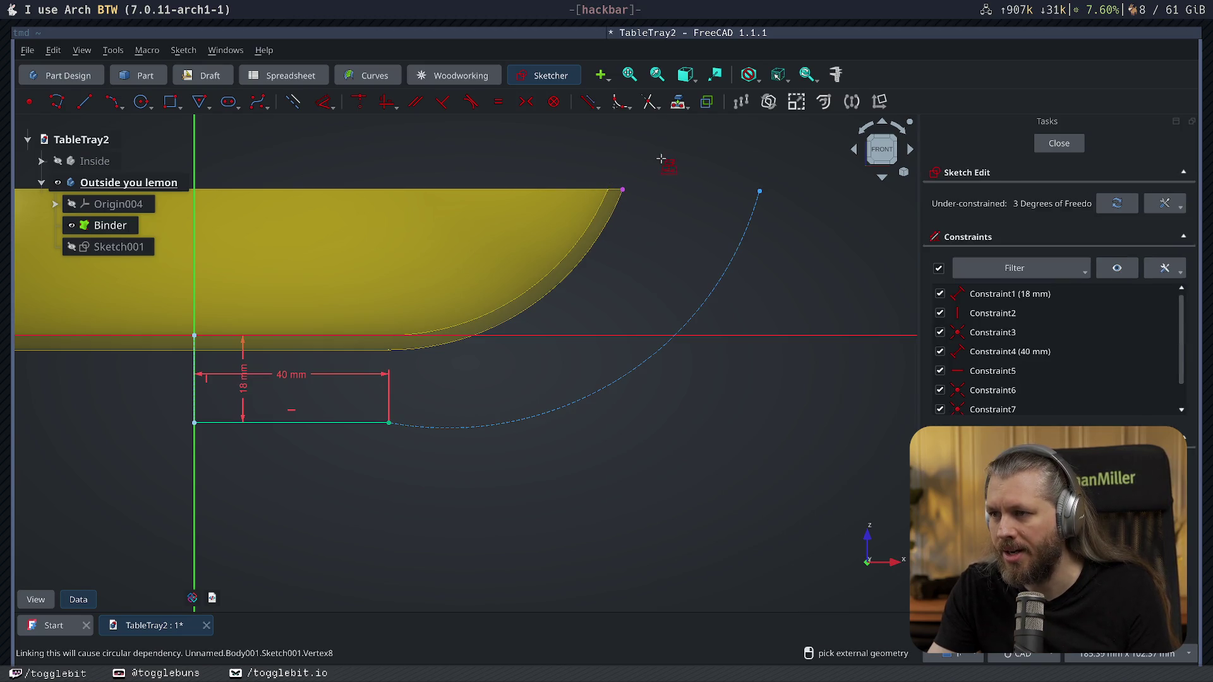
Draw a 15 mm horizontal line starting at the bowl's rim edge.
{"action": "right_click", "coordinate": [627, 193]}
{"action": "left_click", "coordinate": [85, 102]}
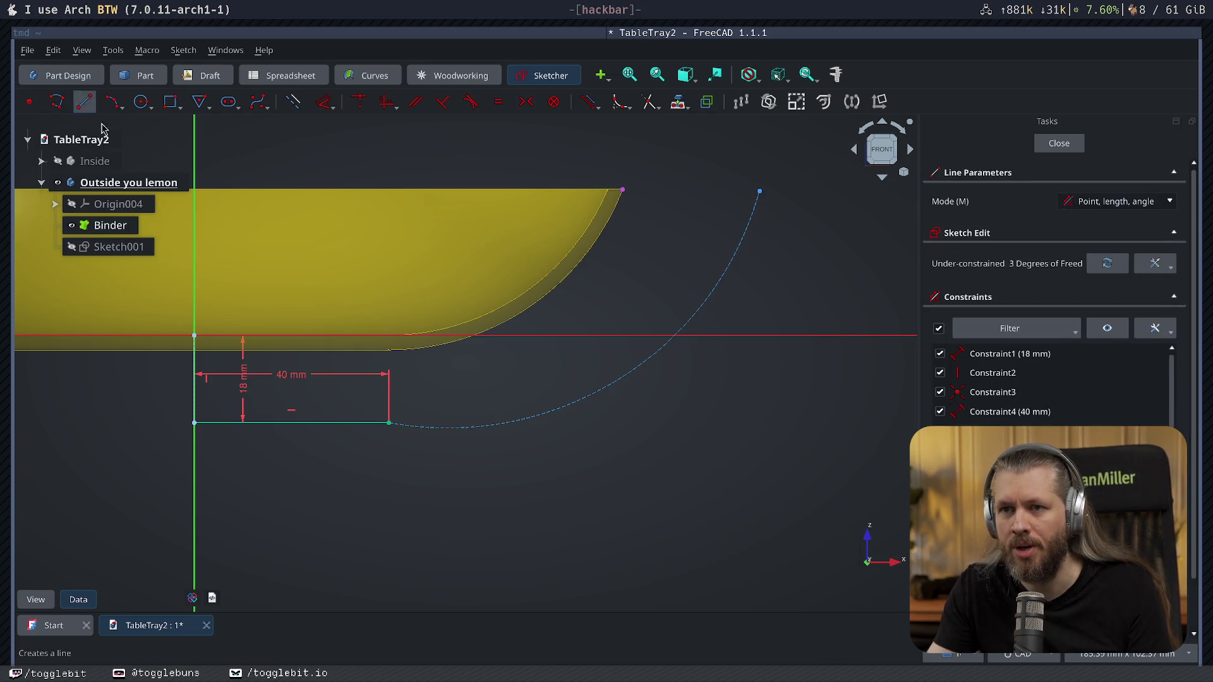
{"action": "left_click", "coordinate": [622, 190]}
{"action": "type", "text": "15"}
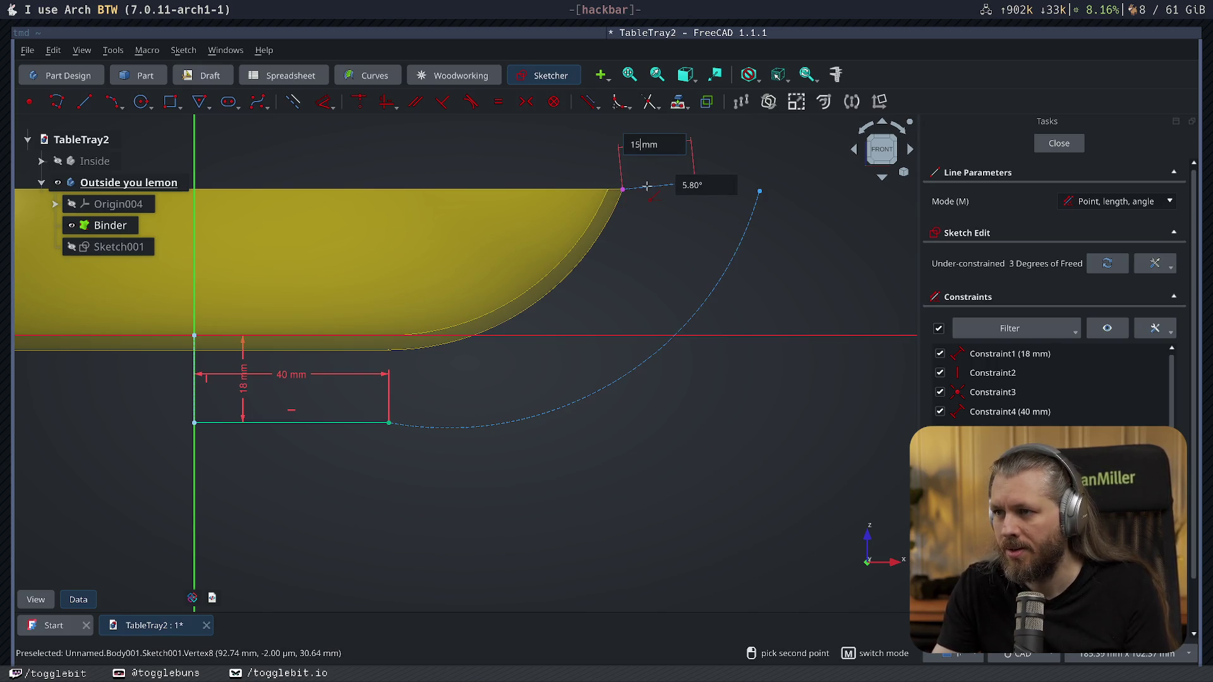
{"action": "type", "text": "0"}
{"action": "key", "text": "Return"}
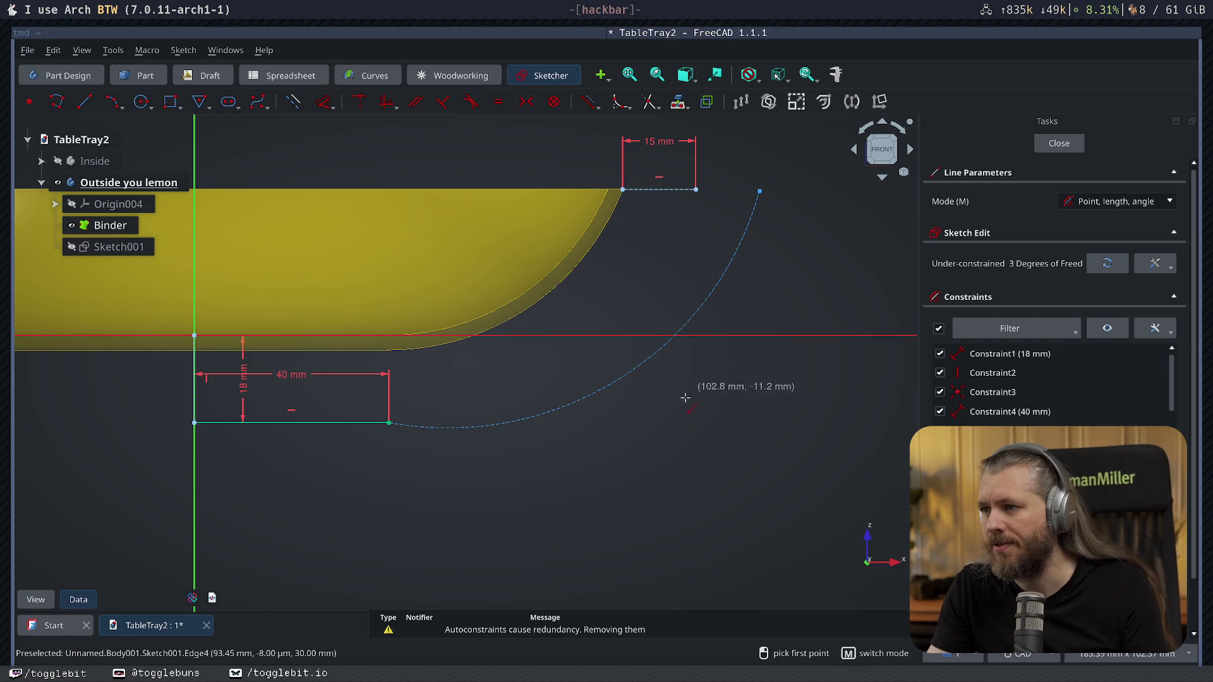
{"action": "key", "text": "Escape"}
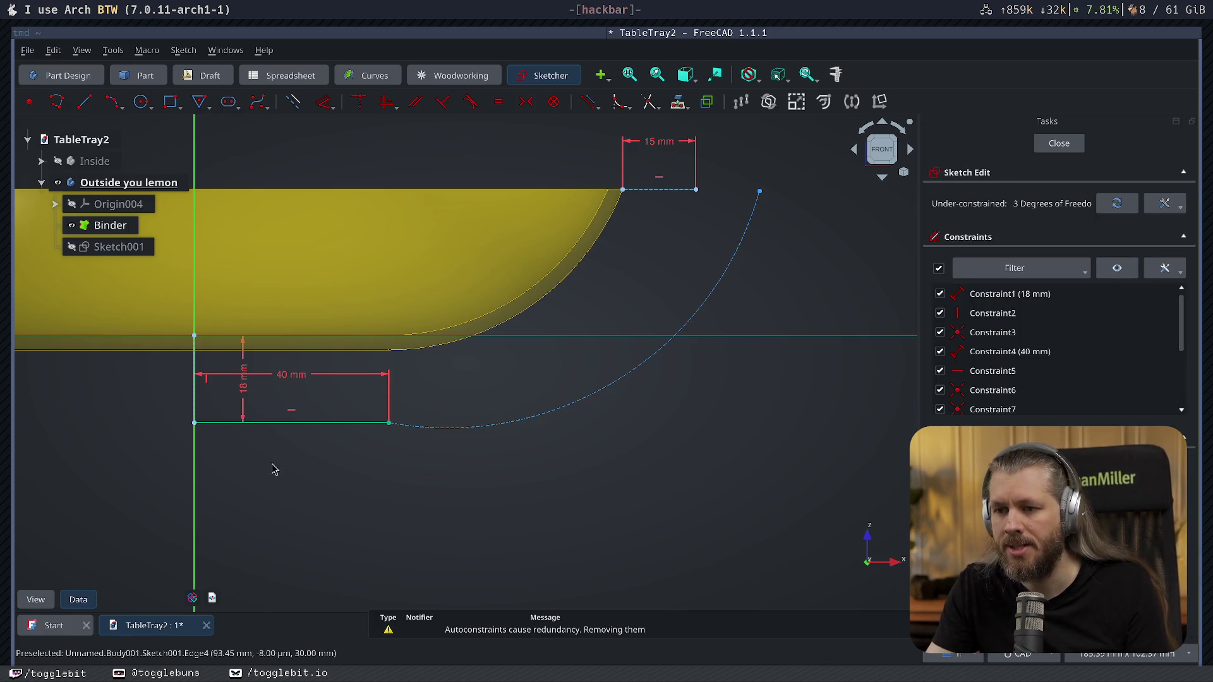
{"action": "middle_click_drag", "start_coordinate": [462, 515], "coordinate": [560, 491]}
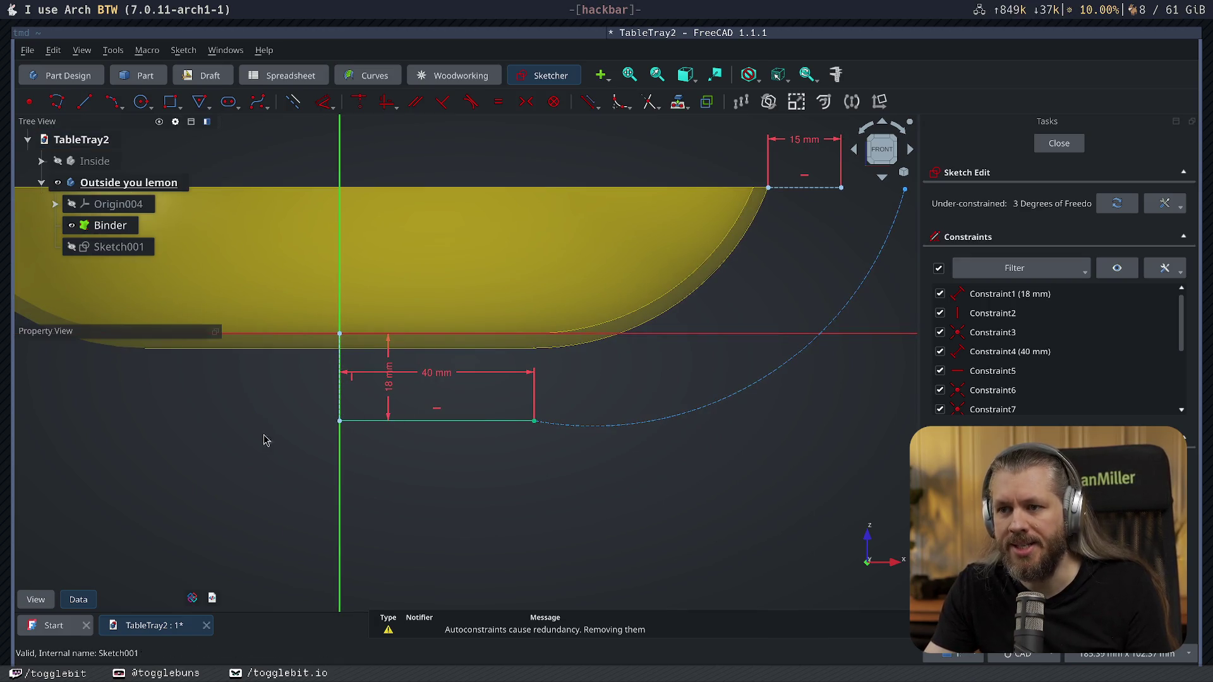
Draw a second 40 mm horizontal line just below the left corner.
{"action": "left_click", "coordinate": [83, 102]}
{"action": "left_click", "coordinate": [340, 420]}
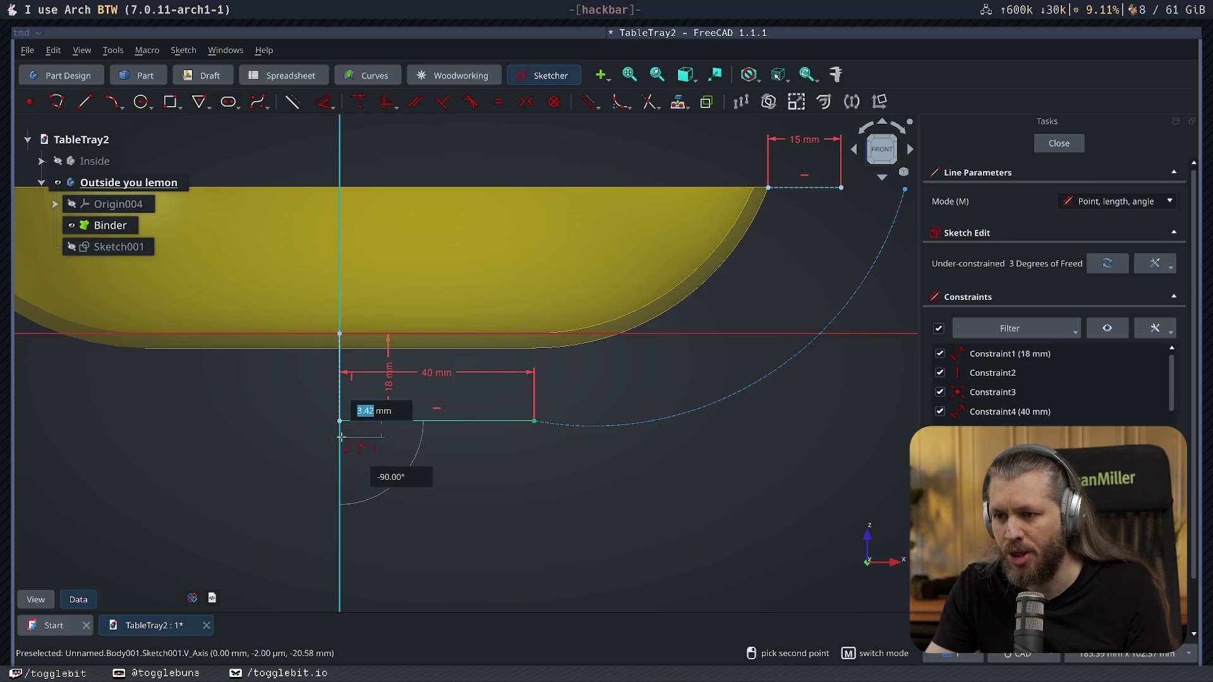
{"action": "type", "text": "3"}
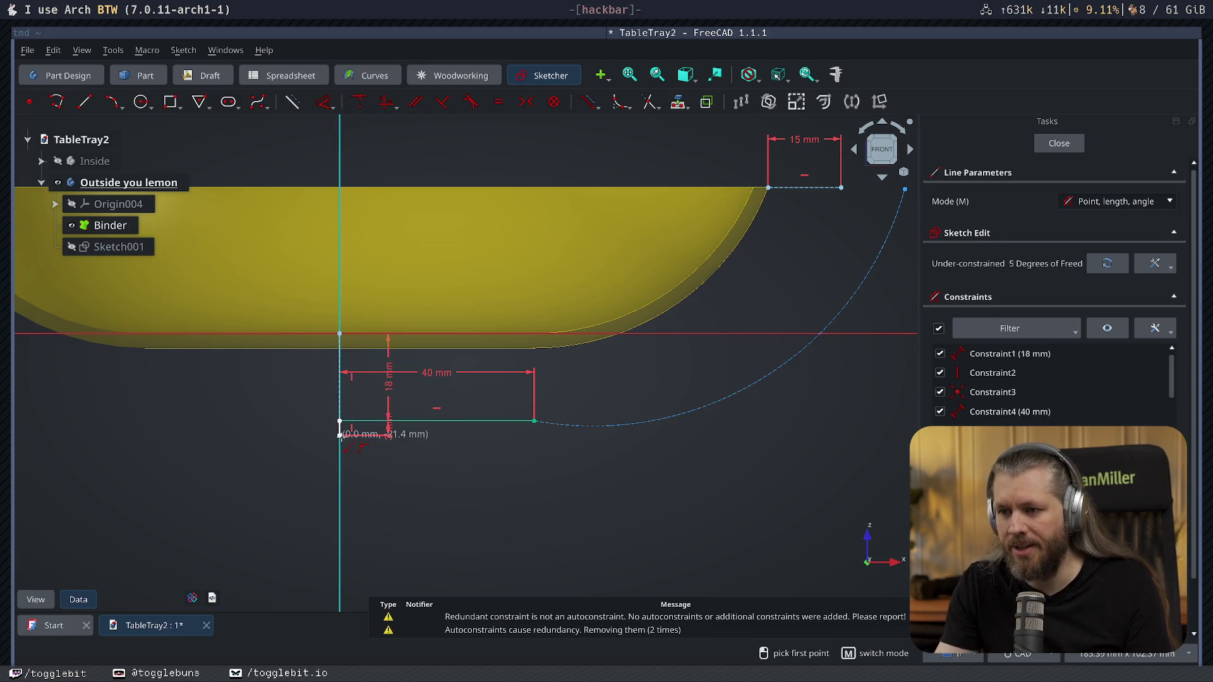
{"action": "left_click", "coordinate": [339, 431]}
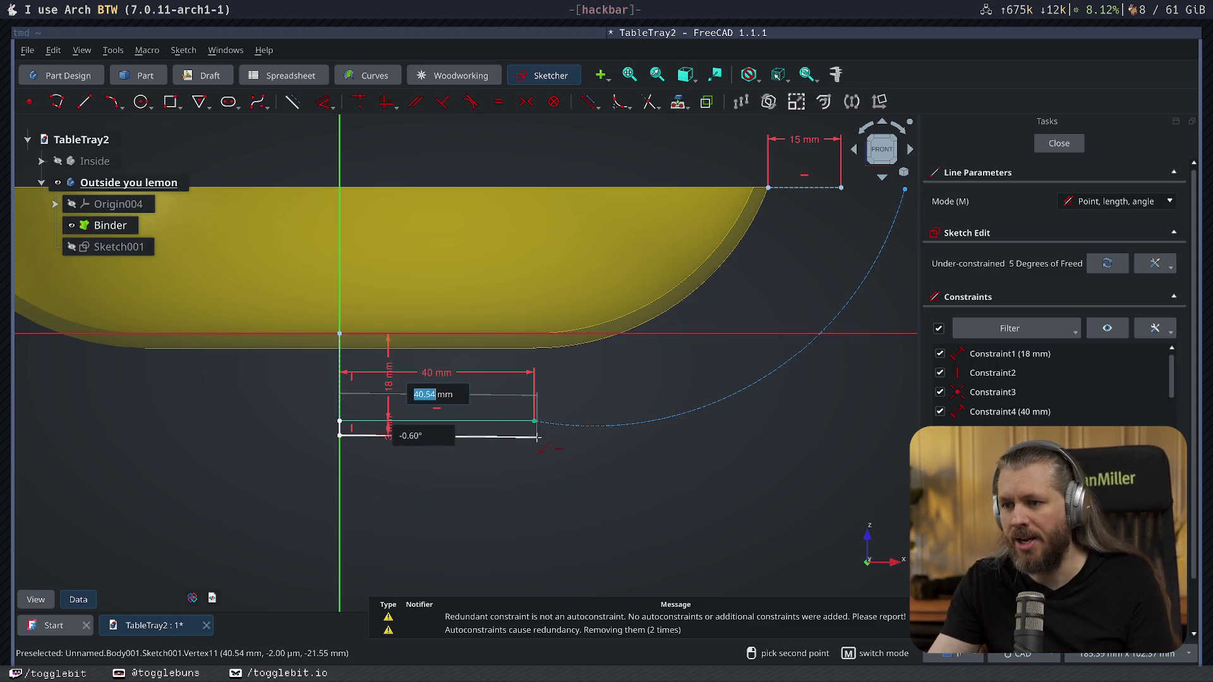
{"action": "key", "text": "Tab"}
{"action": "type", "text": "0"}
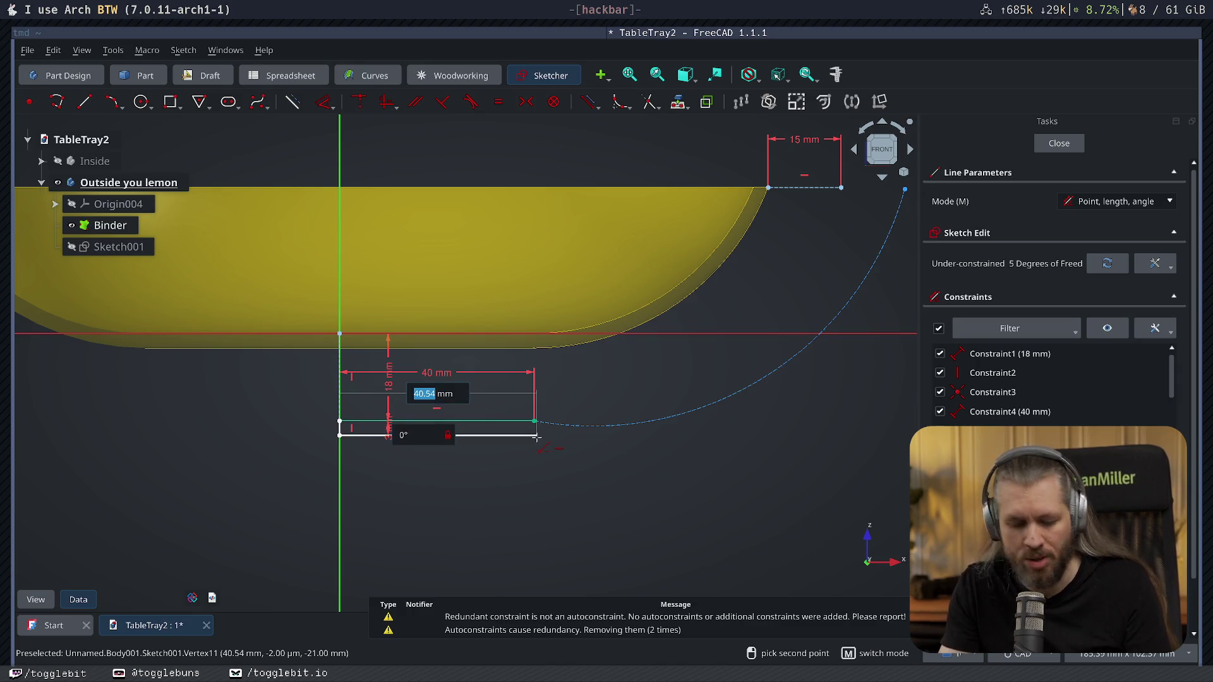
{"action": "key", "text": "Return"}
{"action": "key", "text": "Escape"}
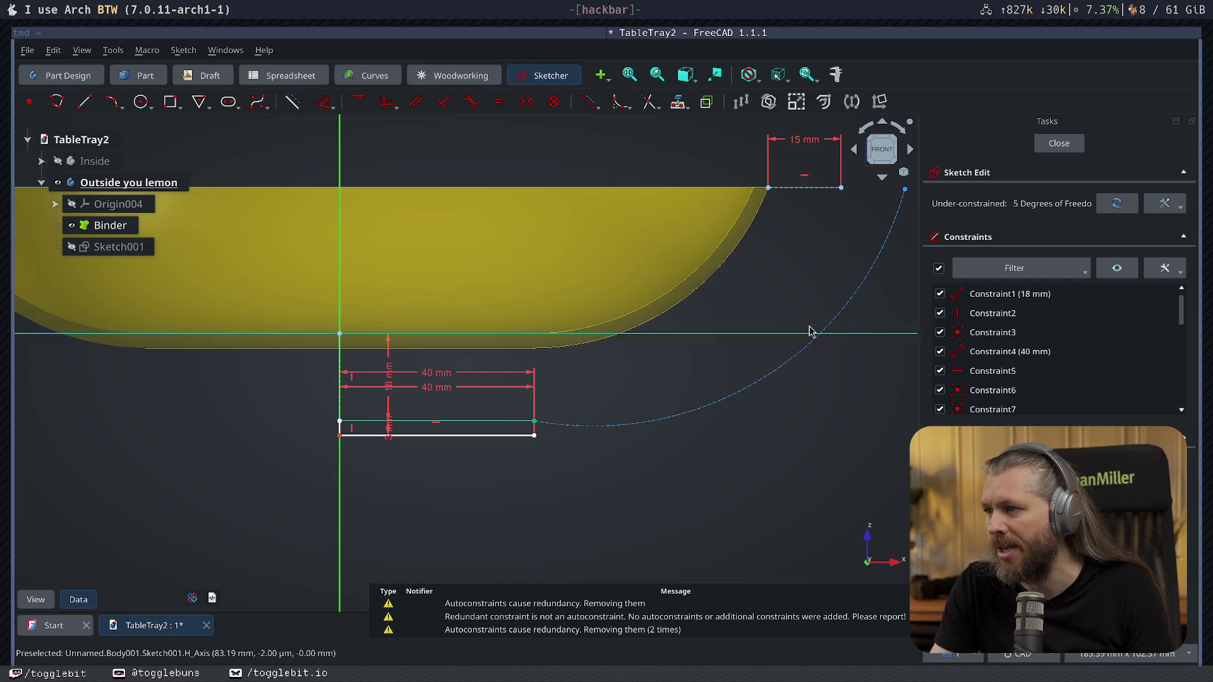
{"action": "middle_click_drag", "start_coordinate": [780, 293], "coordinate": [680, 303]}
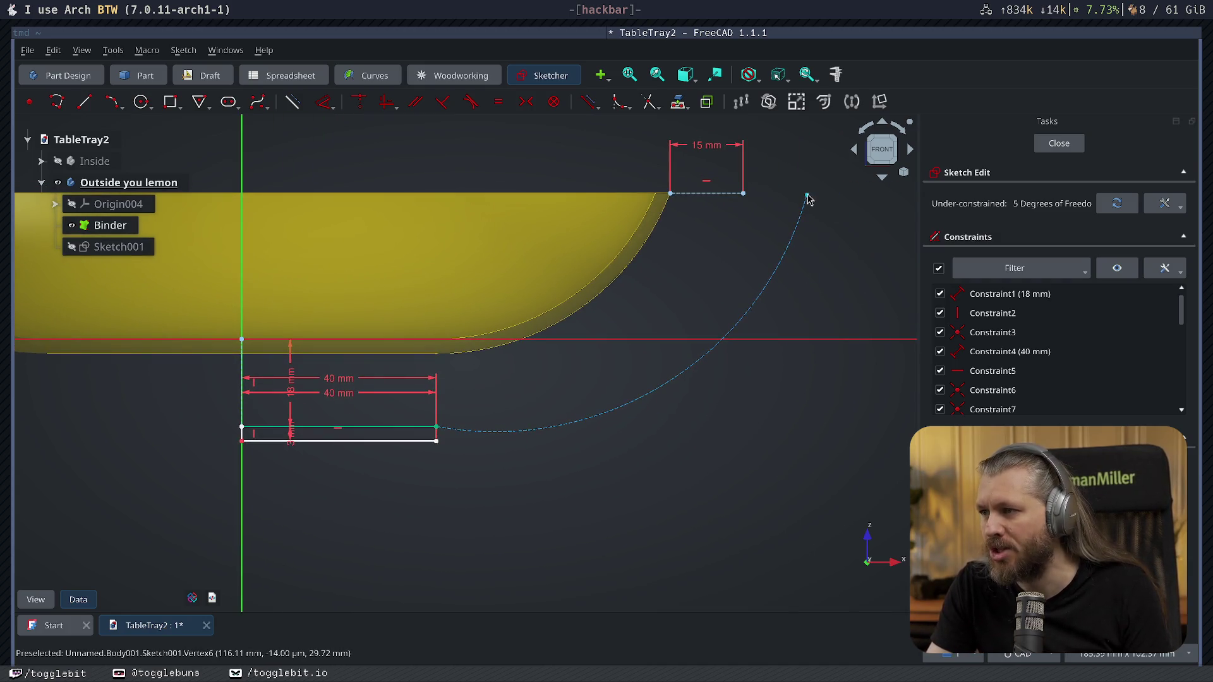
Make the arc end coincide with the 15 mm line's end and turn the arc into normal geometry.
{"action": "left_click", "coordinate": [743, 196]}
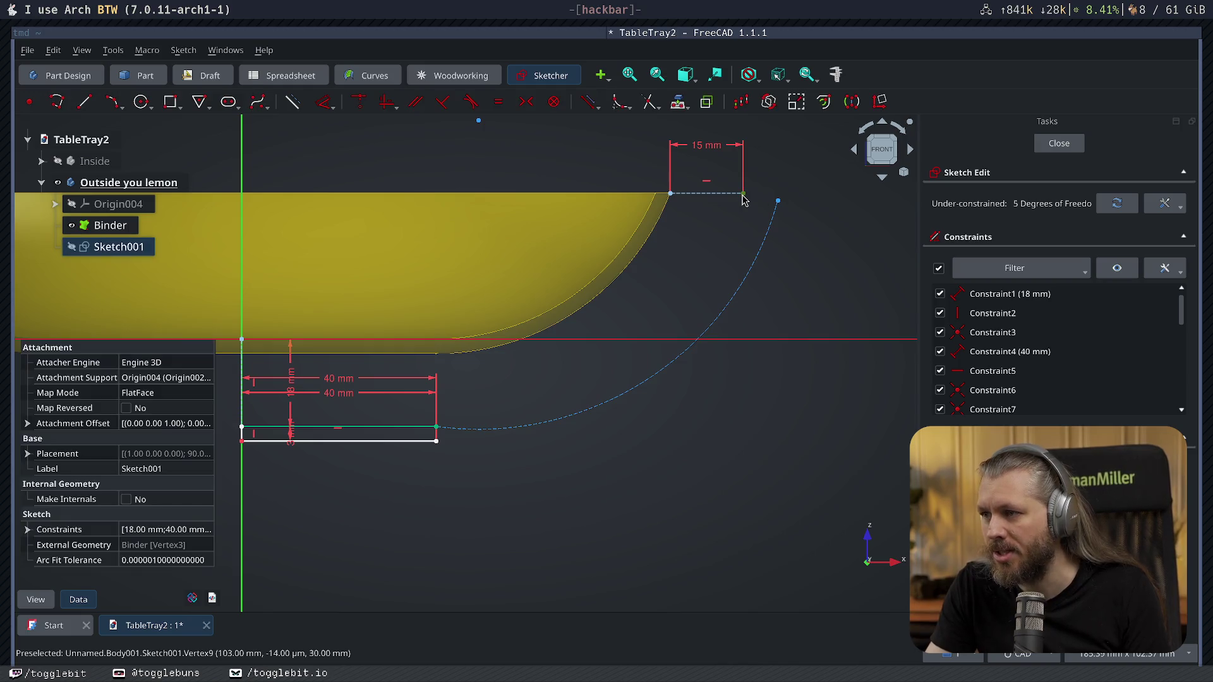
{"action": "key", "text": "Escape"}
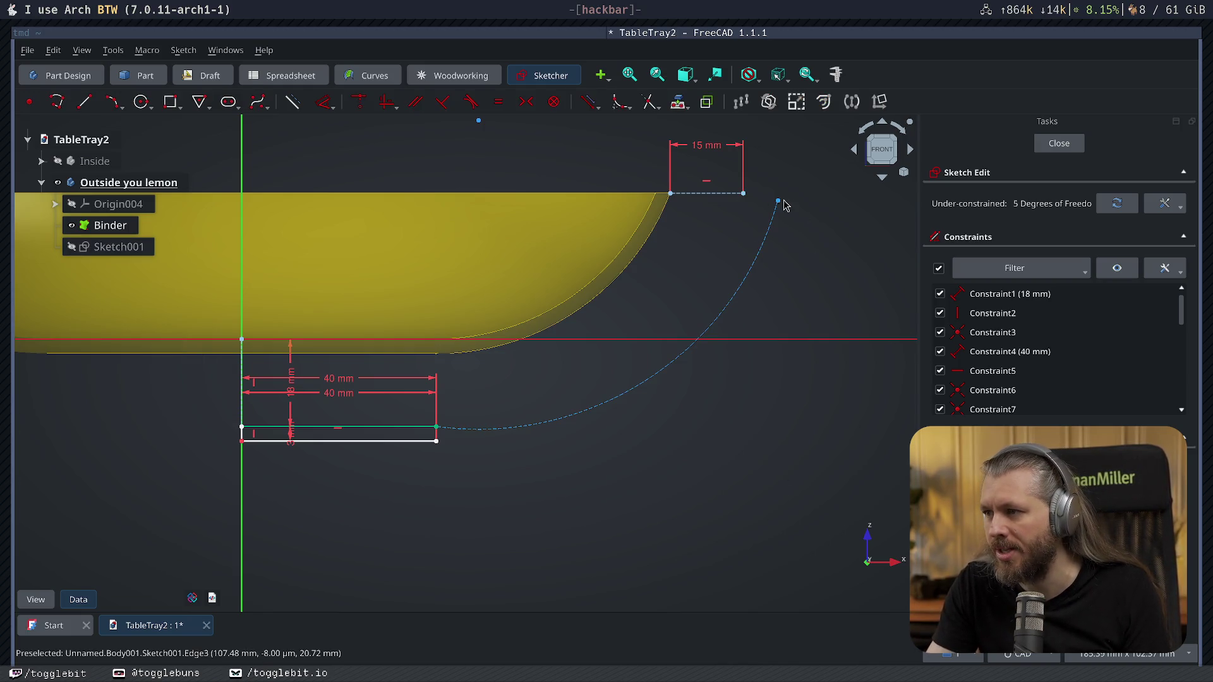
{"action": "left_click", "coordinate": [744, 194]}
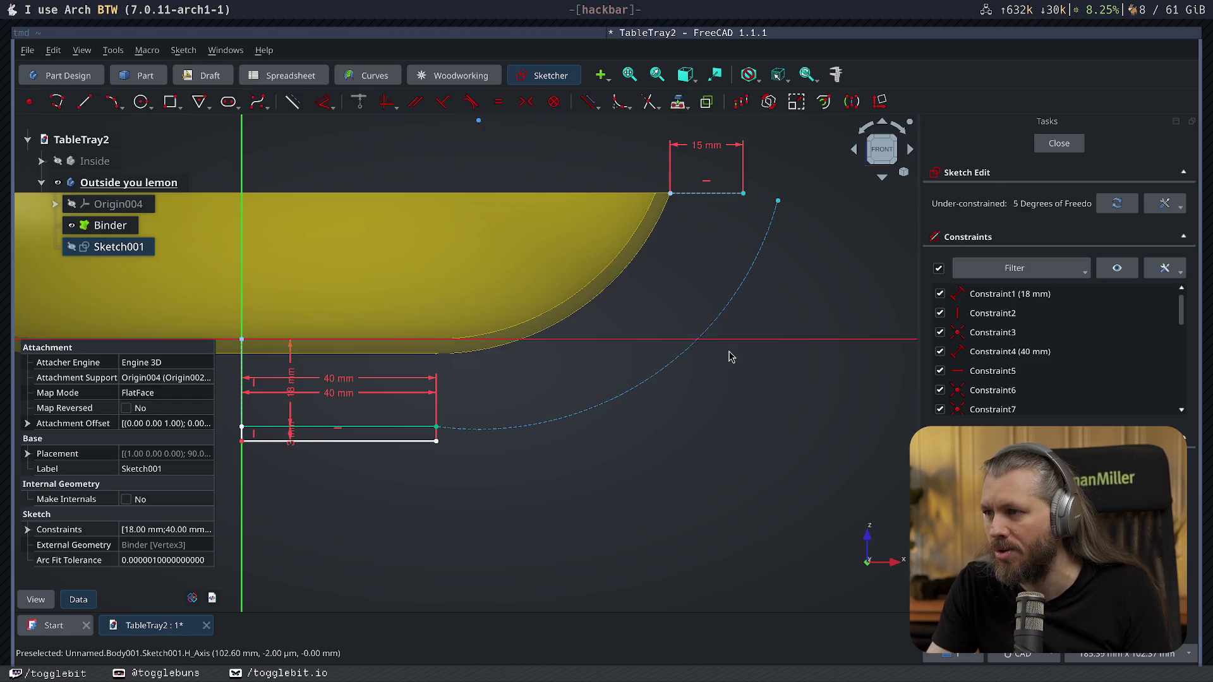
{"action": "key", "text": "c"}
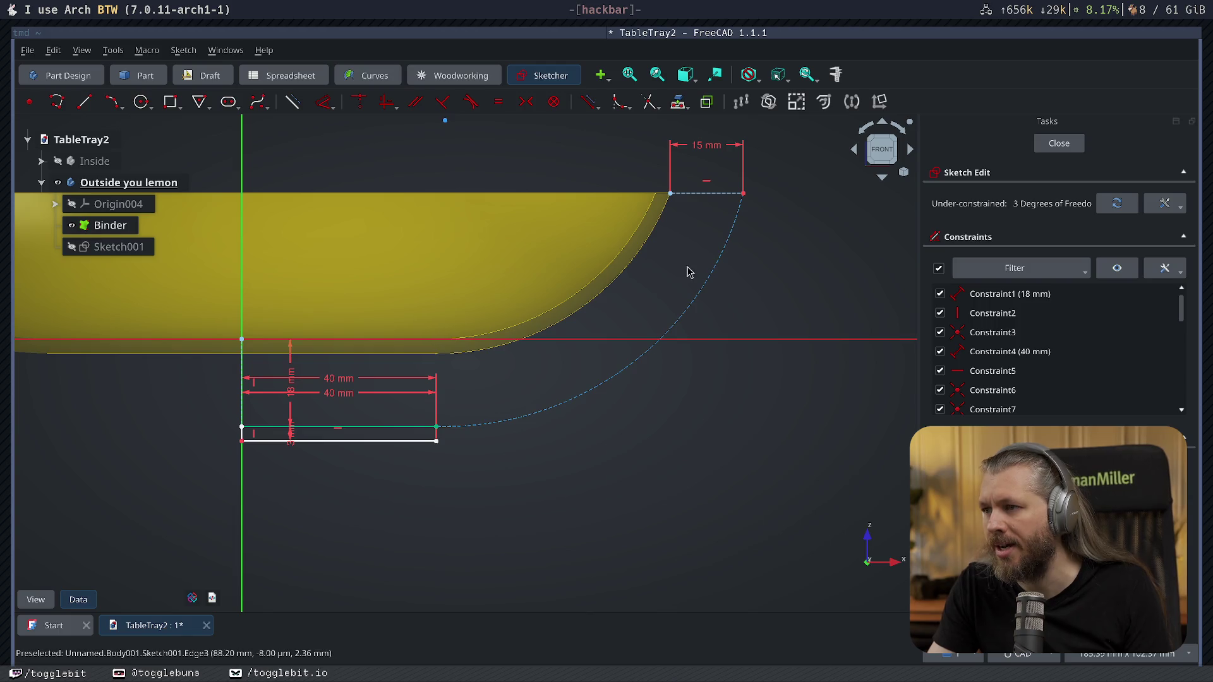
{"action": "left_click", "coordinate": [705, 283]}
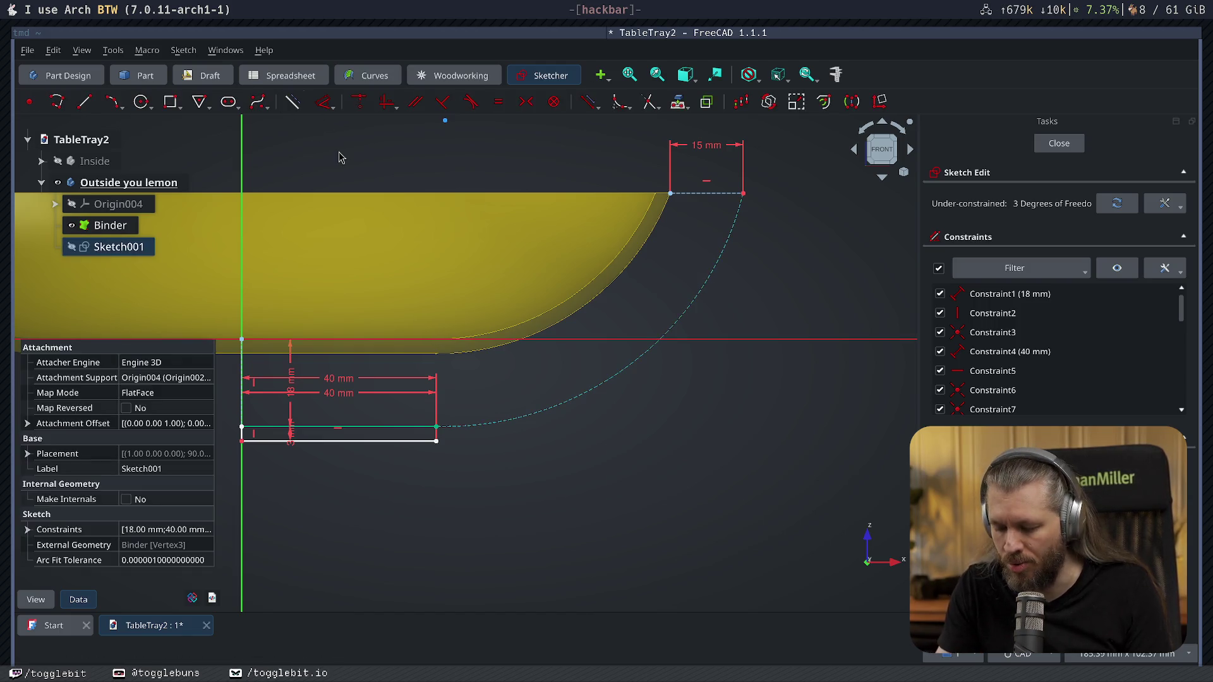
{"action": "key", "text": "g"}
{"action": "key", "text": "n"}
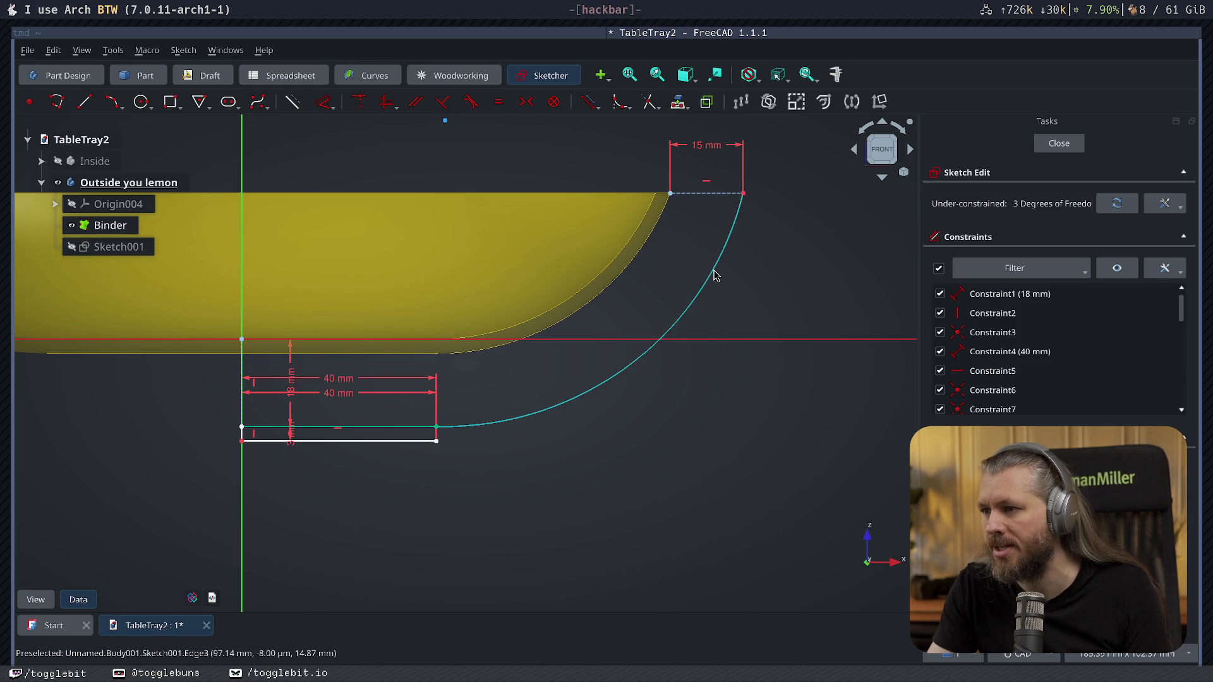
Draw a 3 mm line at the rim and a three-point inner arc from the lower 40 mm line up to it.
{"action": "left_click", "coordinate": [83, 101]}
{"action": "left_click", "coordinate": [743, 193]}
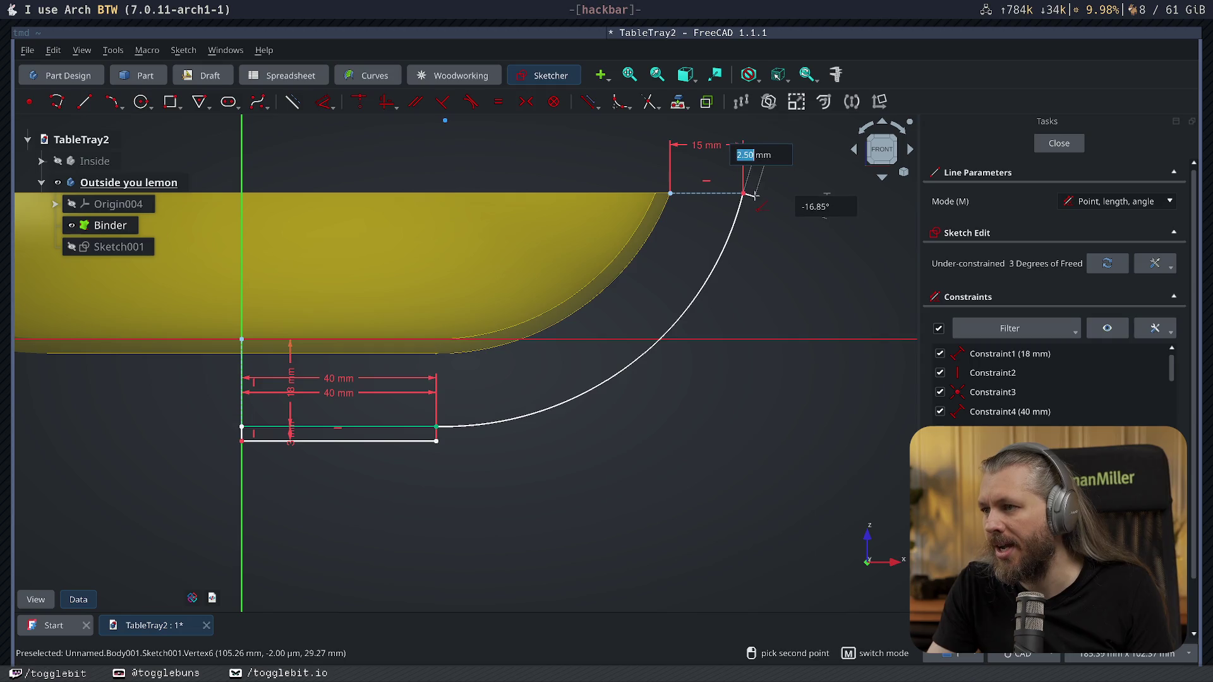
{"action": "type", "text": "0"}
{"action": "key", "text": "Return"}
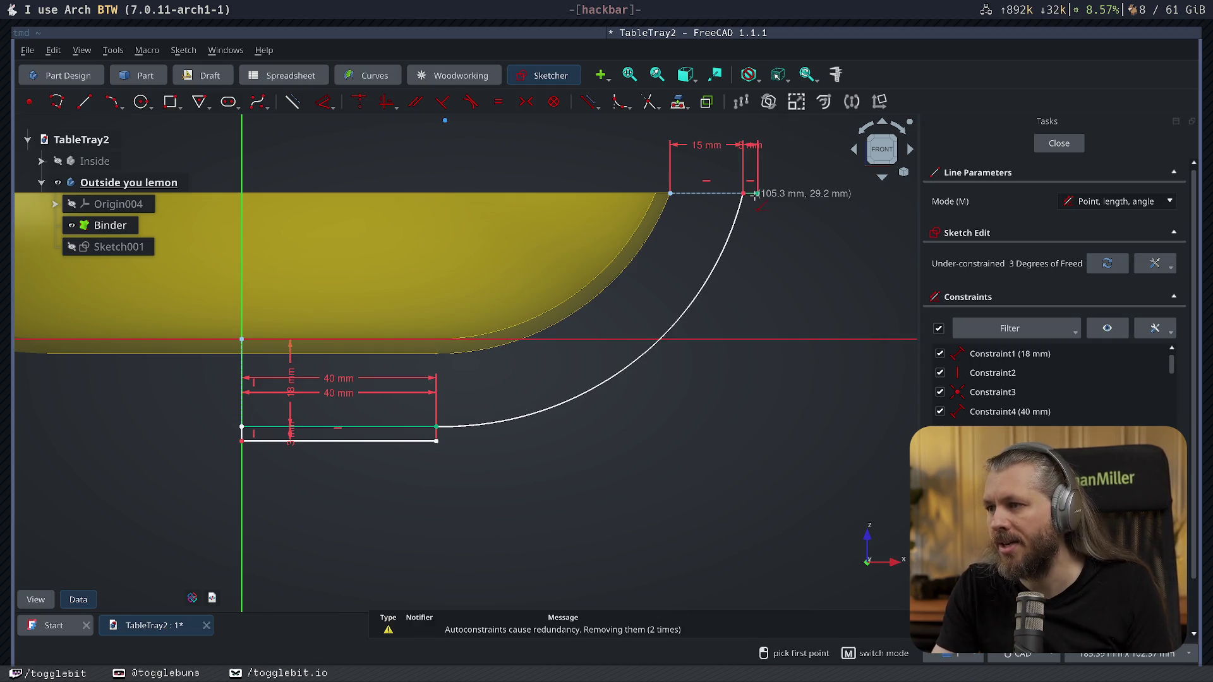
{"action": "left_click", "coordinate": [112, 102]}
{"action": "left_click", "coordinate": [436, 439]}
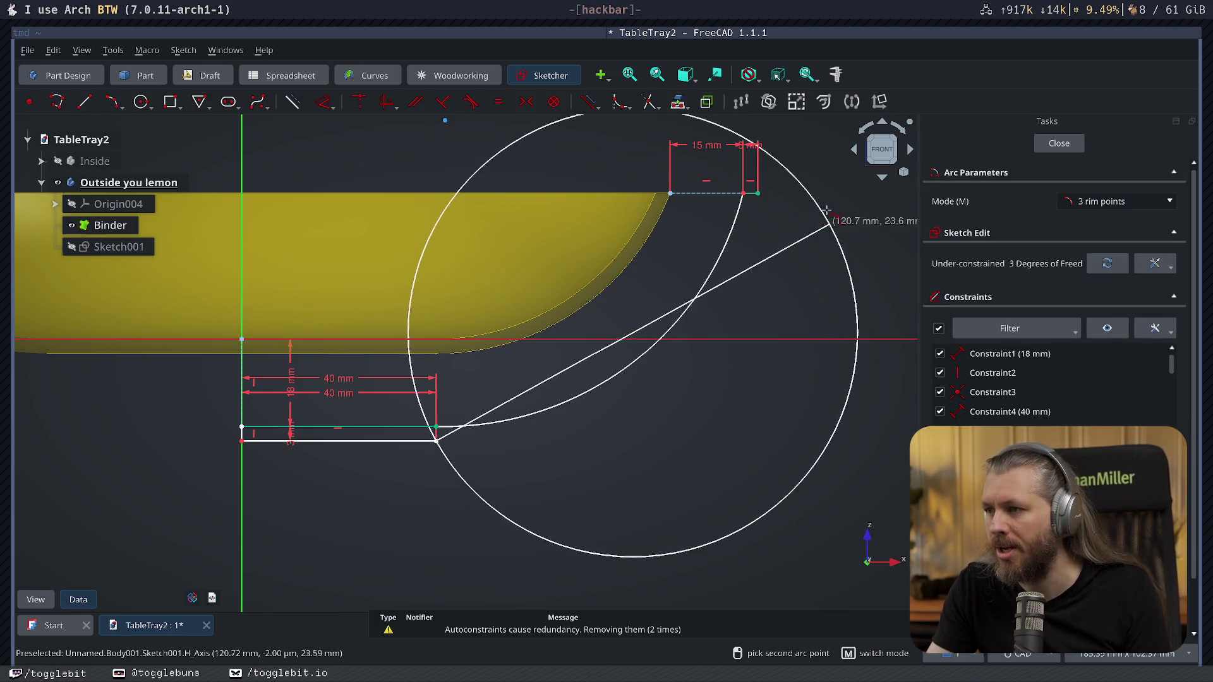
{"action": "left_click", "coordinate": [756, 193]}
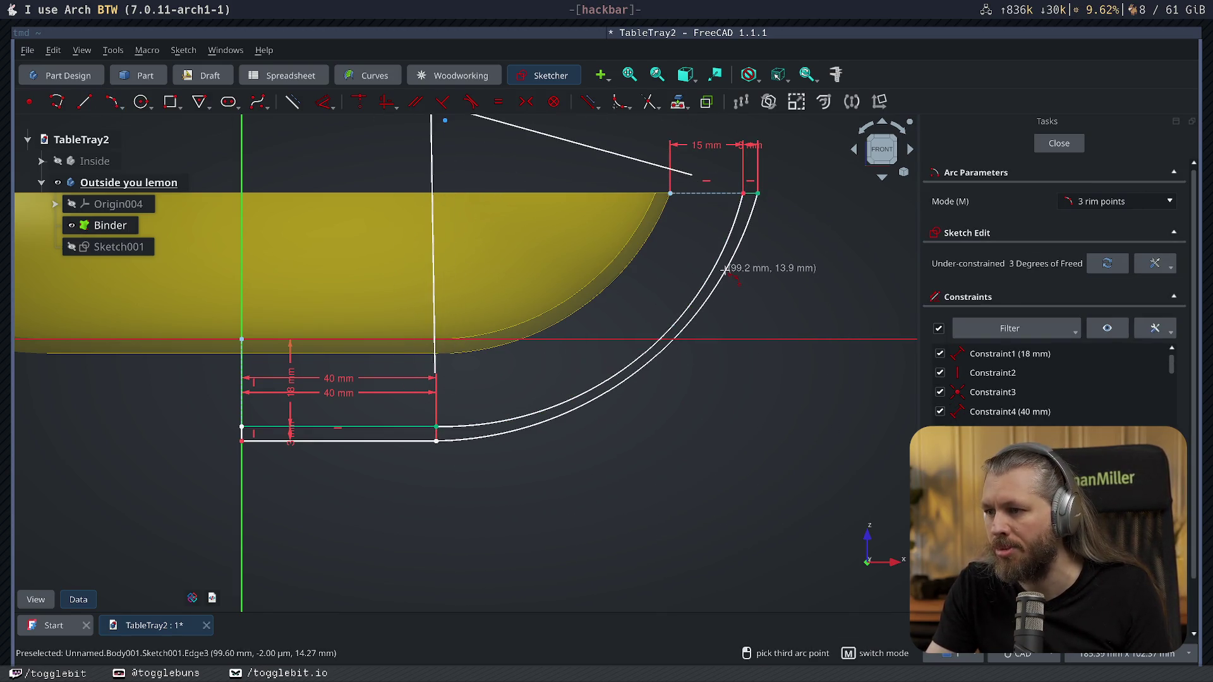
{"action": "left_click", "coordinate": [726, 268]}
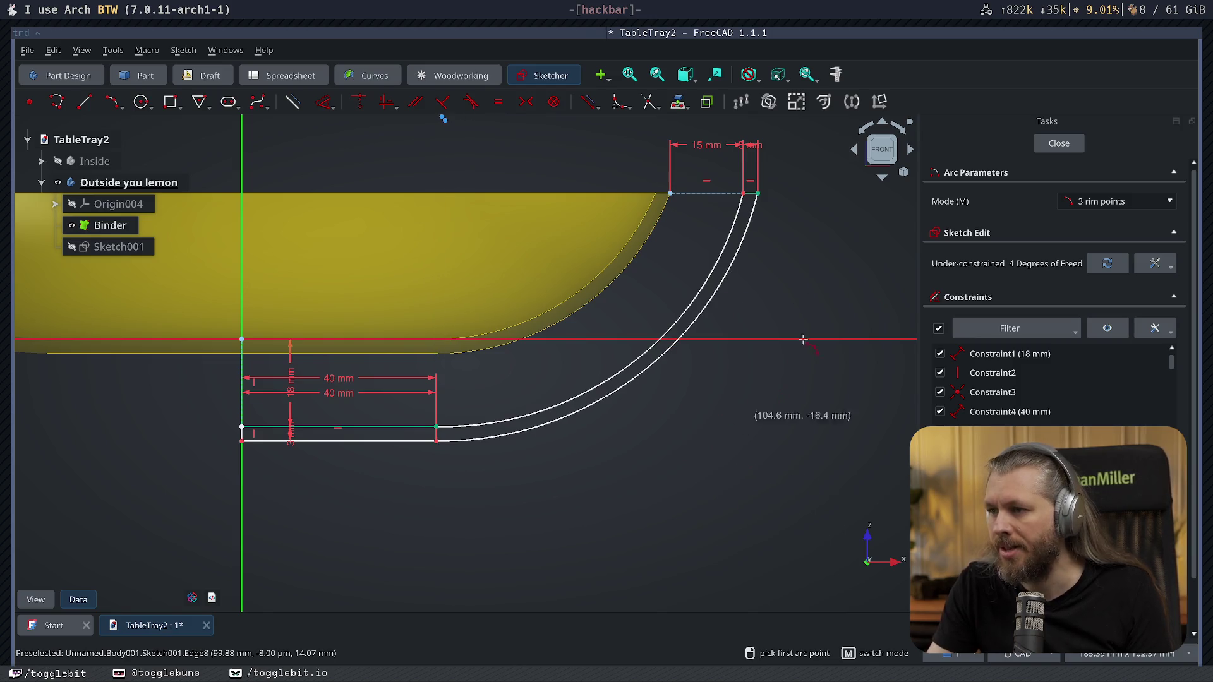
{"action": "key", "text": "Escape"}
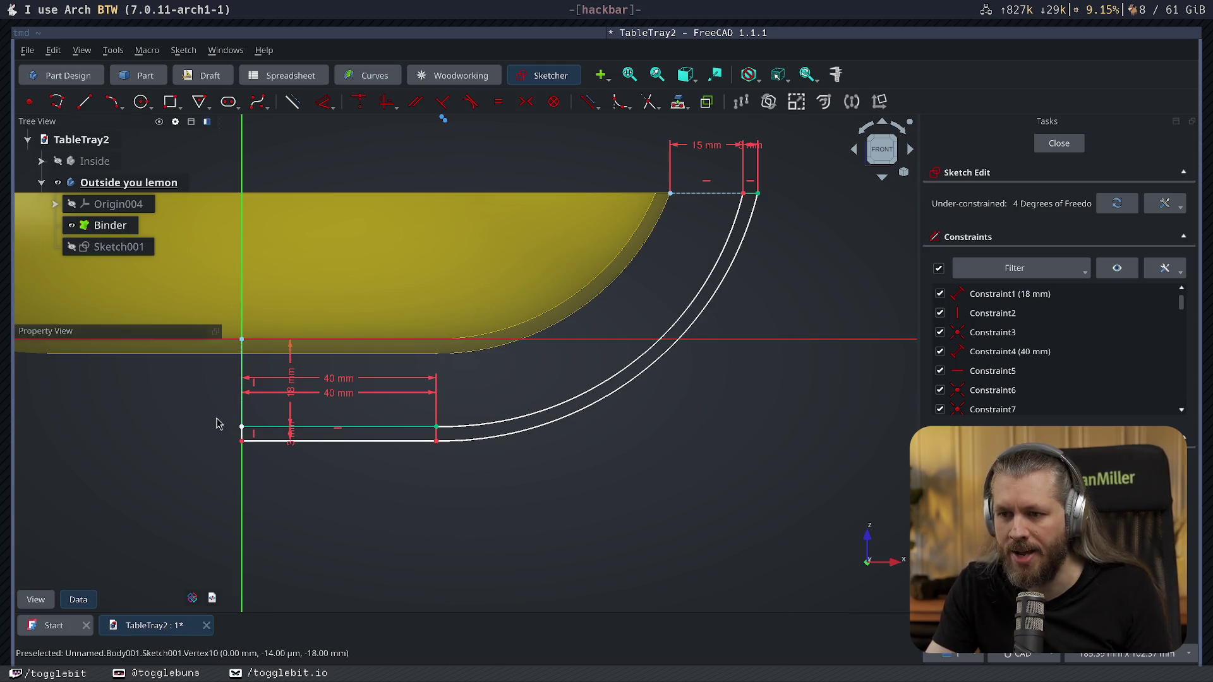
Constrain the bottom line at its origin-side vertex, leaving two degrees of freedom.
{"action": "left_click", "coordinate": [242, 427]}
{"action": "key", "text": "k"}
{"action": "key", "text": "l"}
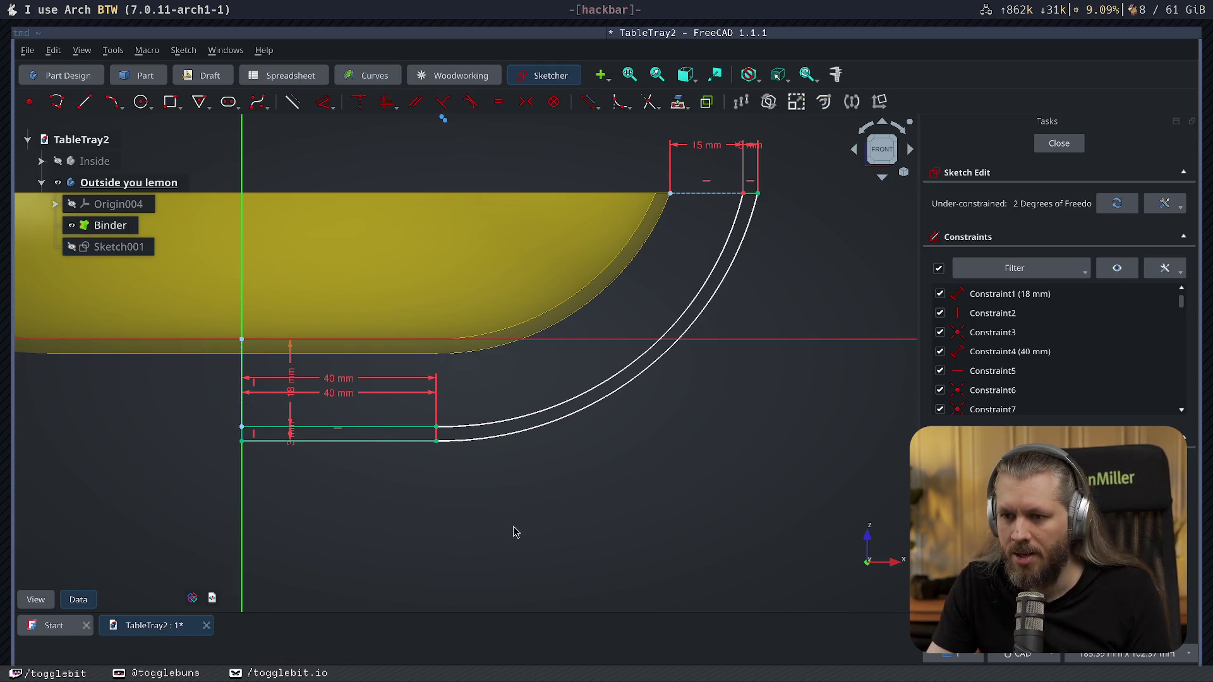
Revolve the profile a full 360 degrees into Revolution001.
{"action": "left_click", "coordinate": [1059, 143]}
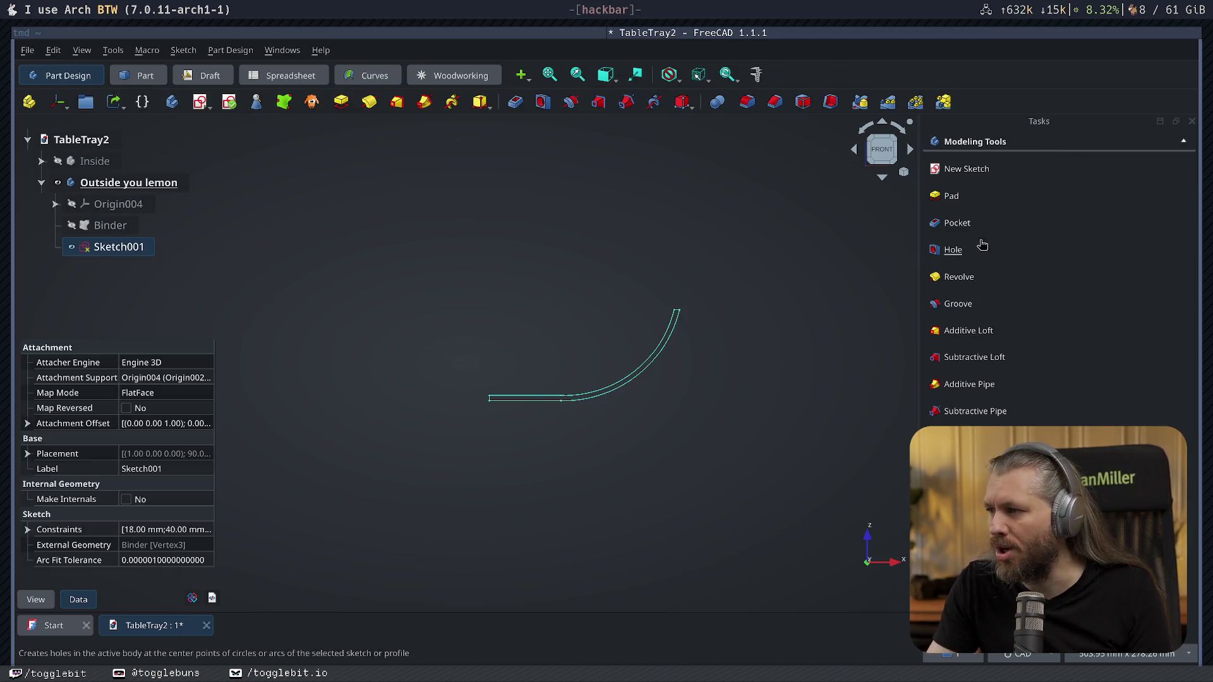
{"action": "left_click", "coordinate": [969, 277]}
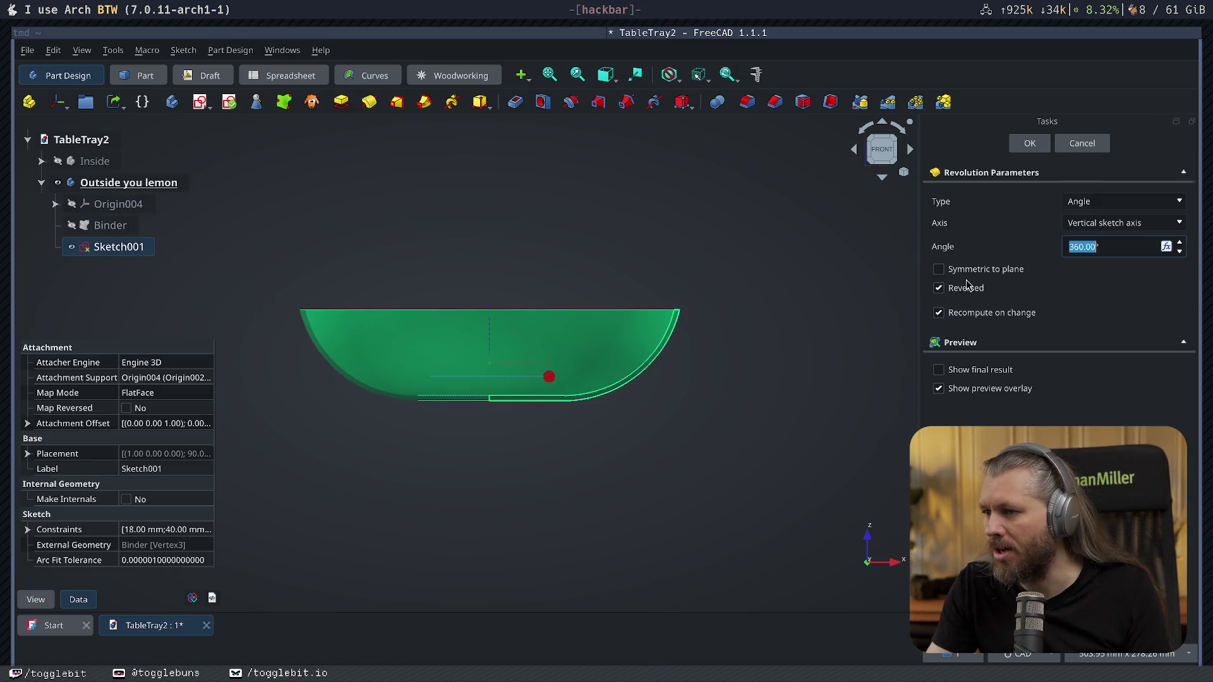
{"action": "left_click", "coordinate": [1027, 144]}
{"action": "key", "text": "0"}
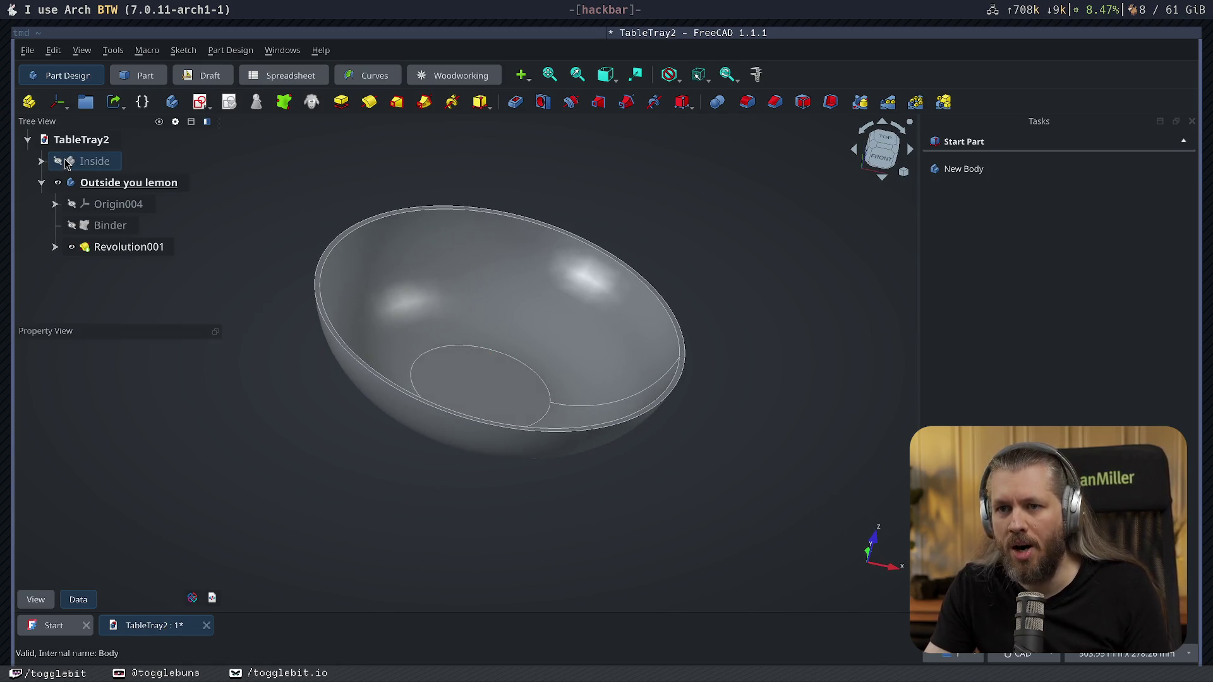
Show the Inside body and orbit to view the nested bowls from above and the side.
{"action": "left_click", "coordinate": [66, 164]}
{"action": "left_click", "coordinate": [619, 528]}
{"action": "key", "text": "2"}
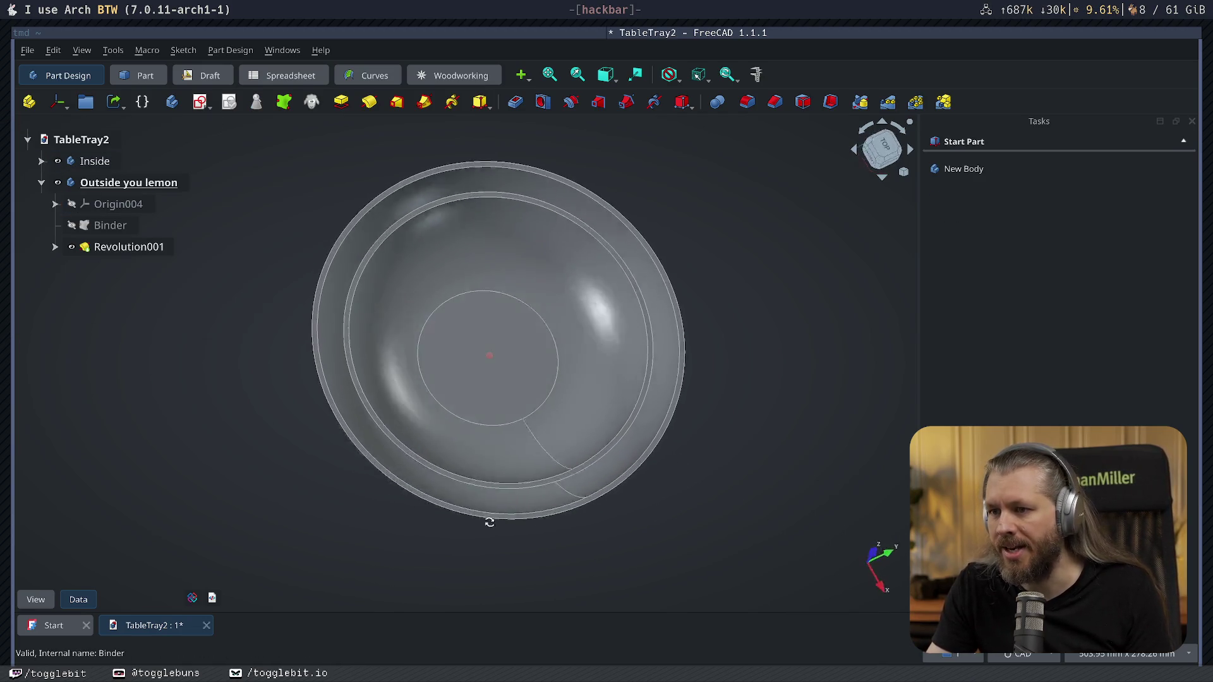
{"action": "mouse_move", "coordinate": [489, 522]}
{"action": "middle_mouse_down"}
{"action": "mouse_move", "coordinate": [557, 509]}
{"action": "mouse_move", "coordinate": [560, 460]}
{"action": "middle_mouse_up"}
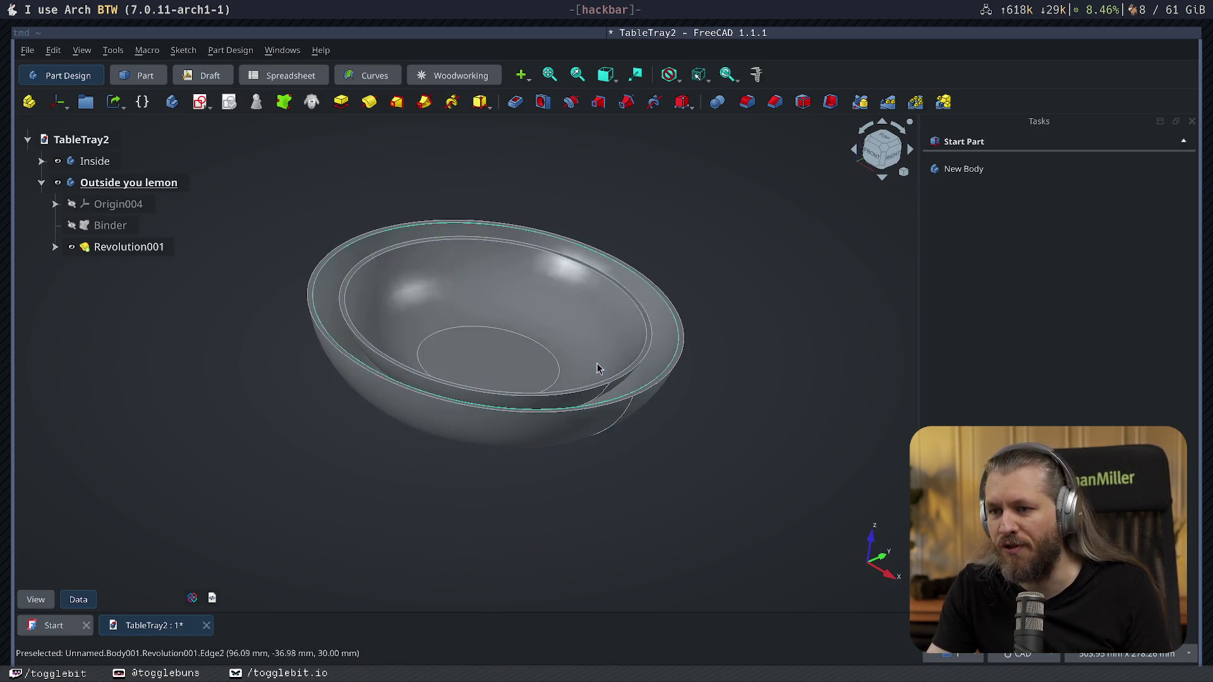
{"action": "middle_click_drag", "start_coordinate": [597, 369], "coordinate": [563, 336]}
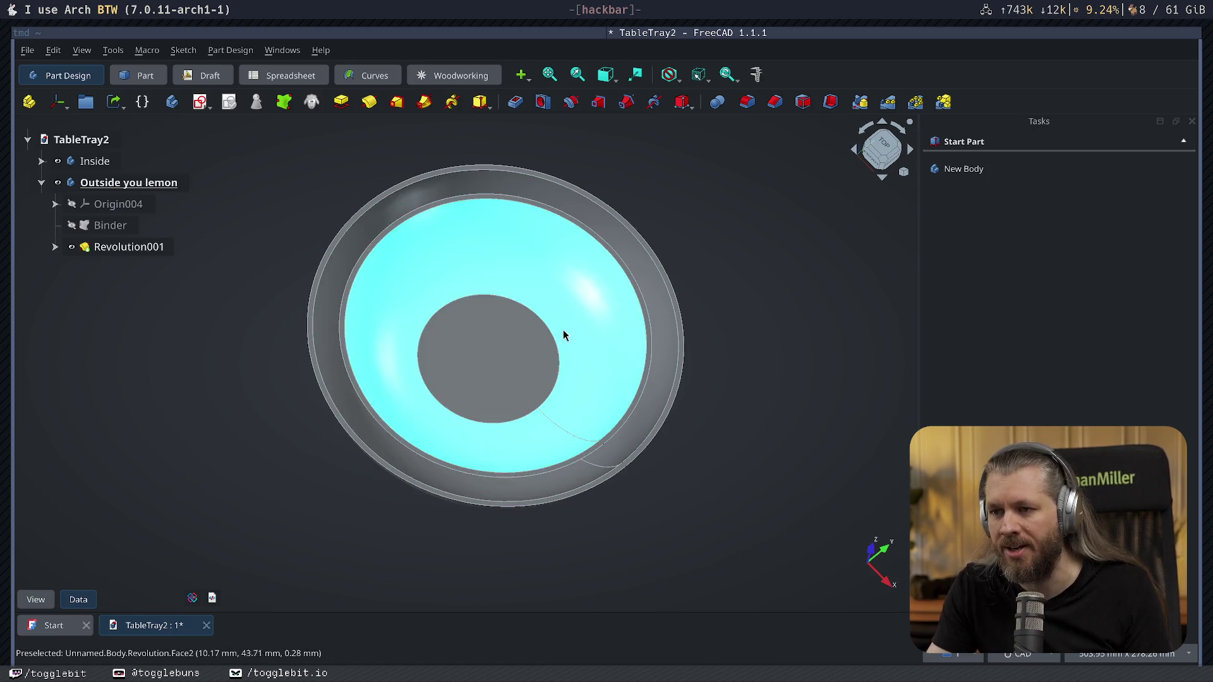
{"action": "middle_click_drag", "start_coordinate": [461, 454], "coordinate": [582, 379]}
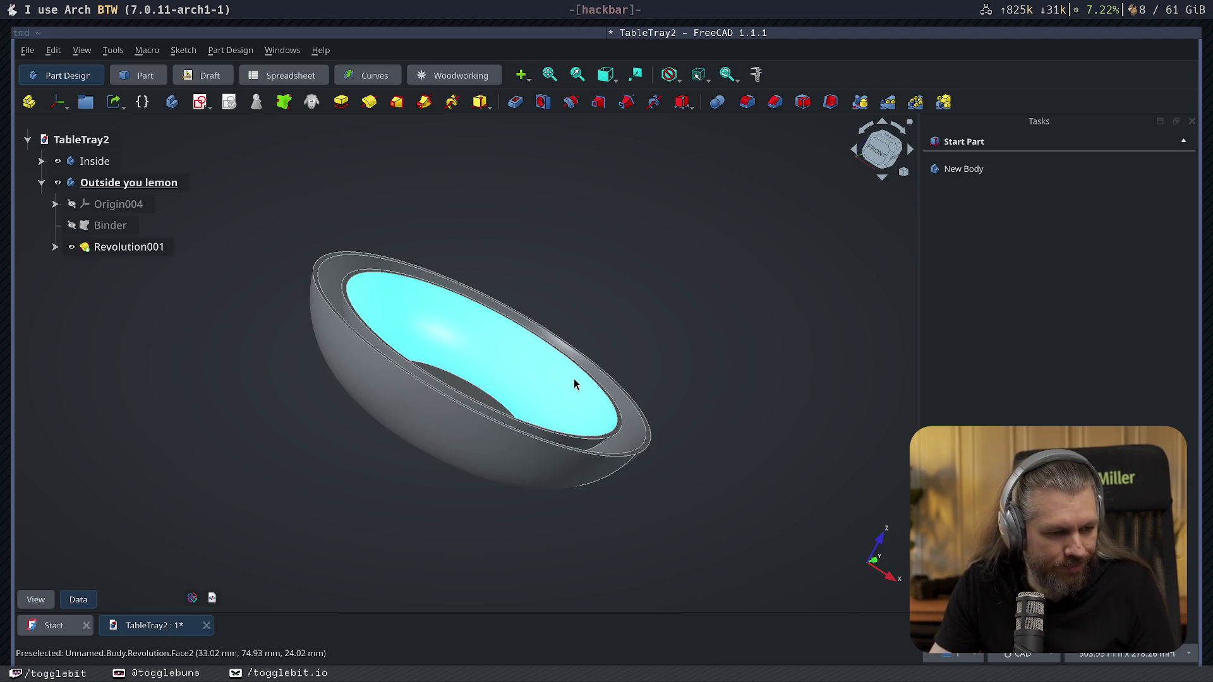
{"action": "key", "text": "alt+Tab"}
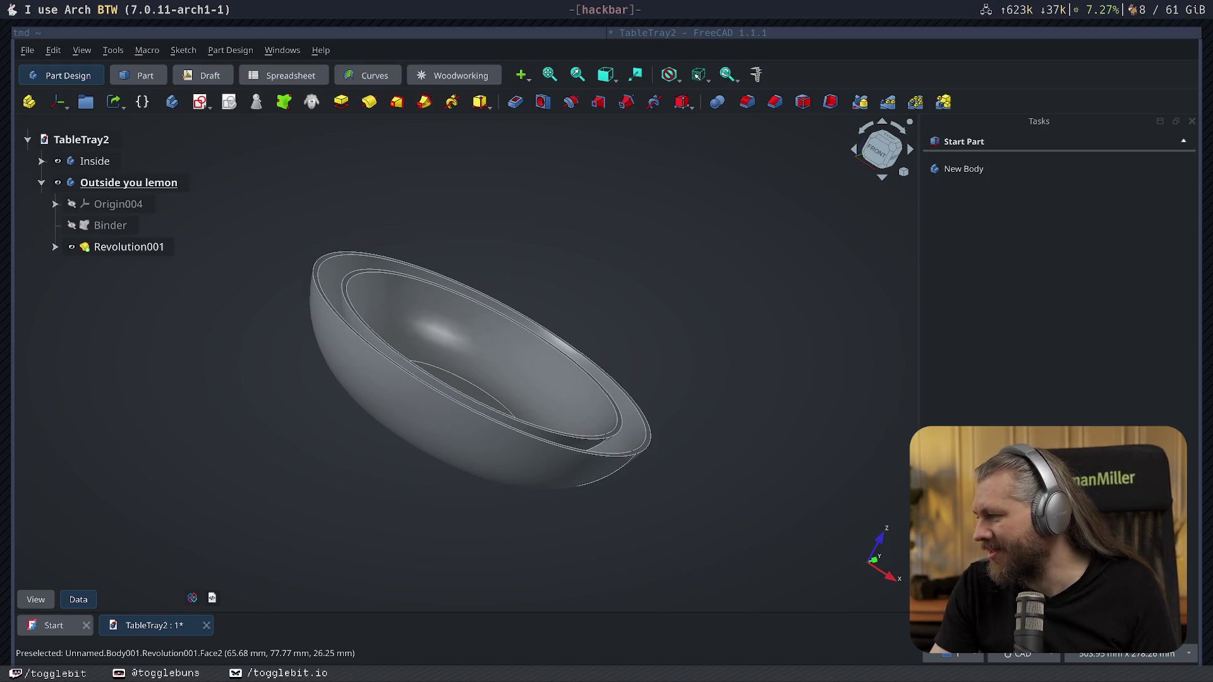
Save the TableTray2 document with Ctrl+S while viewing the bowls from above.
{"action": "mouse_move", "coordinate": [753, 464]}
{"action": "middle_mouse_down"}
{"action": "mouse_move", "coordinate": [541, 431]}
{"action": "mouse_move", "coordinate": [764, 426]}
{"action": "mouse_move", "coordinate": [298, 419]}
{"action": "mouse_move", "coordinate": [381, 528]}
{"action": "mouse_move", "coordinate": [483, 427]}
{"action": "mouse_move", "coordinate": [721, 417]}
{"action": "middle_mouse_up"}
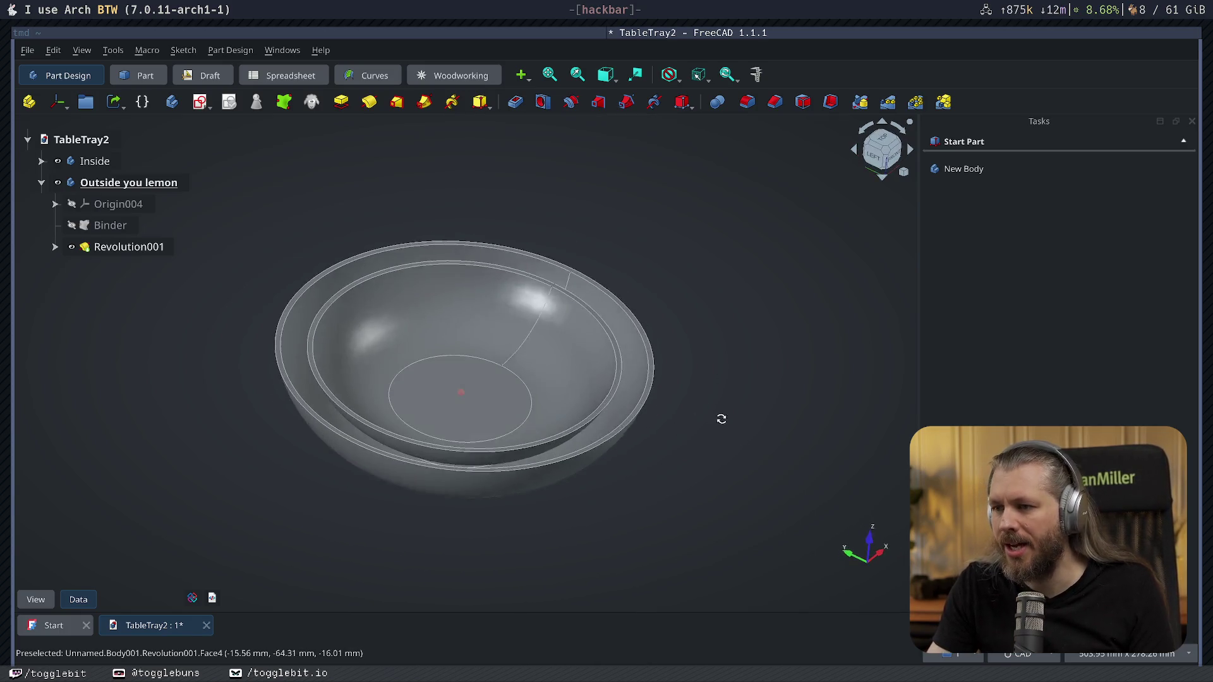
{"action": "key", "text": "ctrl+s"}
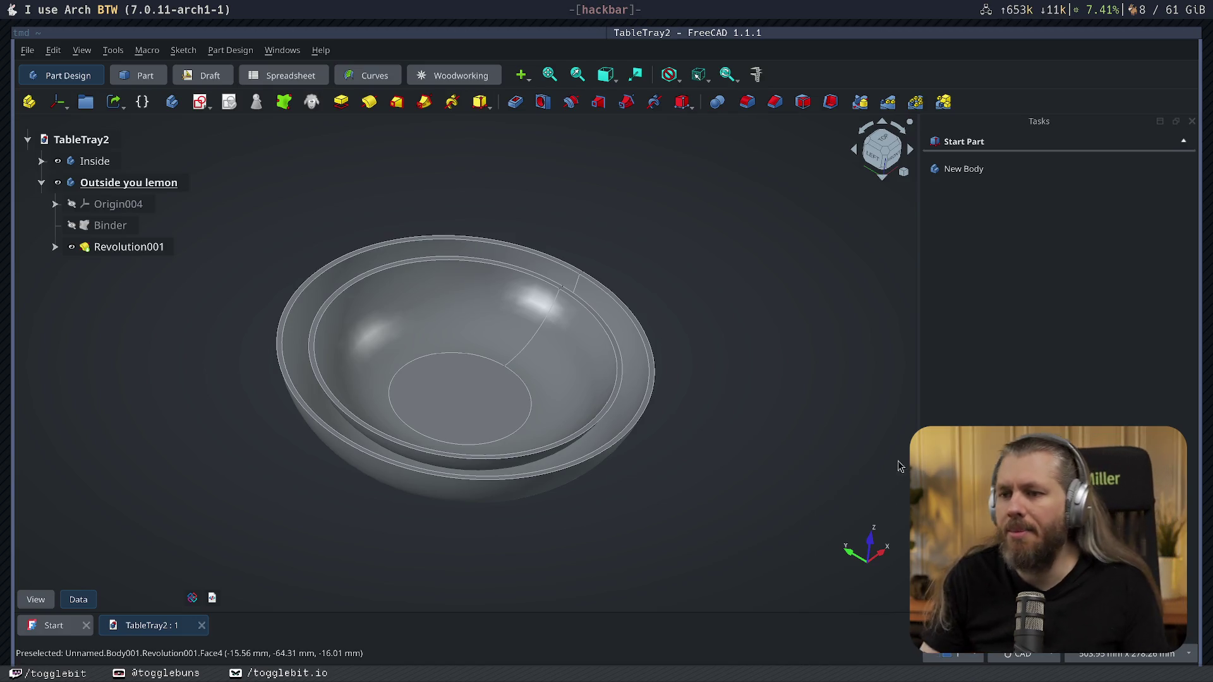
{"action": "middle_click_drag", "start_coordinate": [742, 290], "coordinate": [726, 350]}
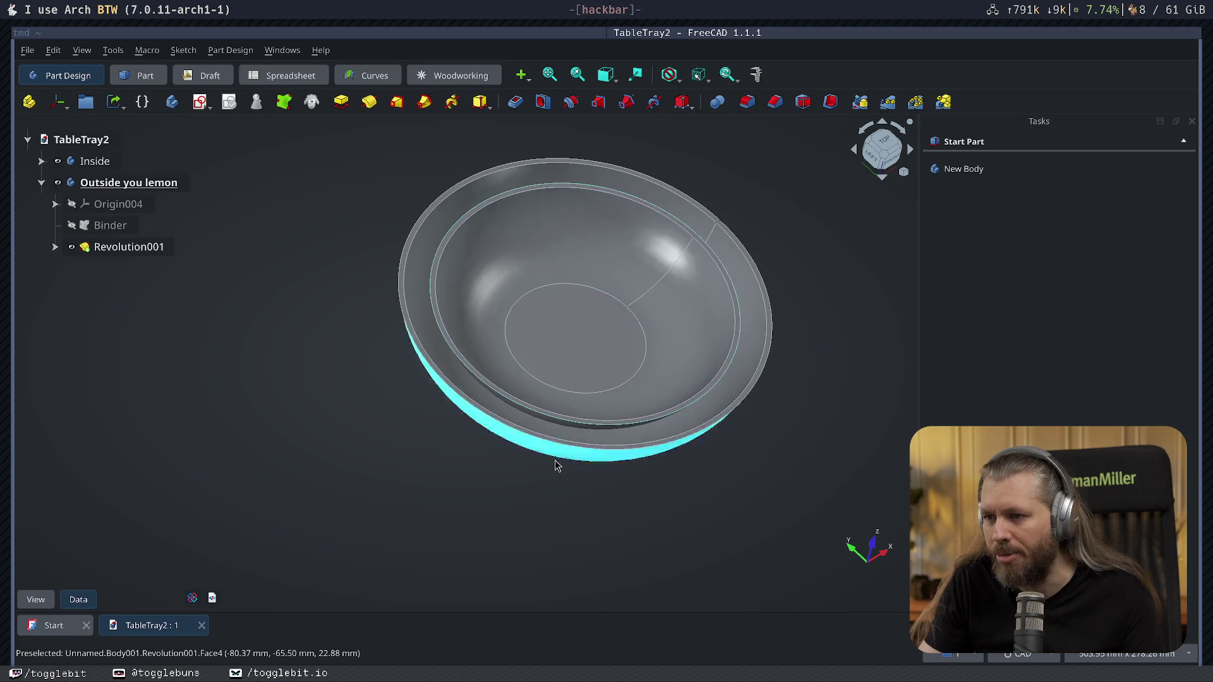
Orbit the nested bowls to inspect all sides, then bring up the application launcher.
{"action": "mouse_move", "coordinate": [556, 465]}
{"action": "middle_mouse_down"}
{"action": "mouse_move", "coordinate": [567, 435]}
{"action": "mouse_move", "coordinate": [244, 373]}
{"action": "middle_mouse_up"}
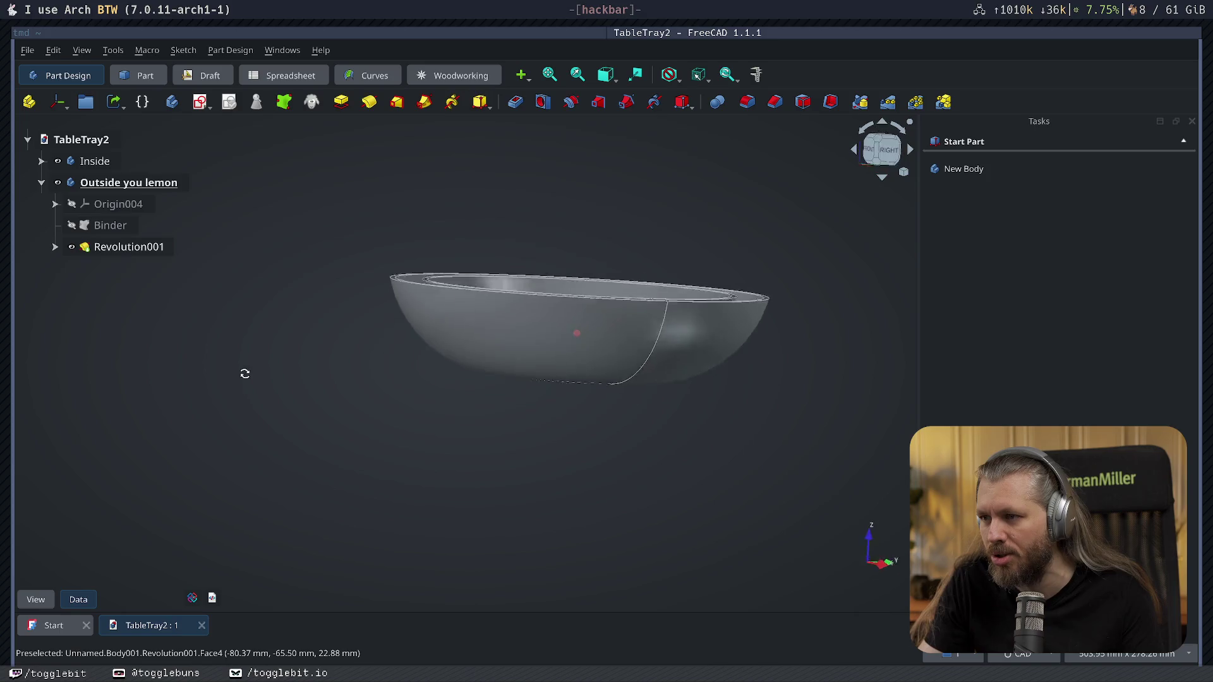
{"action": "mouse_move", "coordinate": [244, 374]}
{"action": "middle_mouse_down"}
{"action": "mouse_move", "coordinate": [540, 441]}
{"action": "mouse_move", "coordinate": [674, 406]}
{"action": "mouse_move", "coordinate": [552, 415]}
{"action": "mouse_move", "coordinate": [442, 475]}
{"action": "mouse_move", "coordinate": [539, 496]}
{"action": "mouse_move", "coordinate": [577, 530]}
{"action": "mouse_move", "coordinate": [591, 507]}
{"action": "mouse_move", "coordinate": [564, 530]}
{"action": "middle_mouse_up"}
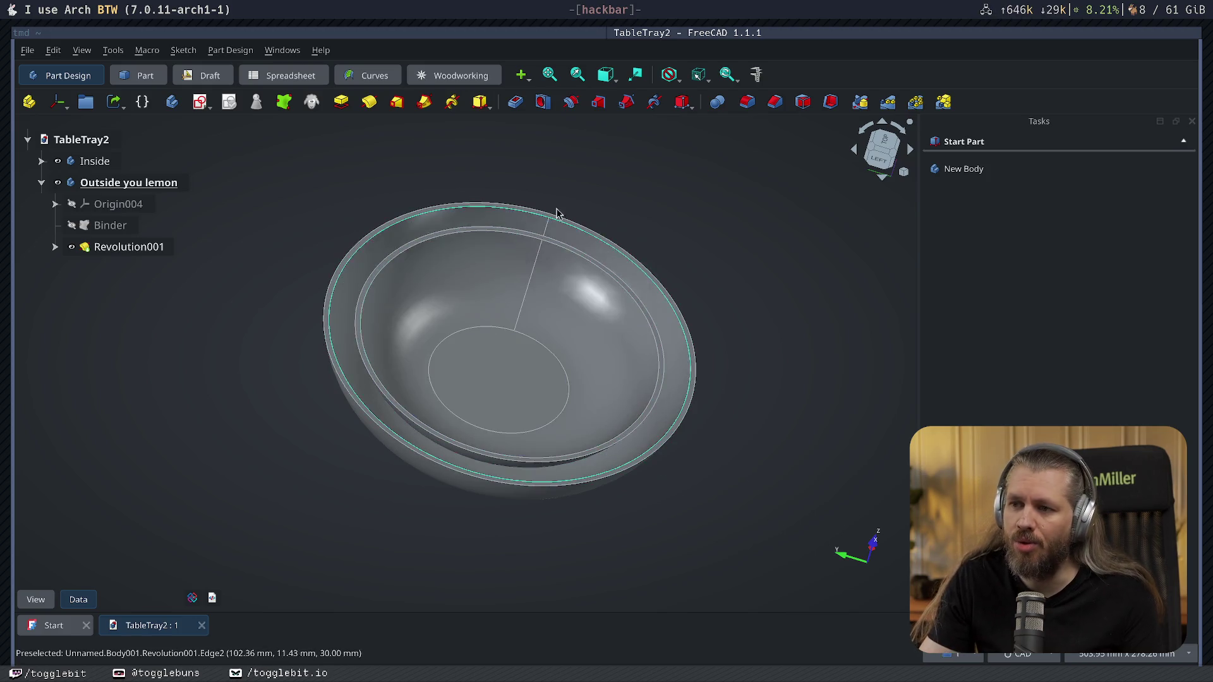
{"action": "middle_click_drag", "start_coordinate": [671, 437], "coordinate": [515, 420]}
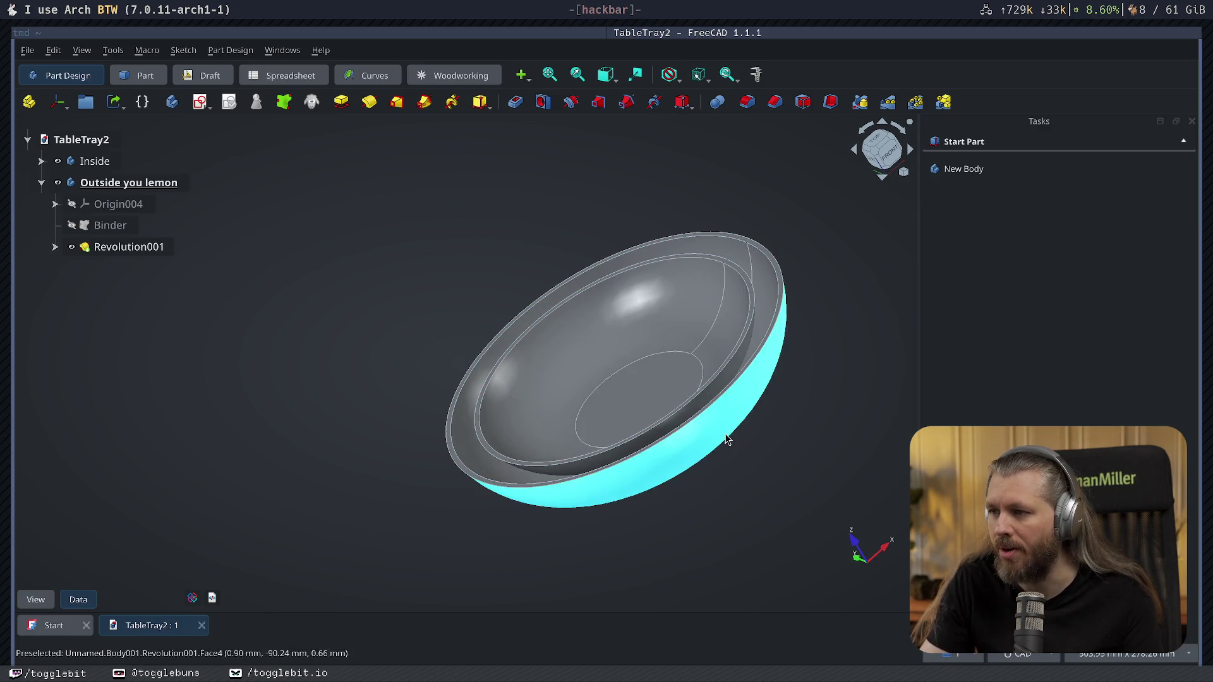
{"action": "mouse_move", "coordinate": [753, 417]}
{"action": "middle_mouse_down"}
{"action": "mouse_move", "coordinate": [702, 432]}
{"action": "mouse_move", "coordinate": [670, 415]}
{"action": "middle_mouse_up"}
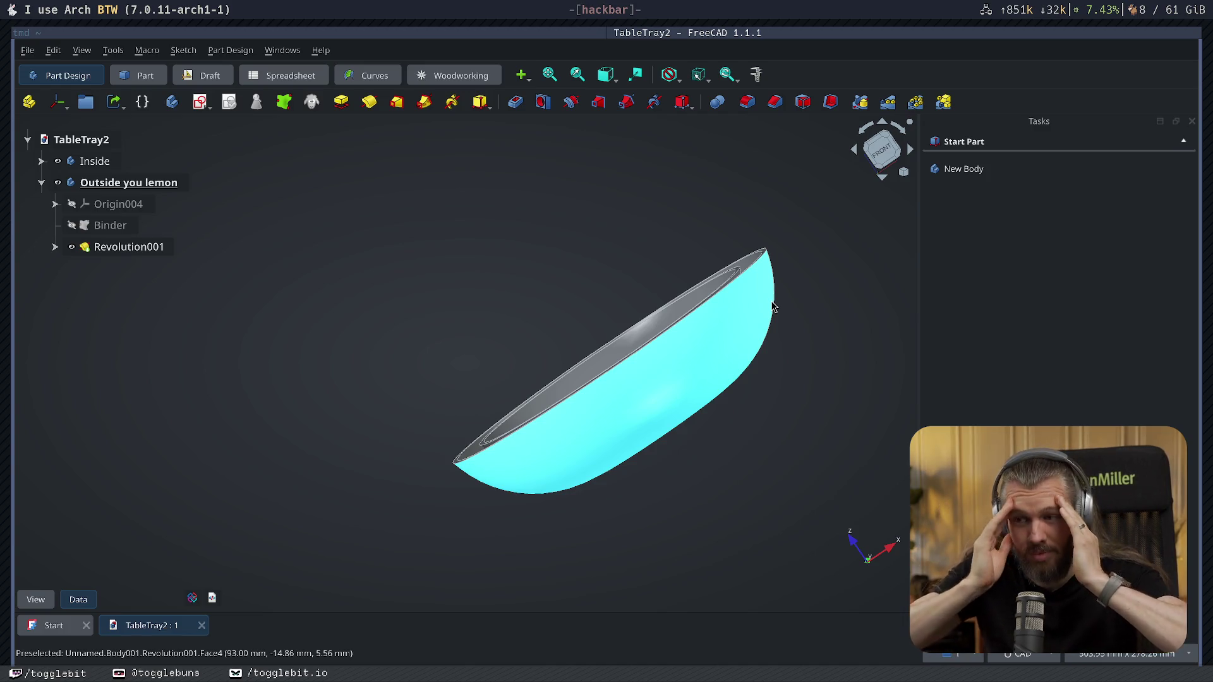
{"action": "middle_click_drag", "start_coordinate": [687, 413], "coordinate": [712, 442]}
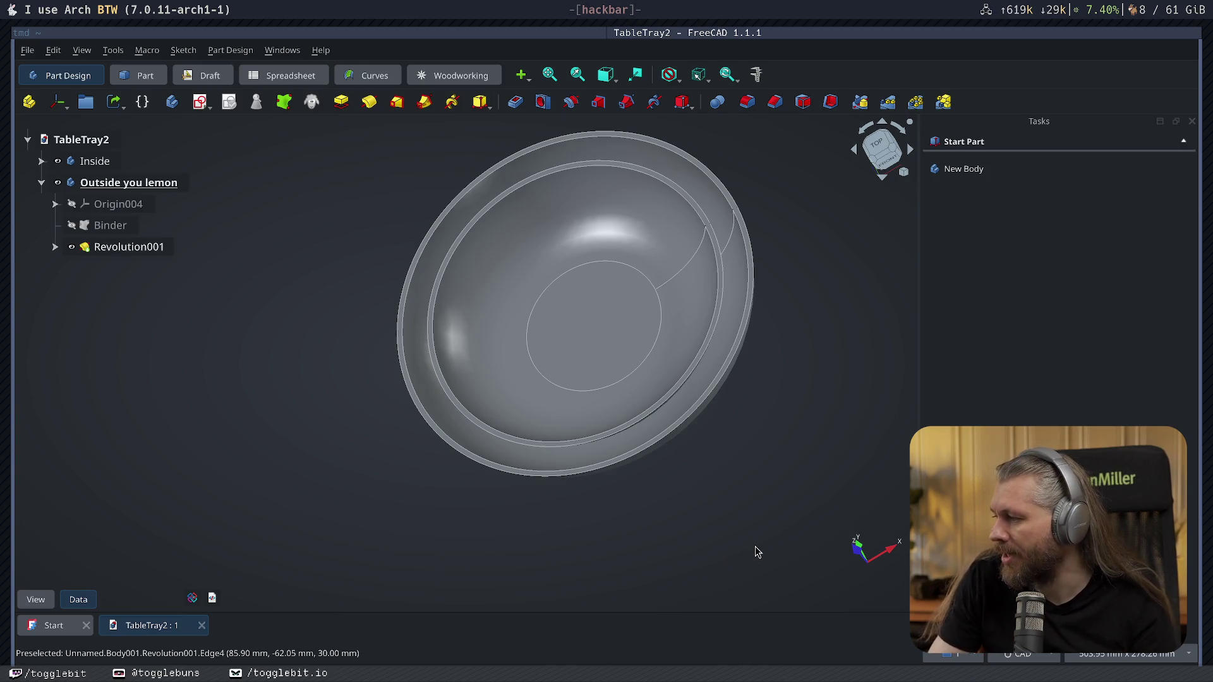
{"action": "middle_click_drag", "start_coordinate": [531, 484], "coordinate": [468, 379]}
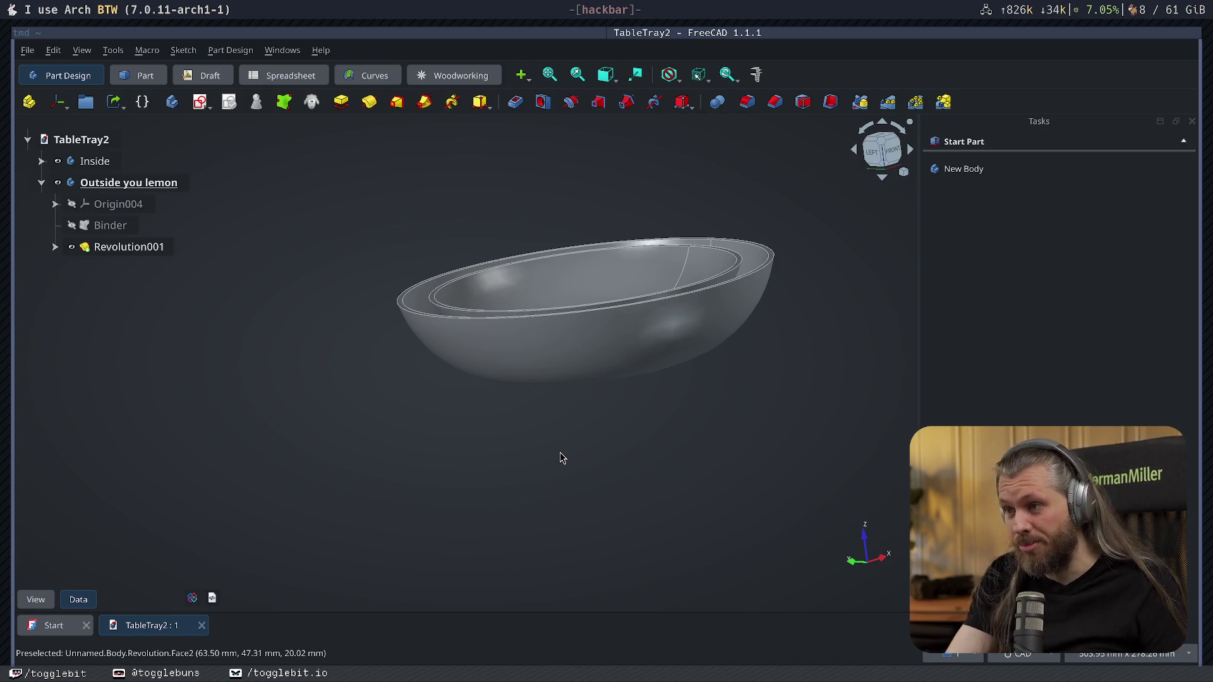
{"action": "middle_click_drag", "start_coordinate": [559, 458], "coordinate": [556, 458]}
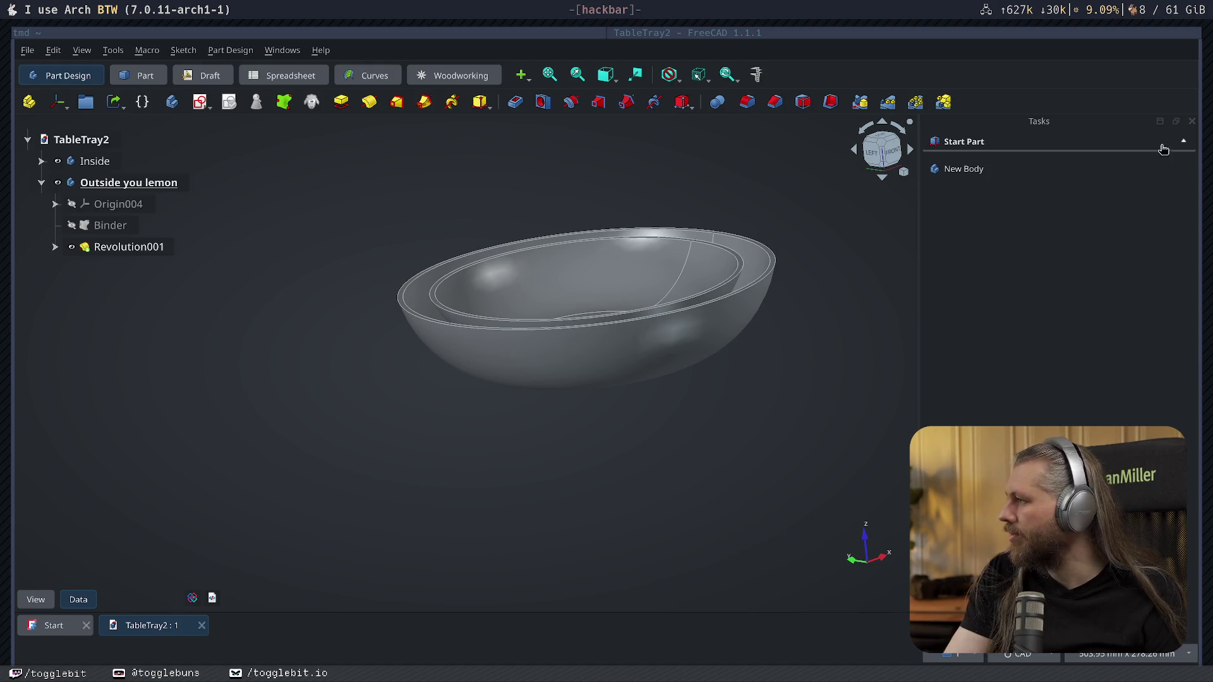
{"action": "key", "text": "super+d"}
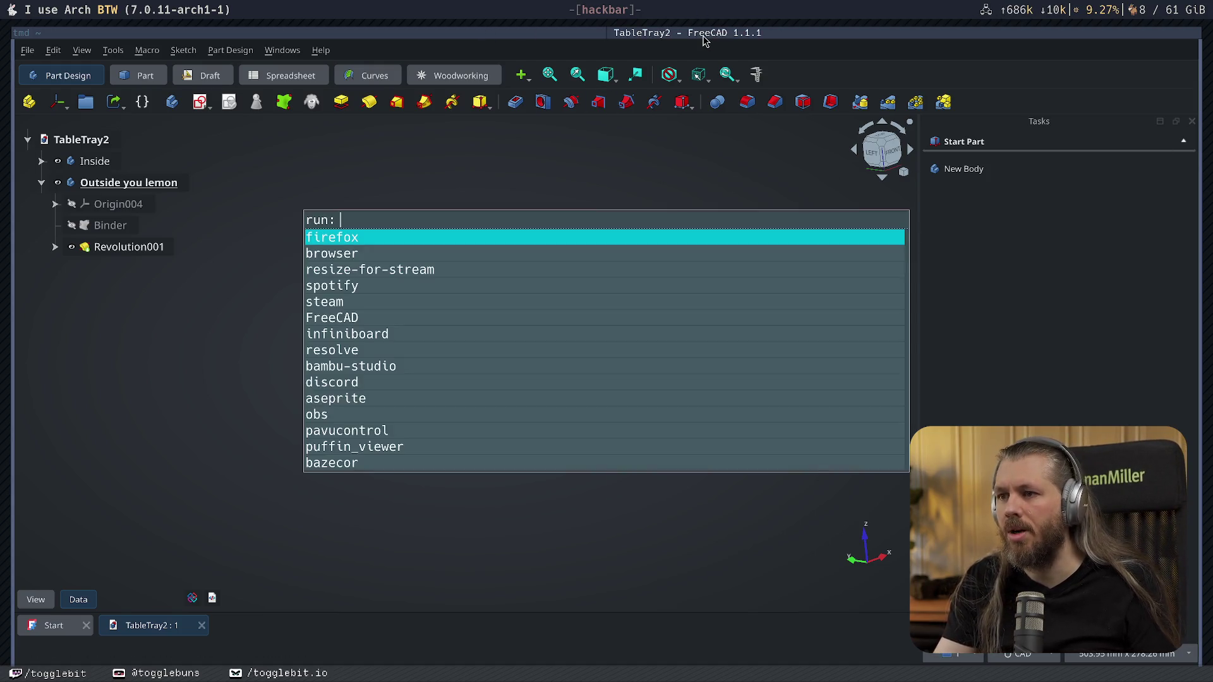
Run a DuckDuckGo image search for half Kinder eggs in Firefox, then return to FreeCAD.
{"action": "key", "text": "Return"}
{"action": "type", "text": "shitty ha"}
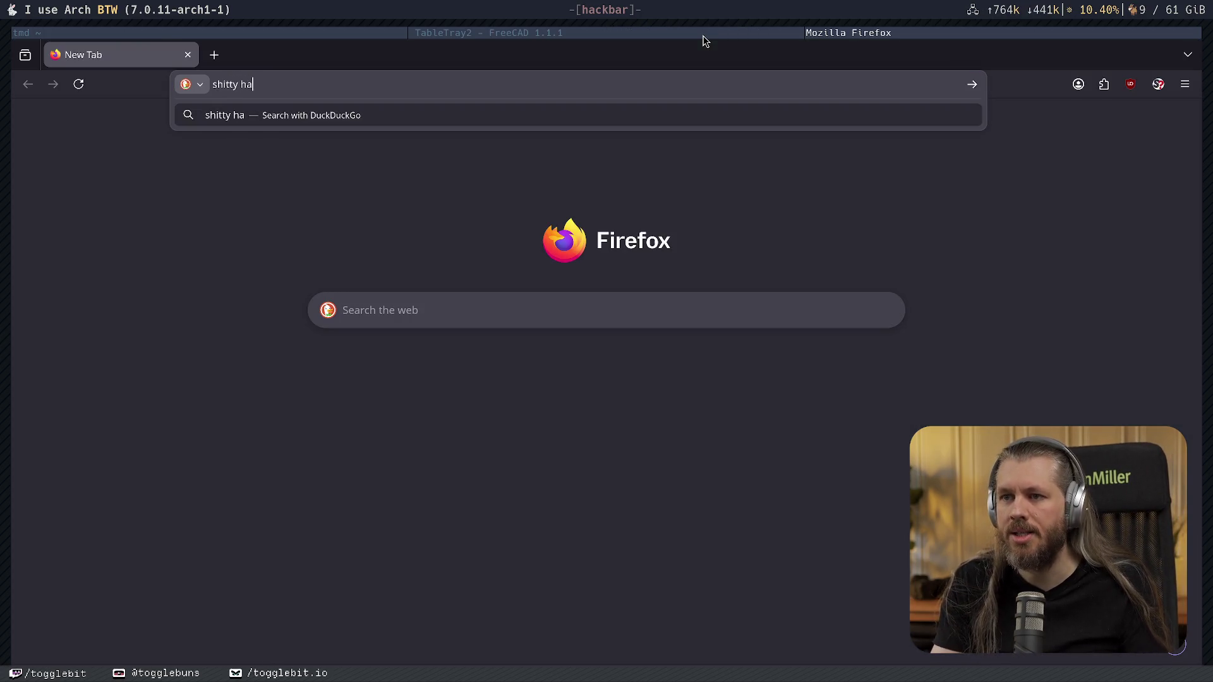
{"action": "type", "text": "lf kinder egg not"}
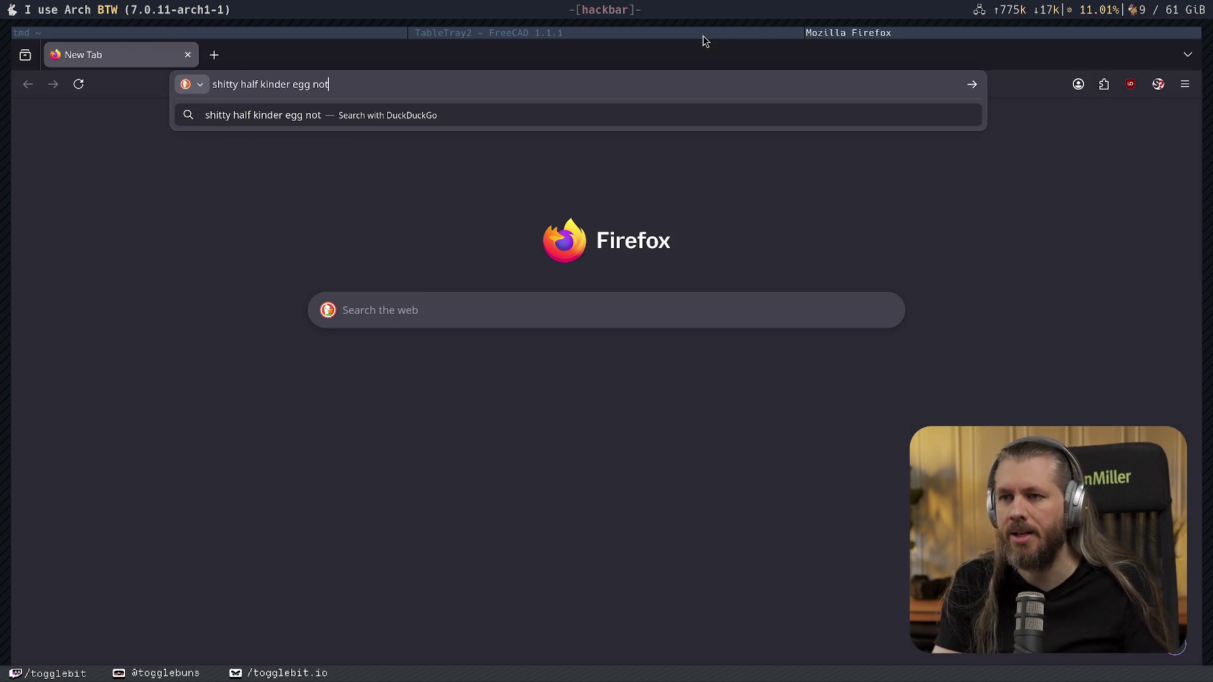
{"action": "type", "text": " like the n"}
{"action": "key", "text": "BackSpace"}
{"action": "key", "text": "BackSpace"}
{"action": "key", "text": "BackSpace"}
{"action": "type", "text": "he norma"}
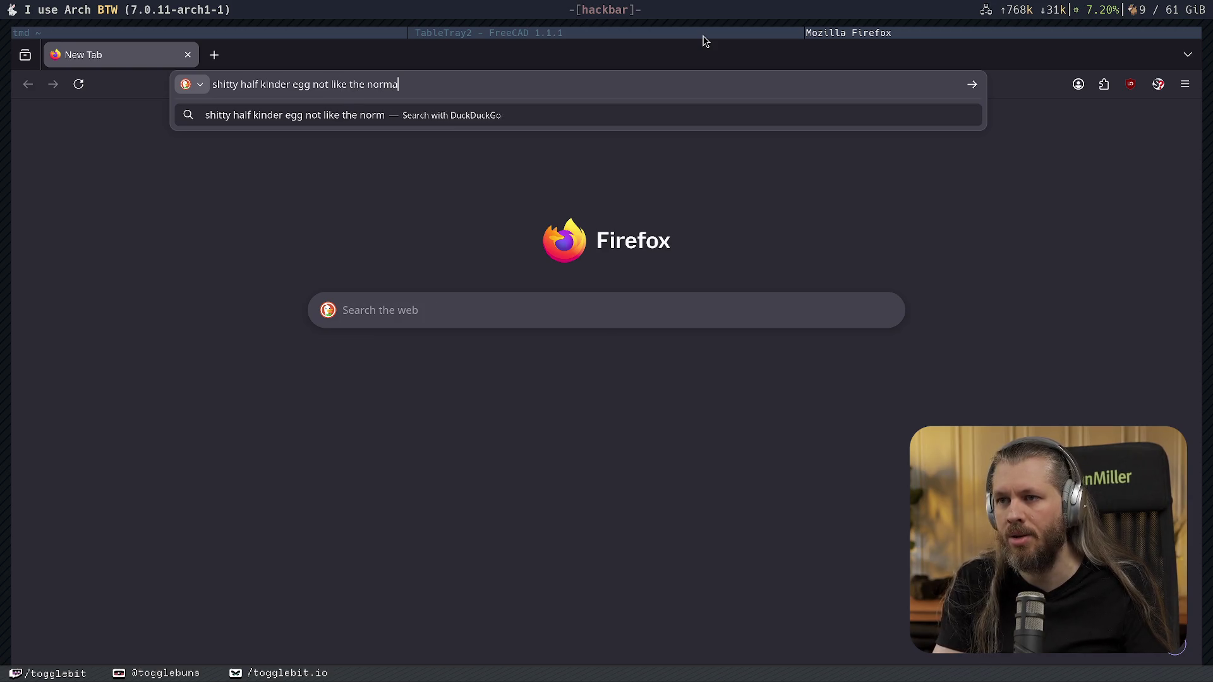
{"action": "type", "text": "l one"}
{"action": "key", "text": "Return"}
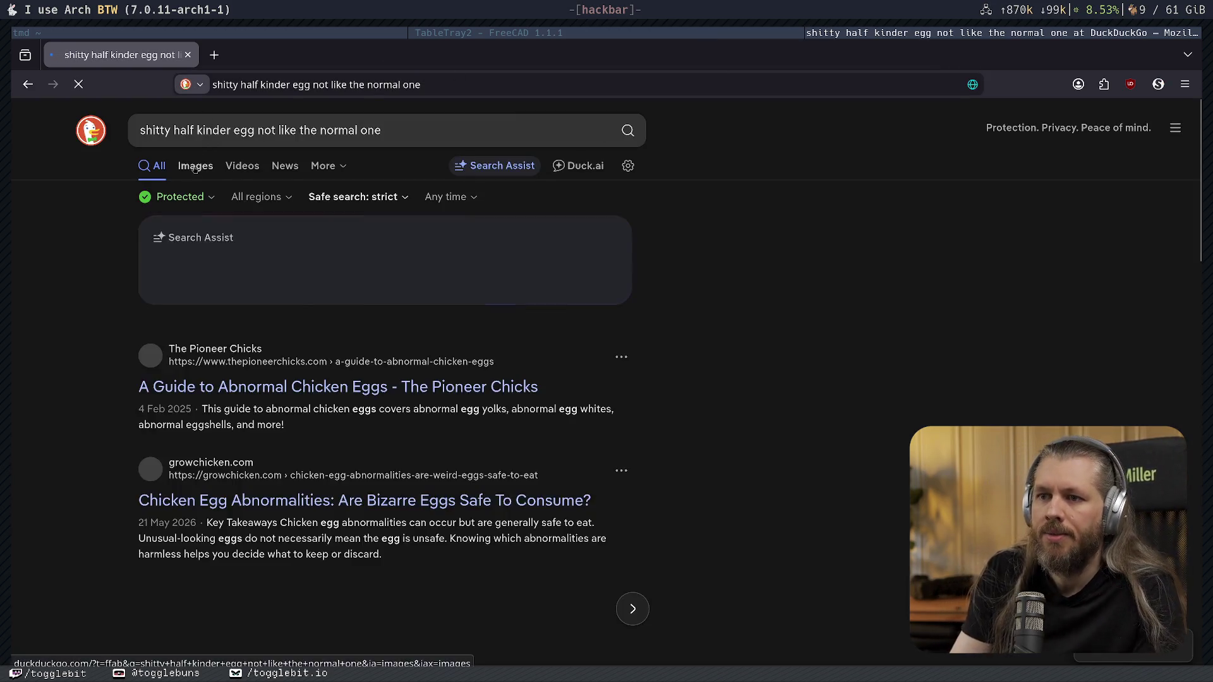
{"action": "left_click", "coordinate": [194, 166]}
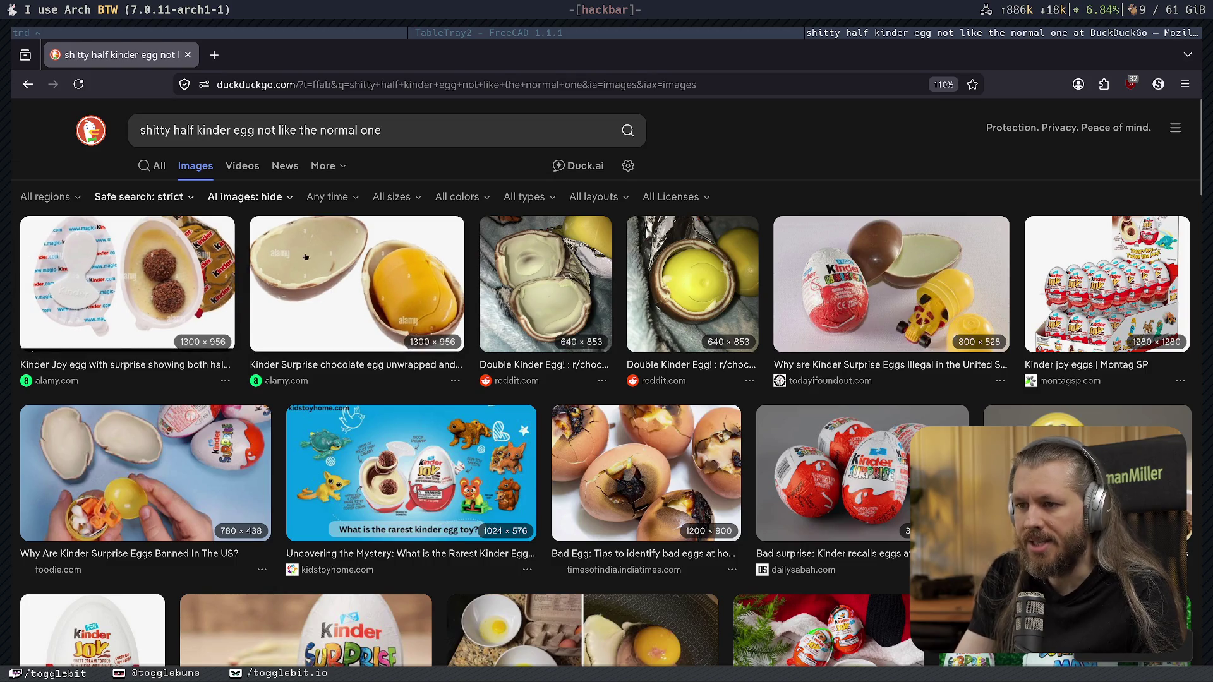
{"action": "key", "text": "super+Left"}
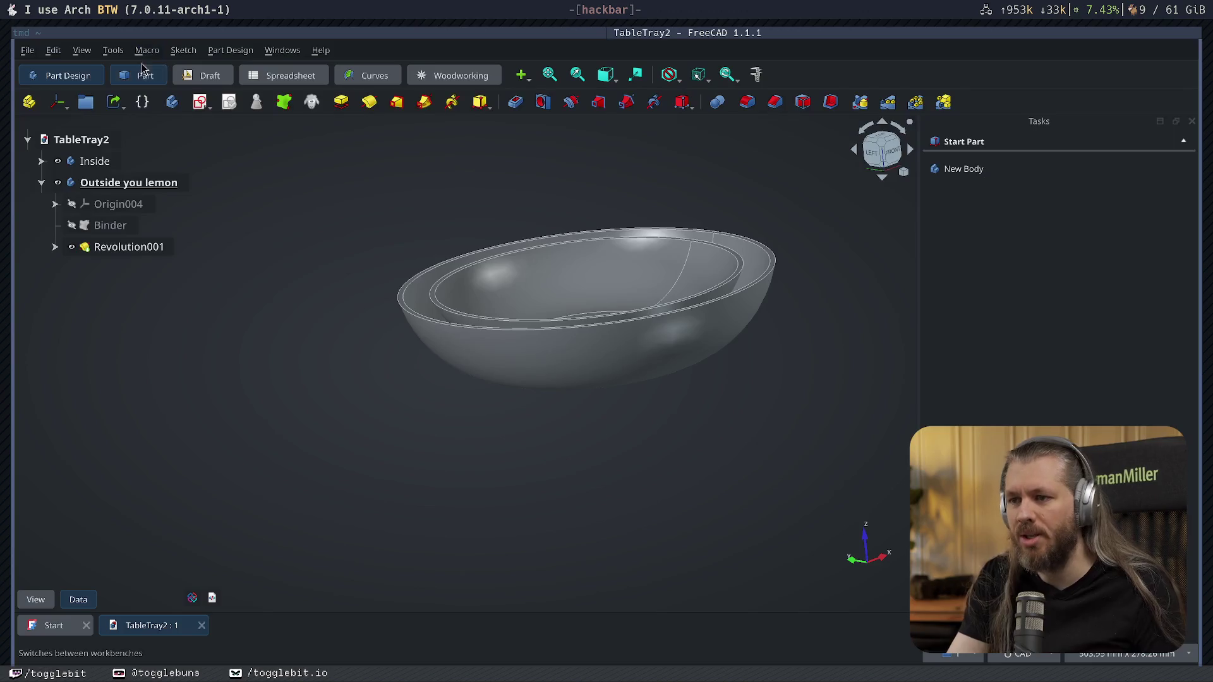
{"action": "mouse_move", "coordinate": [571, 447]}
{"action": "middle_mouse_down"}
{"action": "mouse_move", "coordinate": [601, 506]}
{"action": "mouse_move", "coordinate": [535, 416]}
{"action": "mouse_move", "coordinate": [534, 428]}
{"action": "middle_mouse_up"}
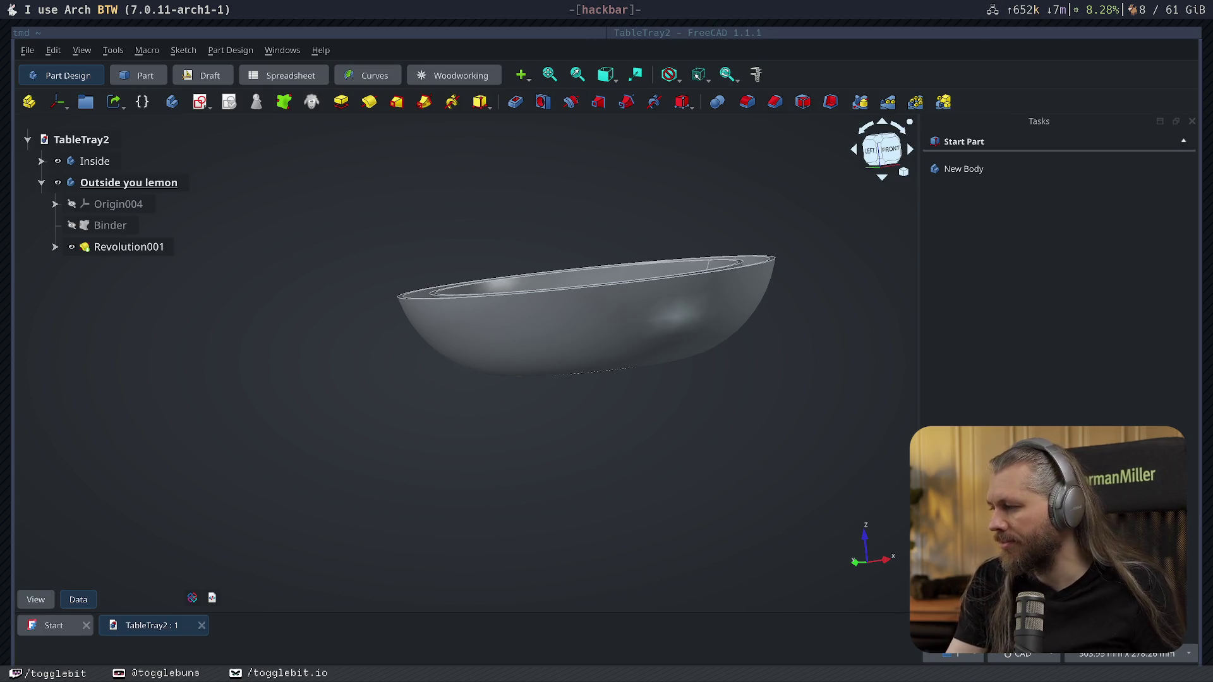
{"action": "key", "text": "super+d"}
{"action": "key", "text": "Escape"}
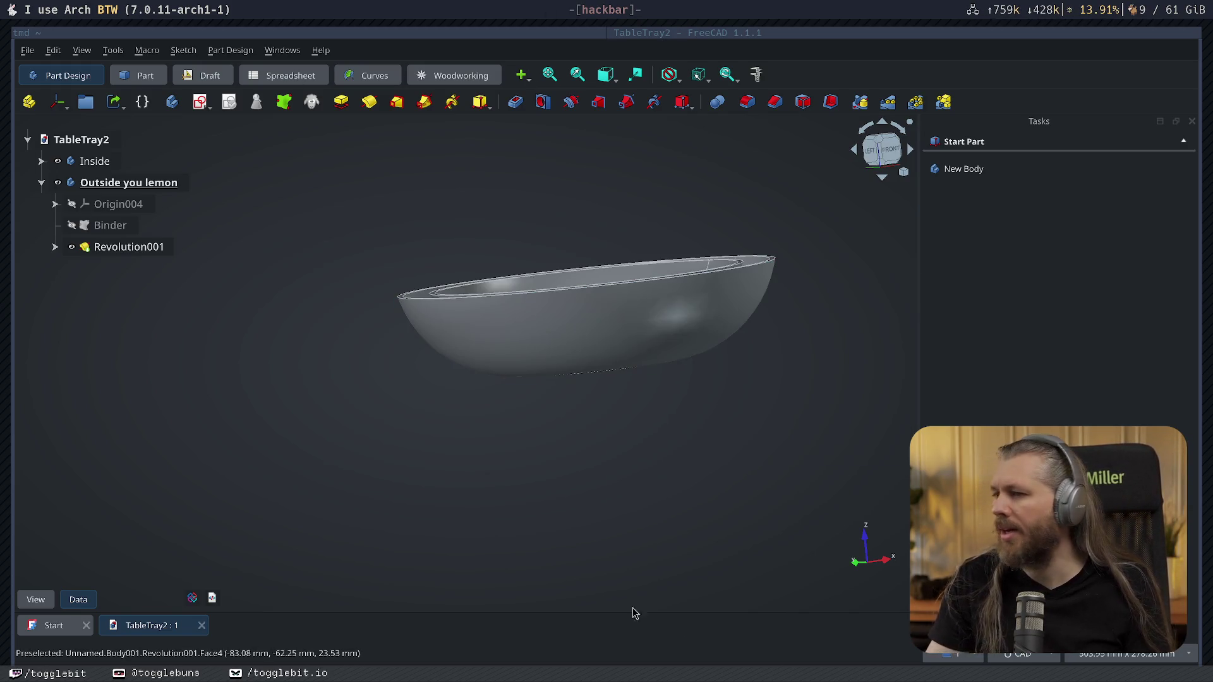
{"action": "key", "text": "super+d"}
{"action": "key", "text": "Escape"}
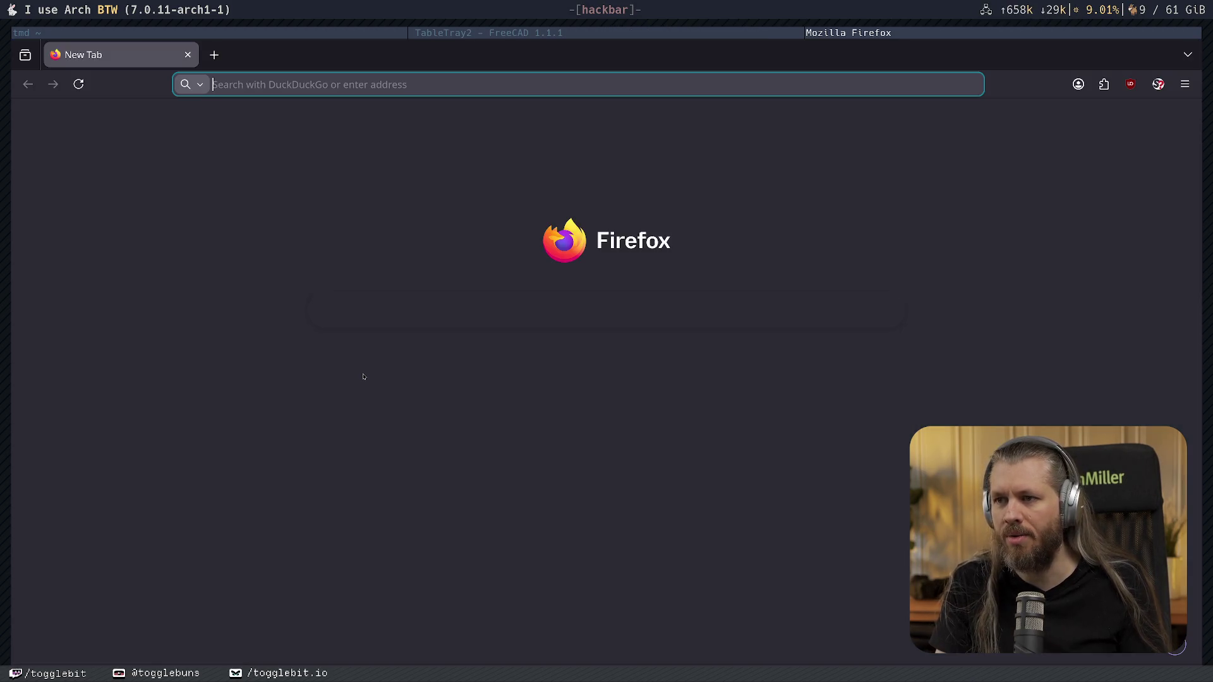
{"action": "type", "text": "togglebit.io"}
Load togglebit.io, view the Fifteen to one post and copy its URL, then return to FreeCAD.
{"action": "key", "text": "Return"}
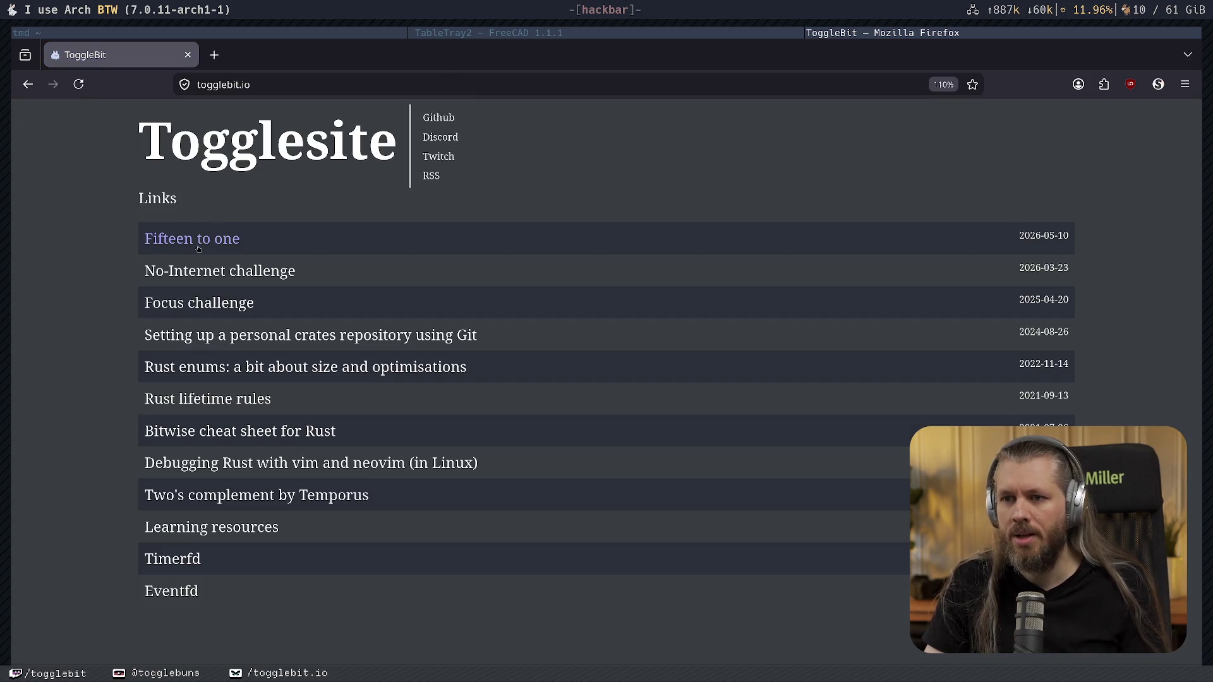
{"action": "left_click", "coordinate": [198, 248]}
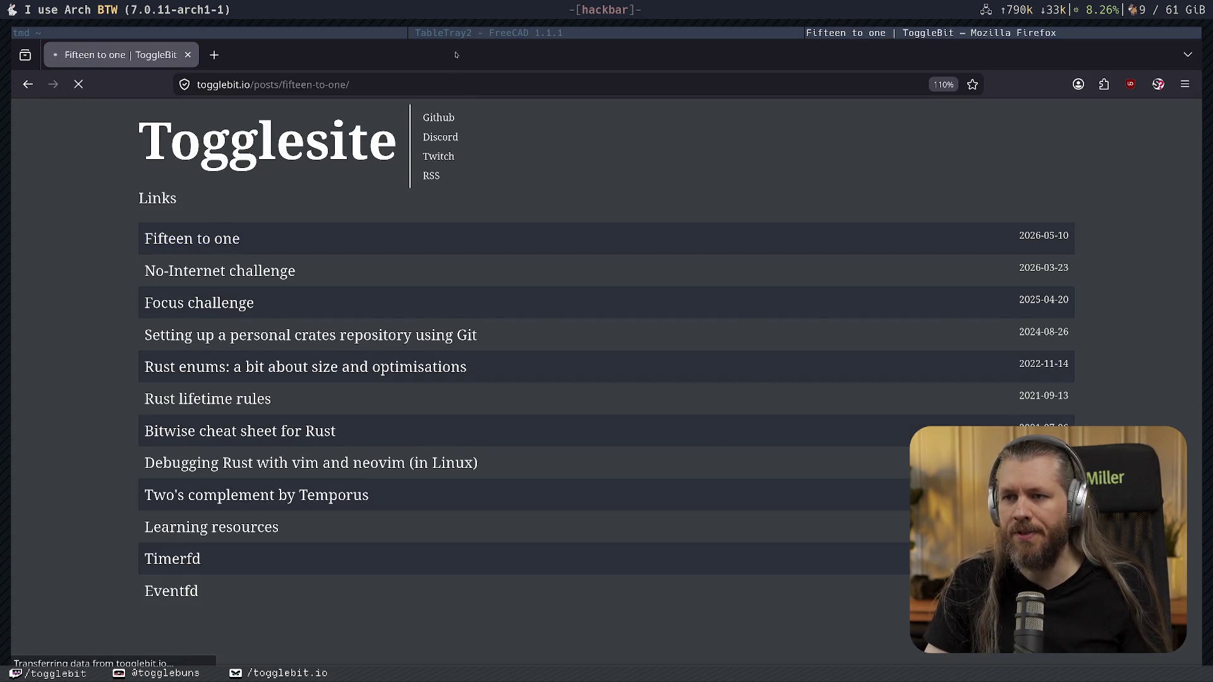
{"action": "key", "text": "ctrl+l"}
{"action": "key", "text": "super+Right"}
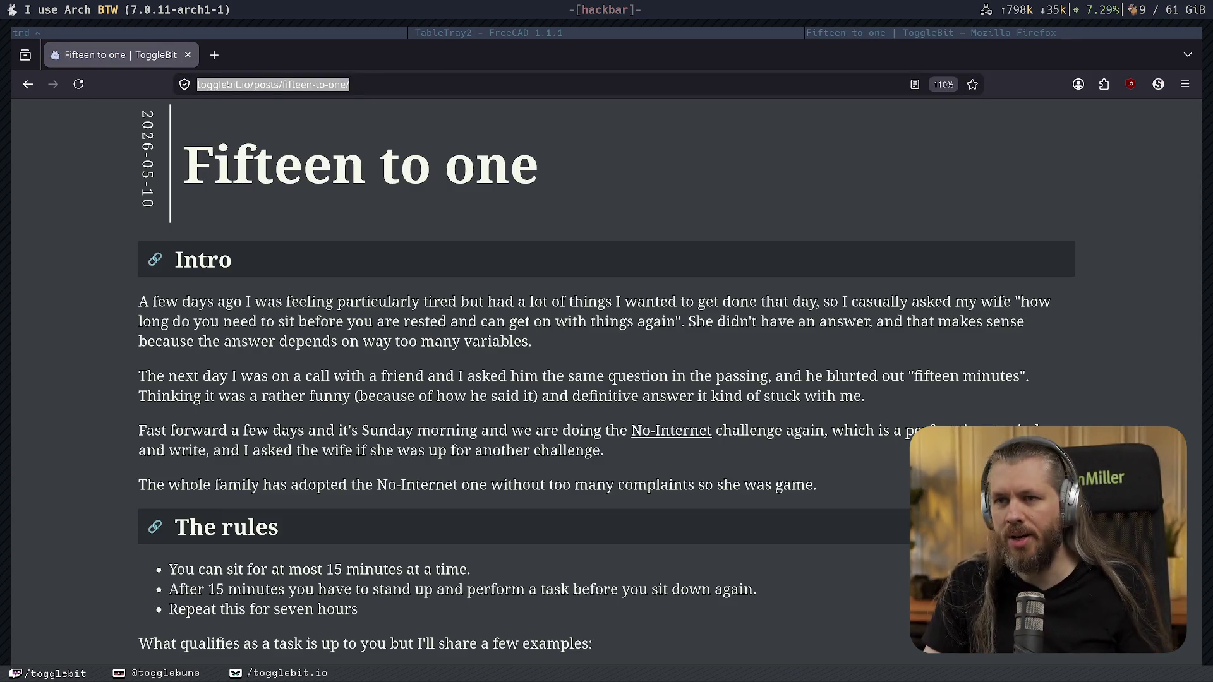
{"action": "key", "text": "alt+Left"}
{"action": "key", "text": "super+Left"}
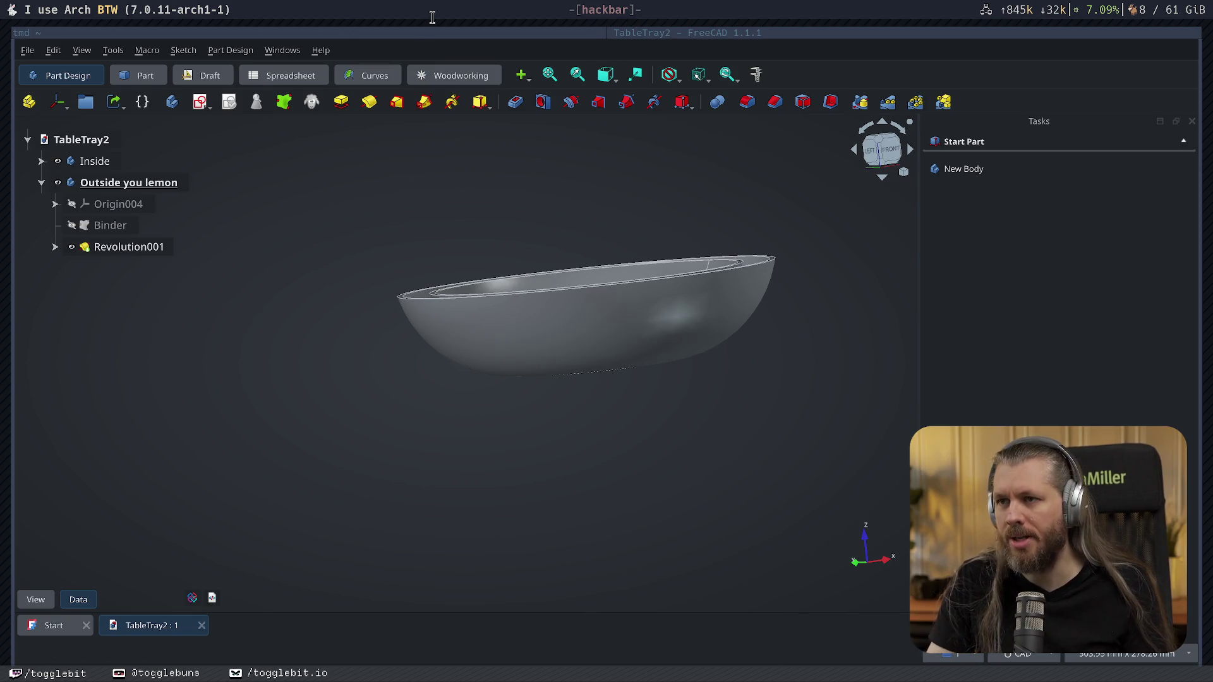
In the tmux cargo window, stop simplebun and rerun cargo run --release in both panes.
{"action": "key", "text": "alt+Tab"}
{"action": "key", "text": "ctrl+b"}
{"action": "key", "text": "w"}
{"action": "key", "text": "Return"}
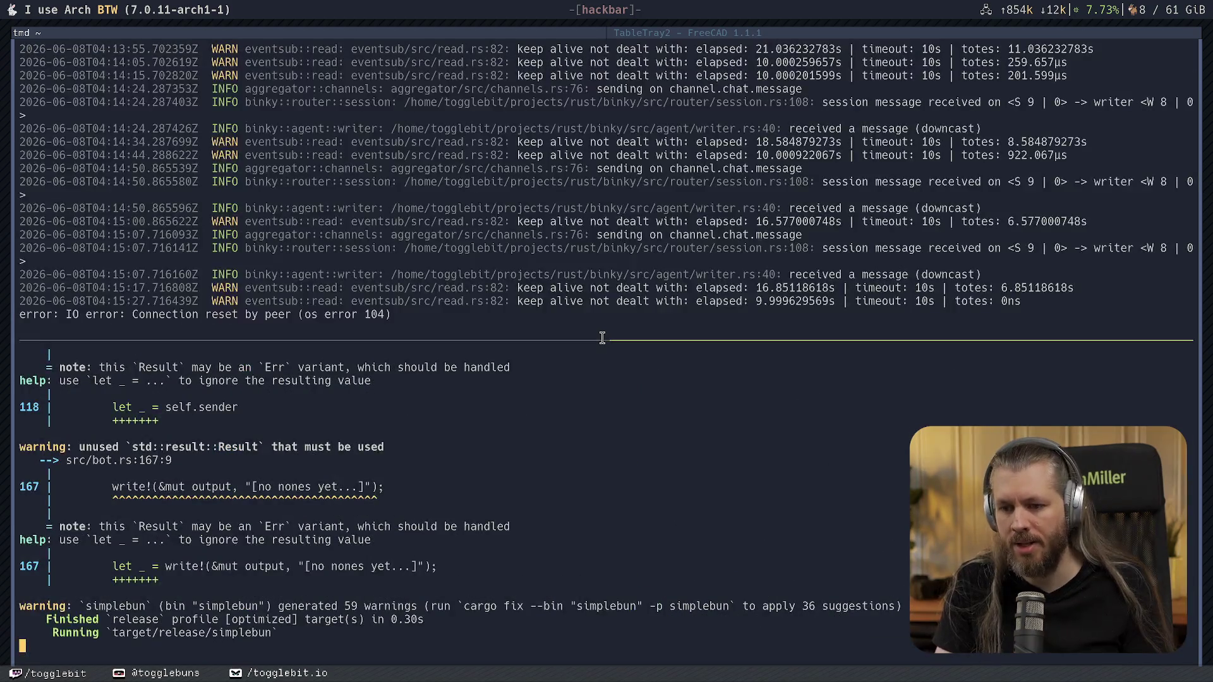
{"action": "key", "text": "ctrl+c"}
{"action": "key", "text": "Up"}
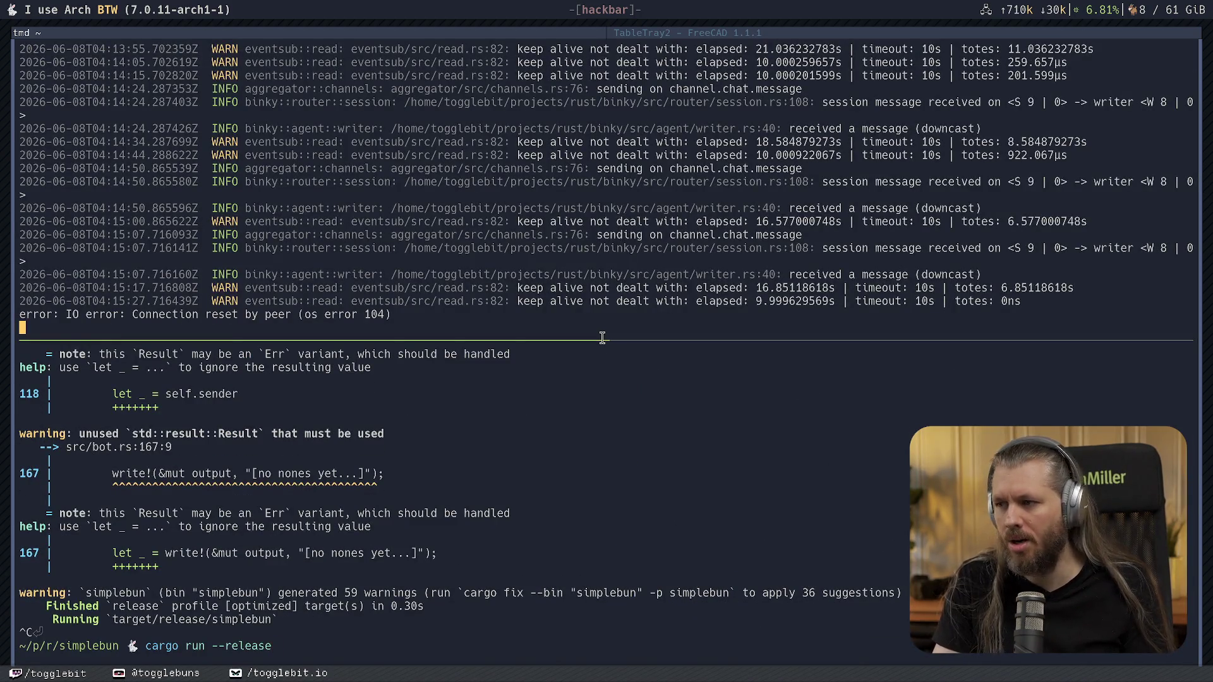
{"action": "key", "text": "Up"}
{"action": "key", "text": "Return"}
{"action": "key", "text": "ctrl+b"}
{"action": "key", "text": "Down"}
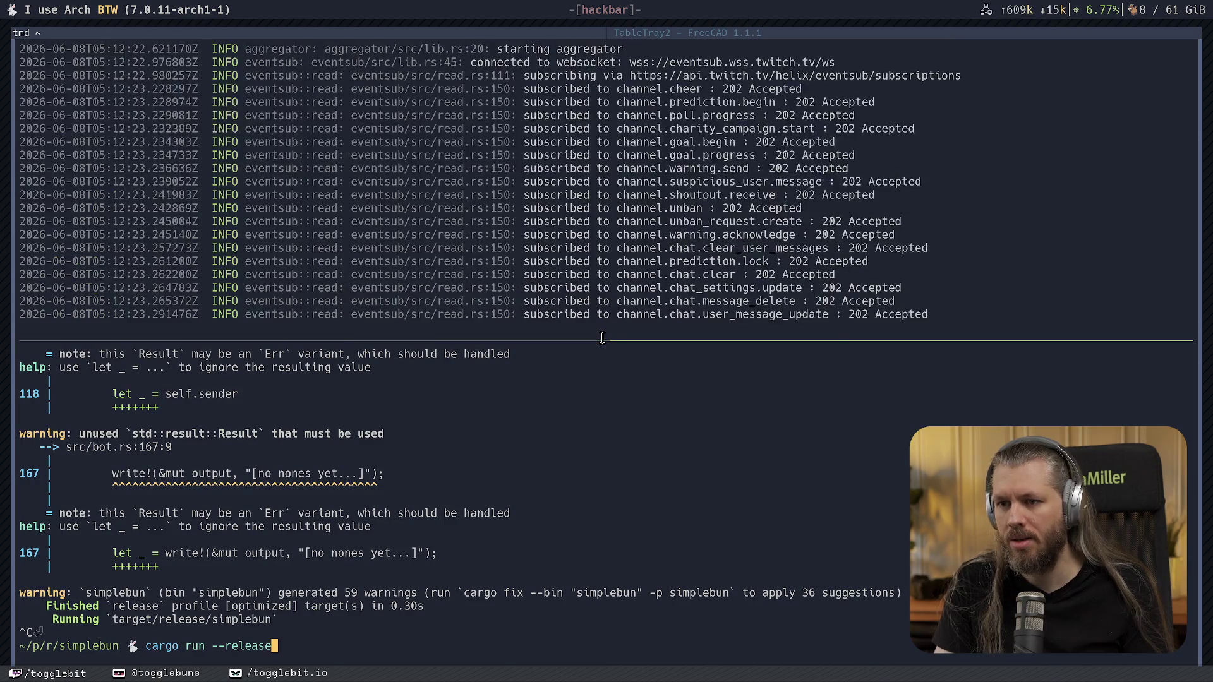
{"action": "key", "text": "Return"}
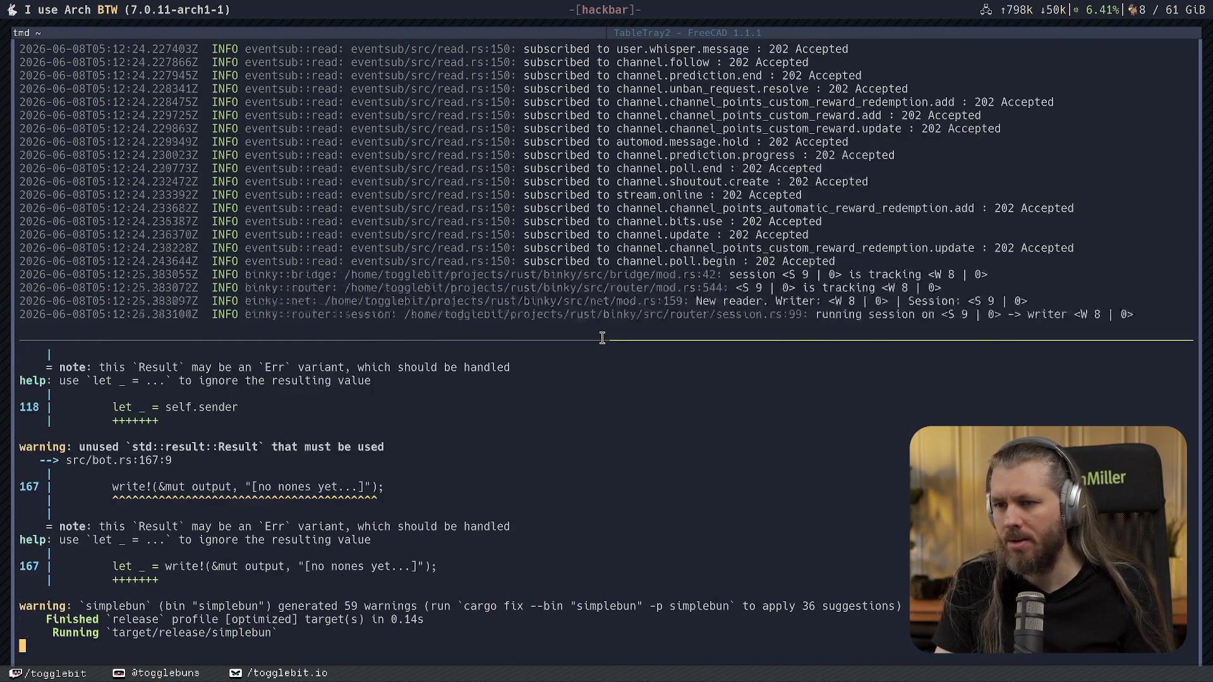
Switch the Terminal to the tmux window holding an empty shell prompt.
{"action": "key", "text": "ctrl+b"}
{"action": "key", "text": "w"}
{"action": "key", "text": "Down"}
{"action": "key", "text": "Return"}
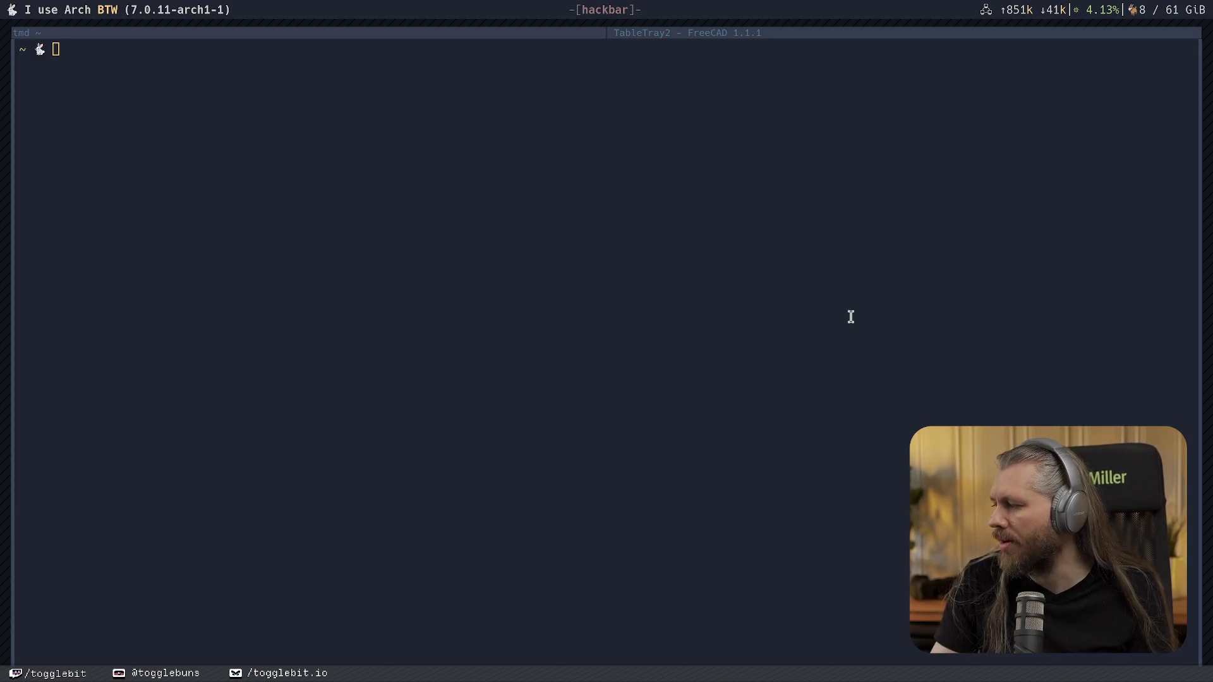
{"action": "left_click", "coordinate": [689, 32]}
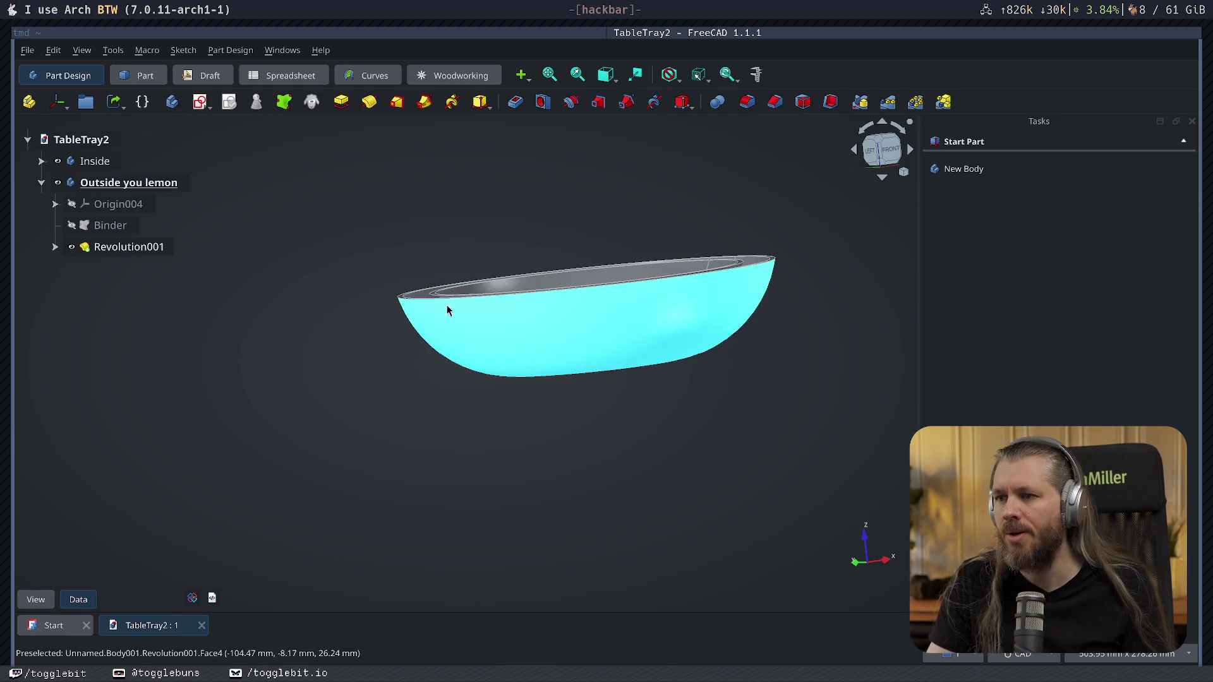
{"action": "mouse_move", "coordinate": [496, 202]}
{"action": "middle_mouse_down"}
{"action": "mouse_move", "coordinate": [684, 524]}
{"action": "mouse_move", "coordinate": [772, 415]}
{"action": "middle_mouse_up"}
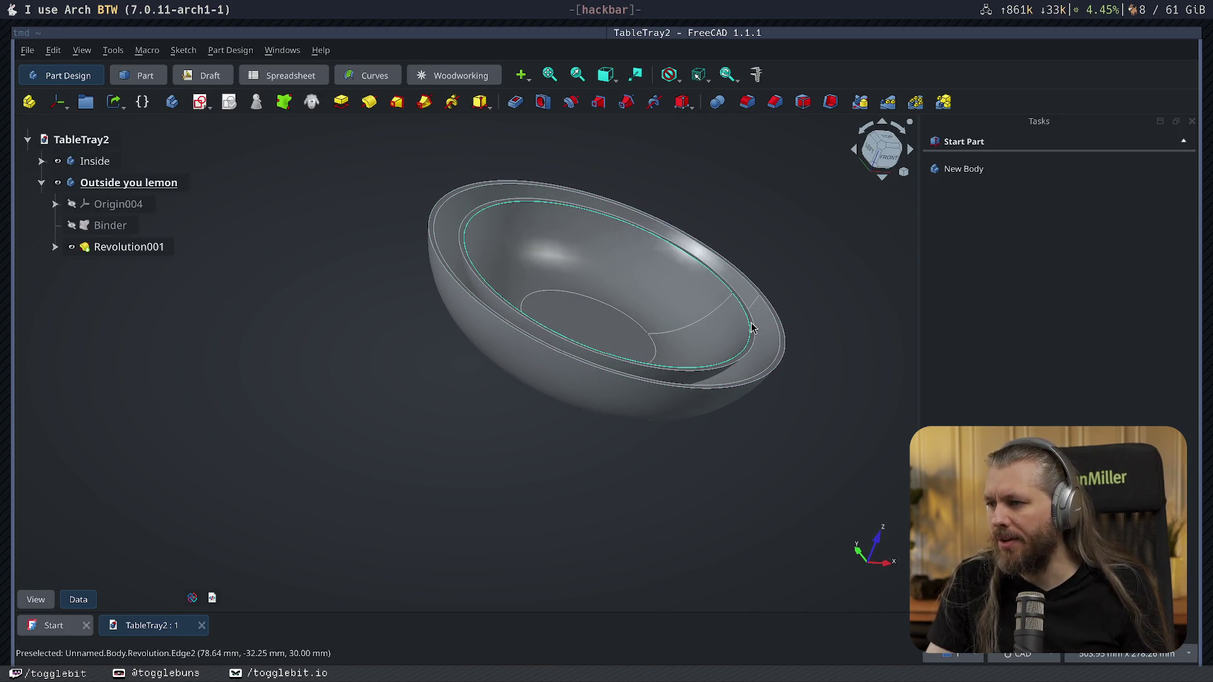
{"action": "key", "text": "2"}
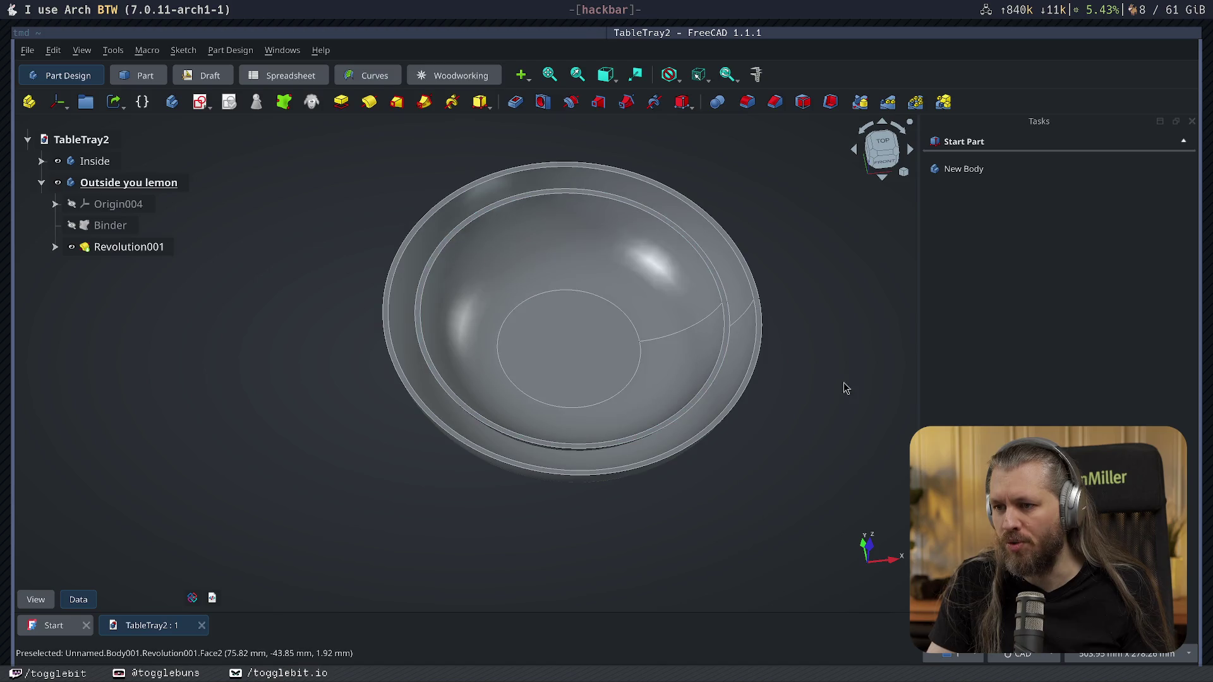
{"action": "mouse_move", "coordinate": [666, 556]}
{"action": "middle_mouse_down"}
{"action": "mouse_move", "coordinate": [560, 524]}
{"action": "mouse_move", "coordinate": [517, 550]}
{"action": "mouse_move", "coordinate": [452, 518]}
{"action": "mouse_move", "coordinate": [632, 496]}
{"action": "mouse_move", "coordinate": [648, 523]}
{"action": "middle_mouse_up"}
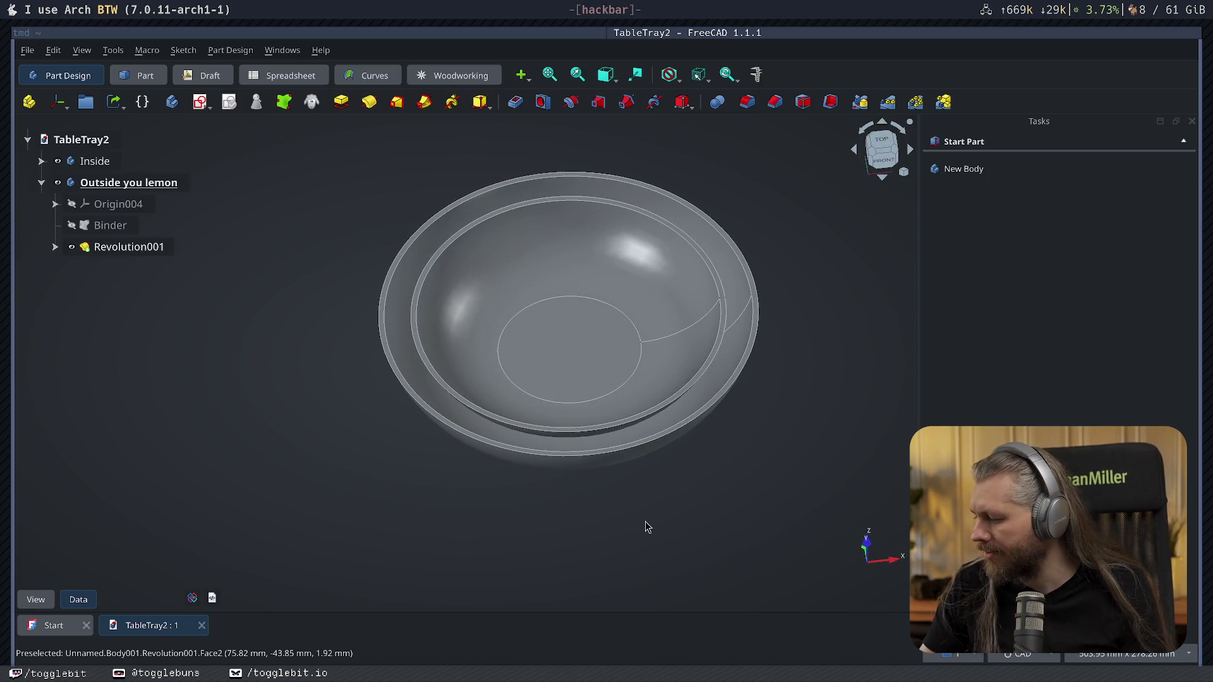
{"action": "mouse_move", "coordinate": [764, 502]}
{"action": "middle_mouse_down"}
{"action": "mouse_move", "coordinate": [661, 478]}
{"action": "mouse_move", "coordinate": [723, 516]}
{"action": "middle_mouse_up"}
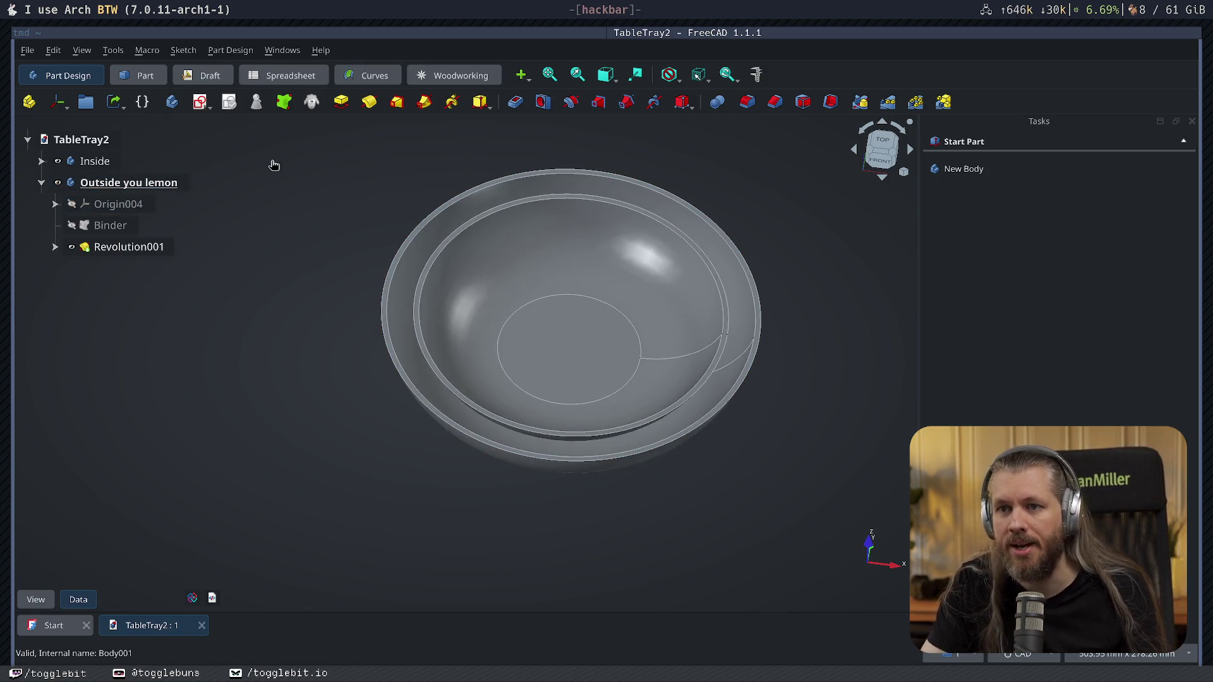
Try building on the outer bowl's rim face and dismiss the resulting active-body error.
{"action": "key", "text": "2"}
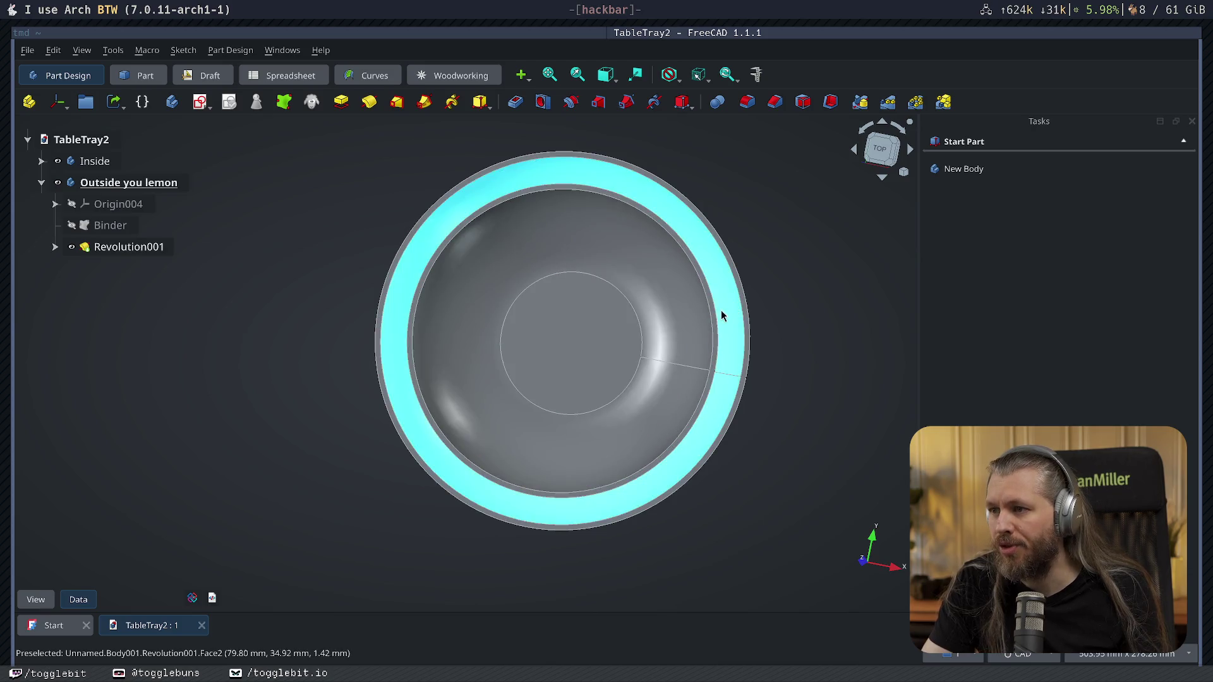
{"action": "scroll", "coordinate": [656, 269], "scroll_direction": "up", "scroll_amount": 5}
{"action": "scroll", "coordinate": [710, 266], "scroll_direction": "up", "scroll_amount": 3}
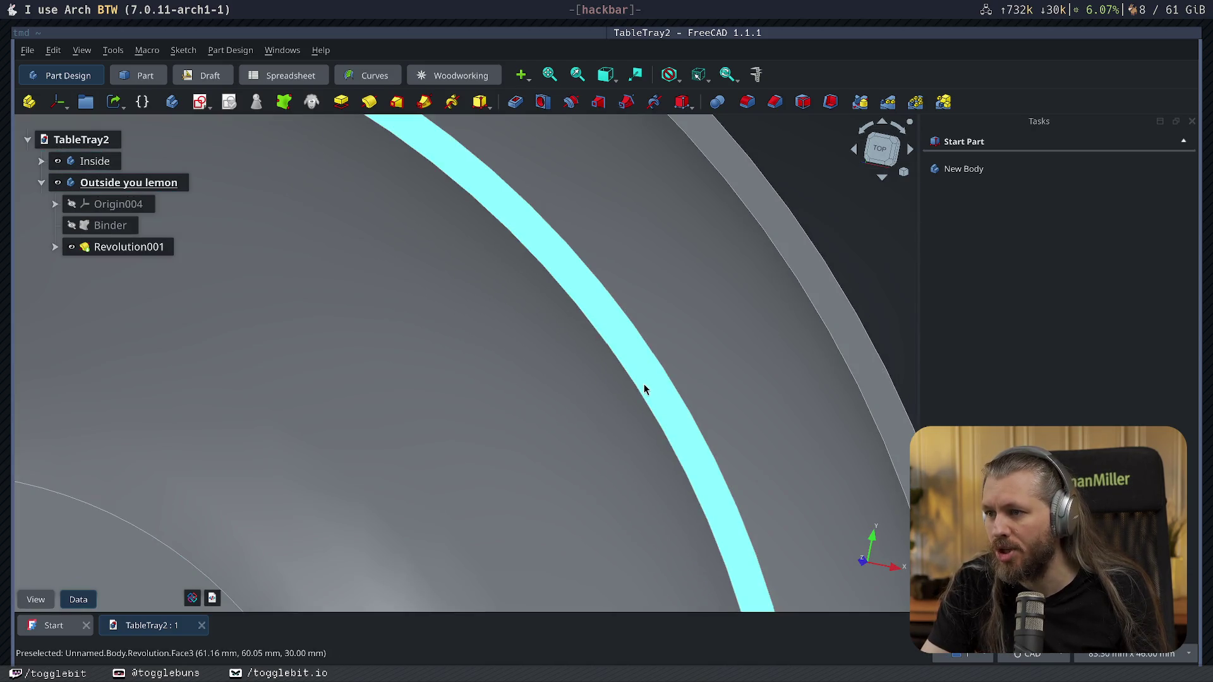
{"action": "left_click", "coordinate": [645, 383]}
{"action": "scroll", "coordinate": [572, 466], "scroll_direction": "down", "scroll_amount": 5}
{"action": "mouse_move", "coordinate": [571, 465]}
{"action": "middle_mouse_down"}
{"action": "mouse_move", "coordinate": [569, 348]}
{"action": "mouse_move", "coordinate": [601, 361]}
{"action": "mouse_move", "coordinate": [529, 395]}
{"action": "middle_mouse_up"}
{"action": "left_click", "coordinate": [530, 396]}
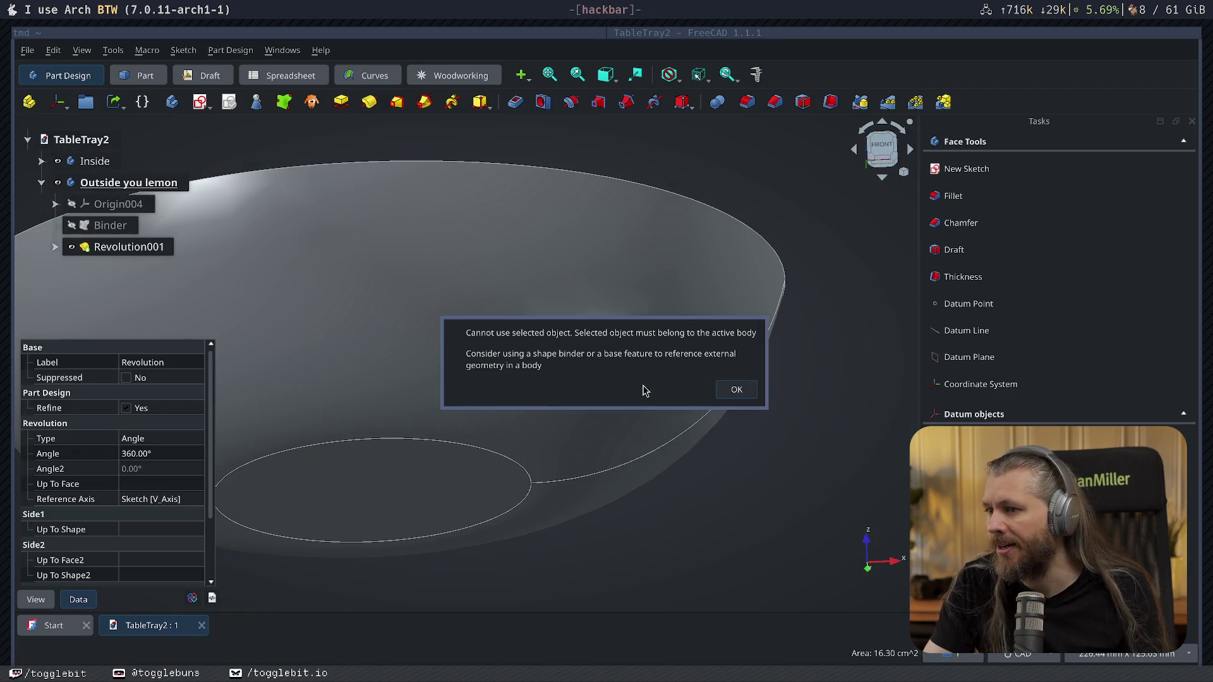
{"action": "left_click", "coordinate": [737, 390]}
{"action": "middle_click_drag", "start_coordinate": [252, 197], "coordinate": [560, 290]}
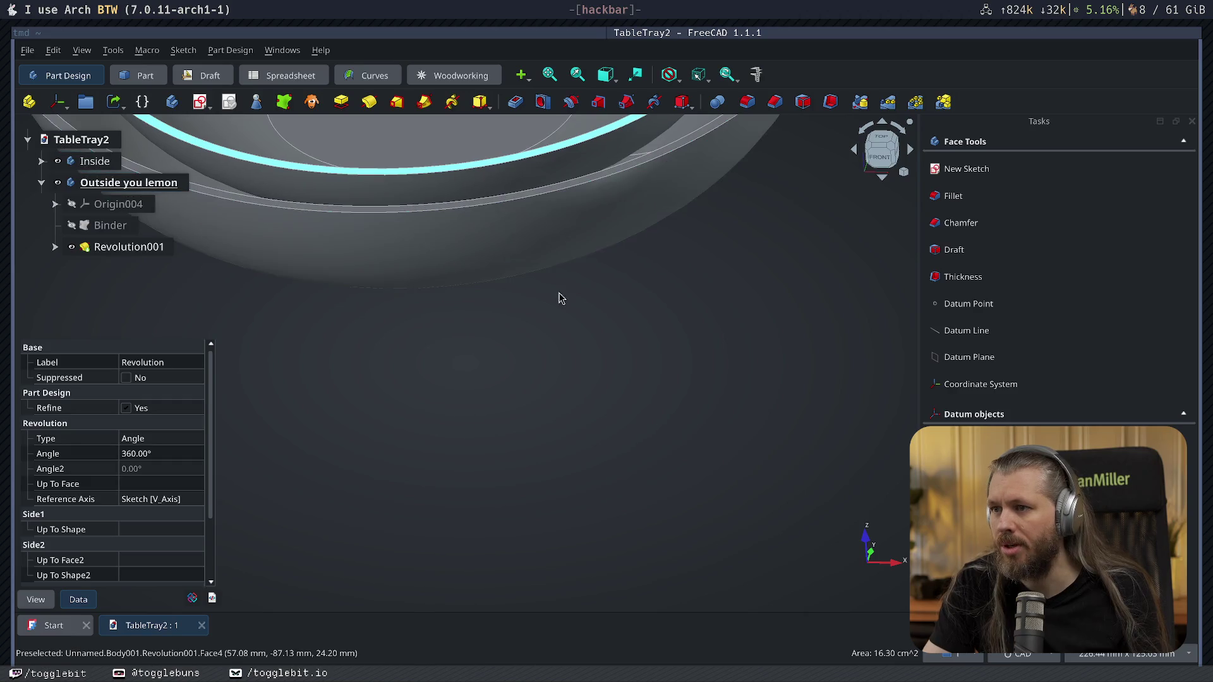
{"action": "scroll", "coordinate": [560, 299], "scroll_direction": "down", "scroll_amount": 2}
{"action": "left_click", "coordinate": [645, 376]}
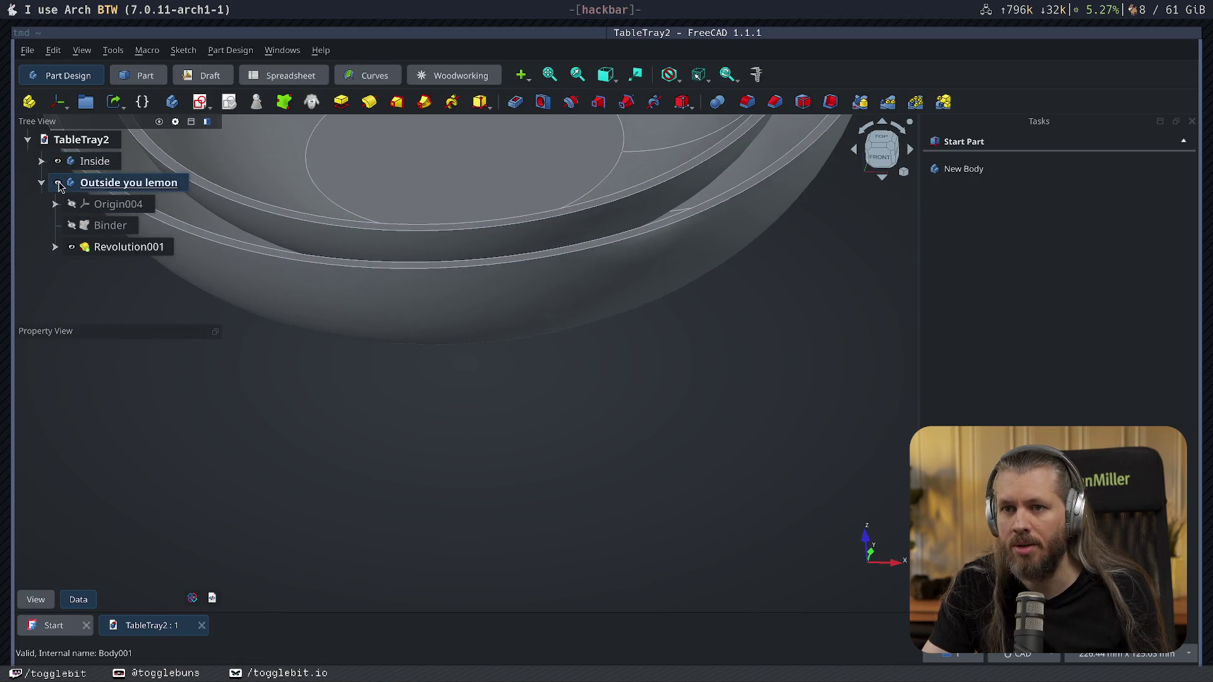
Hide Outside you lemon, make Inside the active body and select its rim face.
{"action": "left_click", "coordinate": [57, 161]}
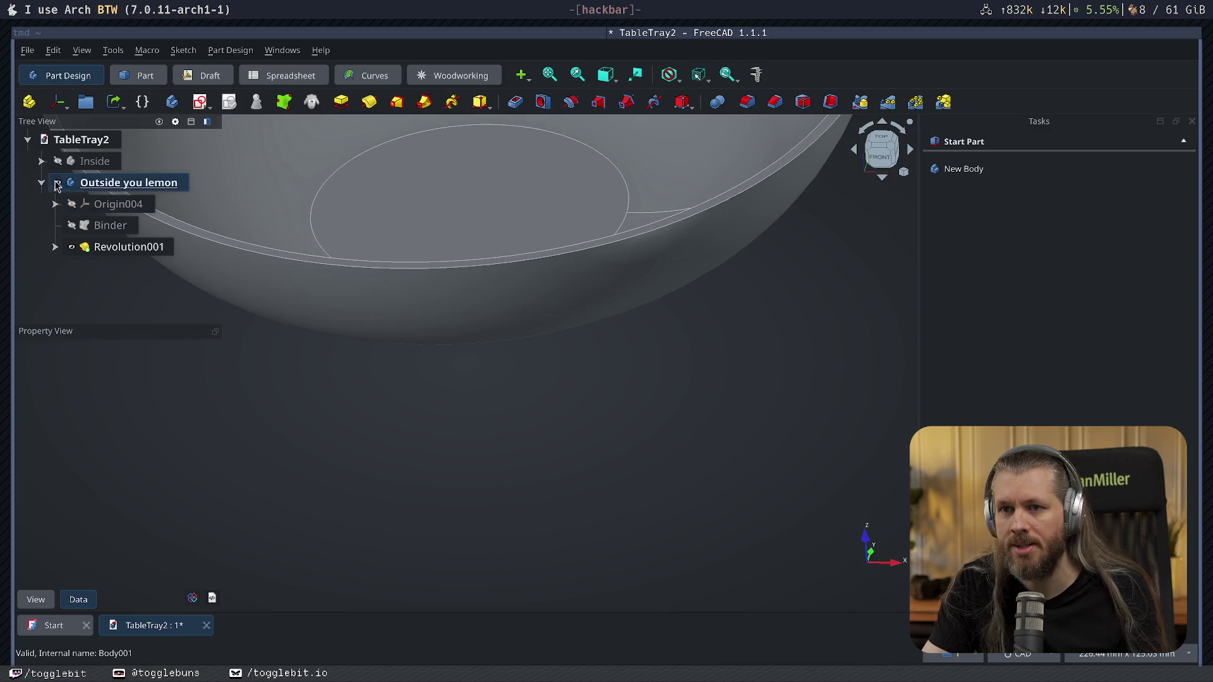
{"action": "left_click", "coordinate": [57, 182]}
{"action": "left_click", "coordinate": [57, 161]}
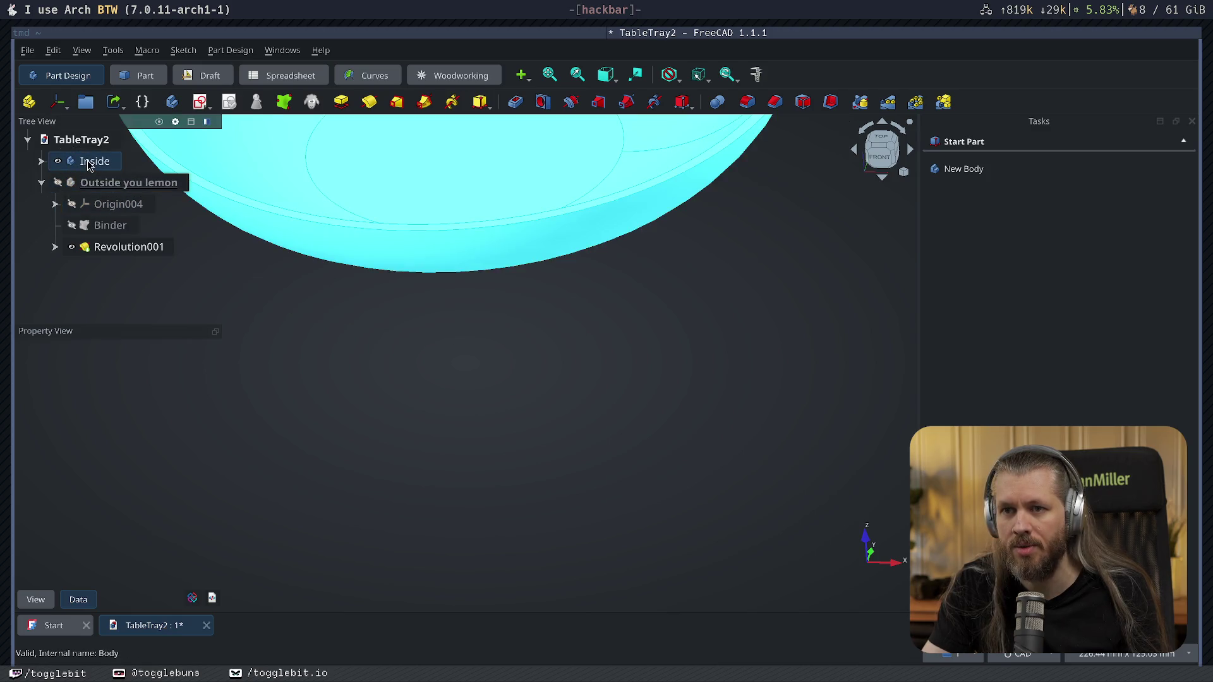
{"action": "double_click", "coordinate": [89, 166]}
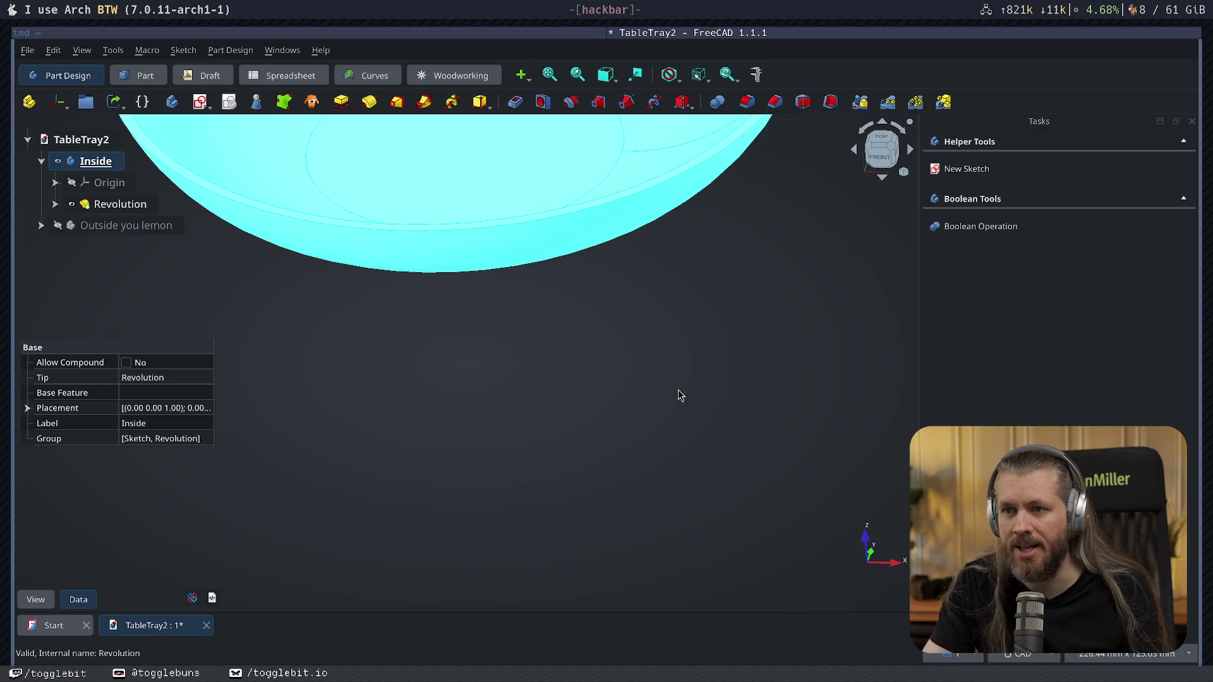
{"action": "left_click", "coordinate": [702, 339]}
{"action": "left_click", "coordinate": [95, 162]}
{"action": "left_click", "coordinate": [571, 268]}
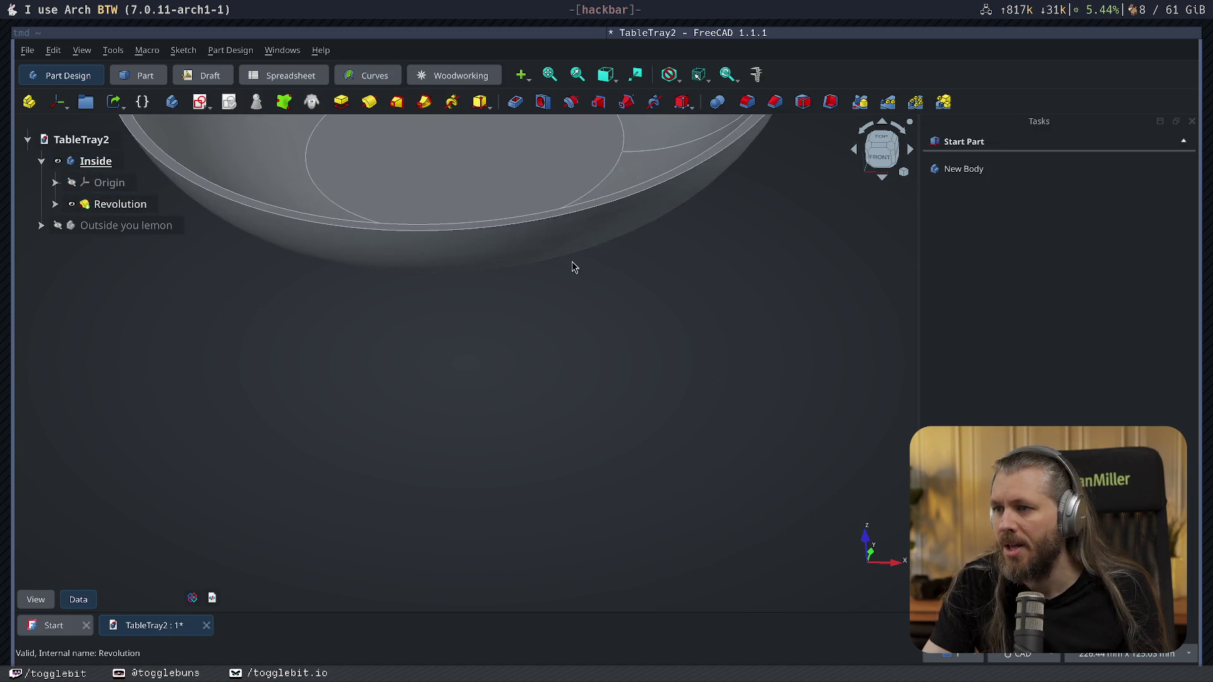
{"action": "scroll", "coordinate": [571, 267], "scroll_direction": "up", "scroll_amount": 3}
{"action": "scroll", "coordinate": [506, 346], "scroll_direction": "up", "scroll_amount": 2}
{"action": "left_click", "coordinate": [509, 345]}
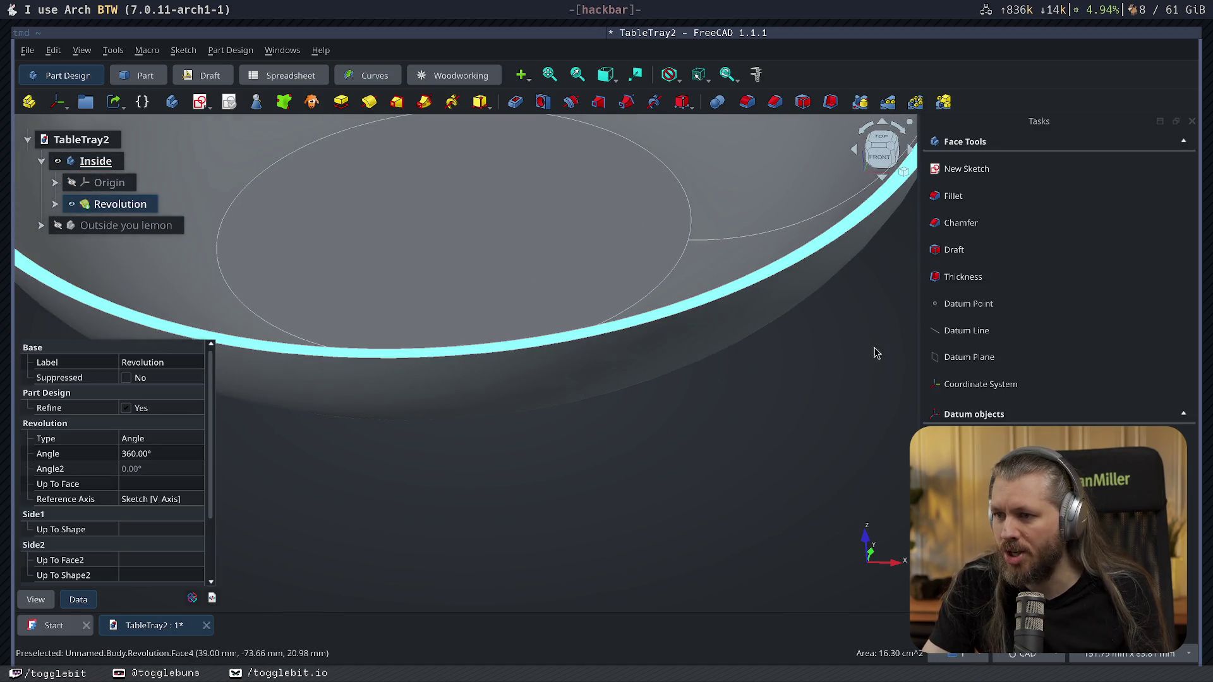
{"action": "left_click", "coordinate": [342, 102]}
{"action": "type", "text": "3"}
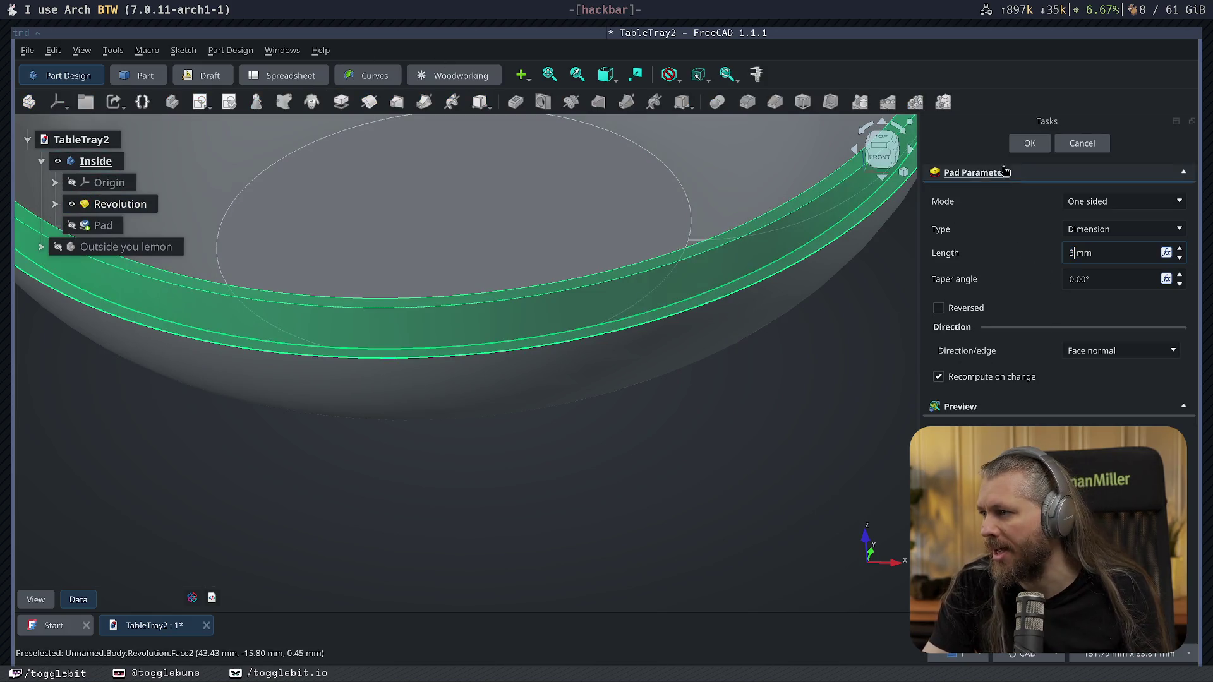
{"action": "left_click", "coordinate": [1030, 142]}
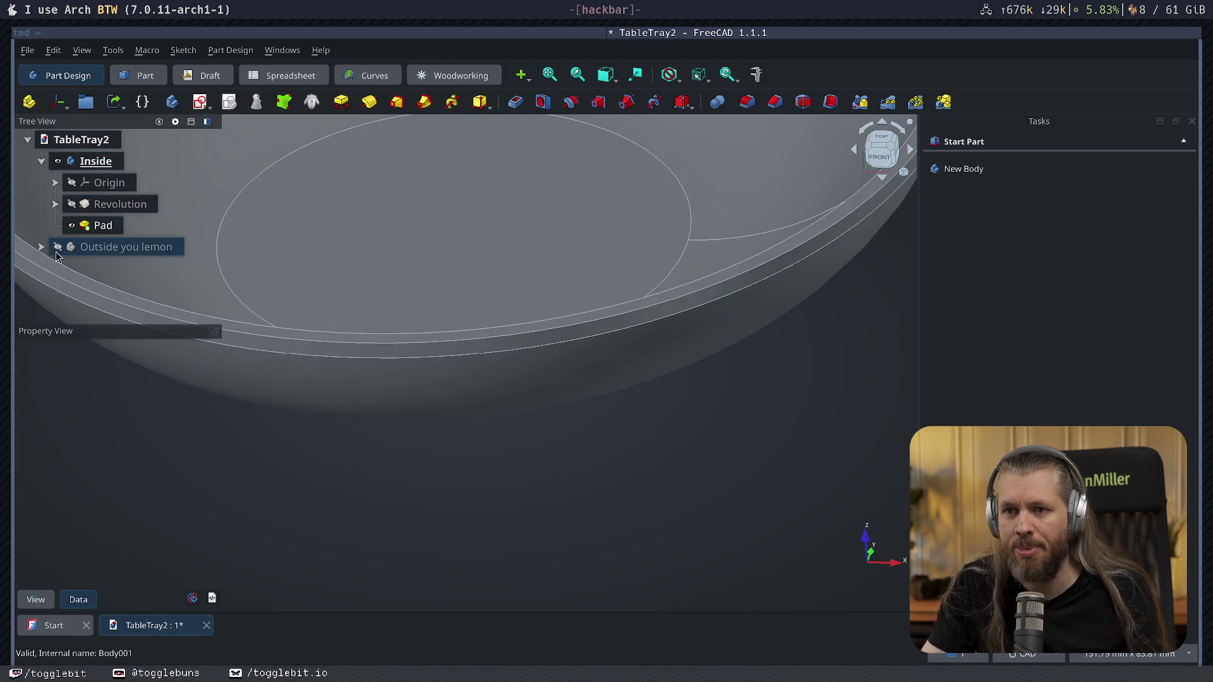
{"action": "middle_click_drag", "start_coordinate": [682, 566], "coordinate": [573, 563]}
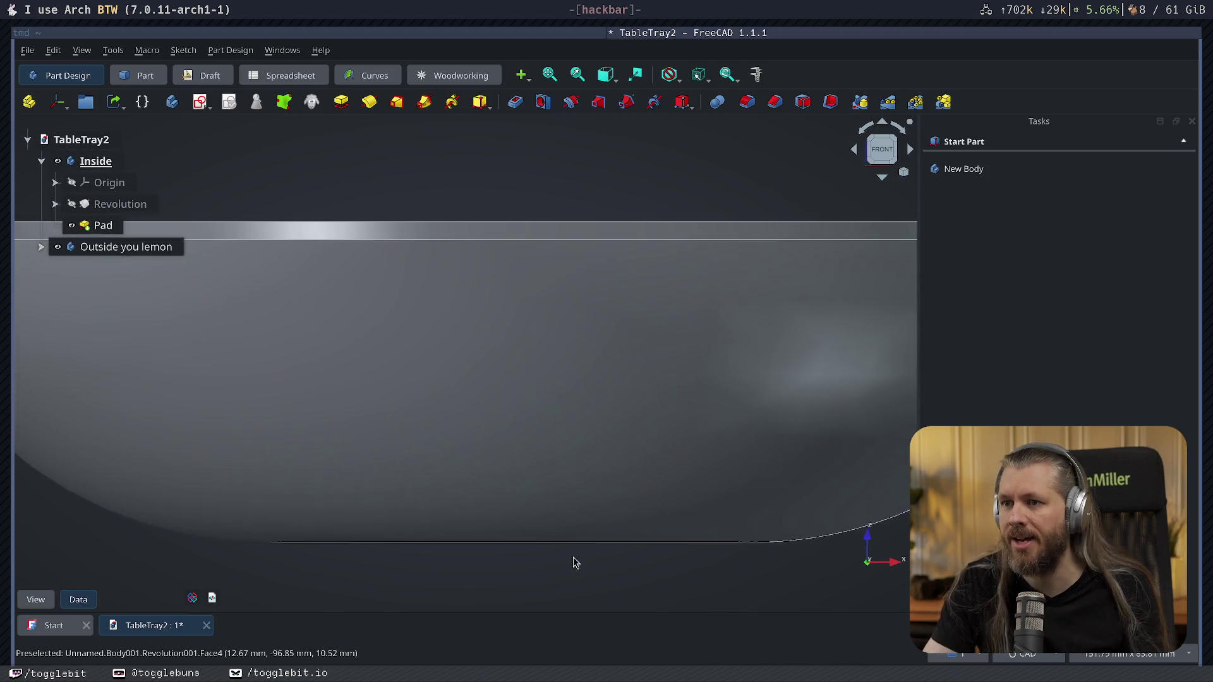
{"action": "mouse_move", "coordinate": [612, 253]}
{"action": "middle_mouse_down"}
{"action": "mouse_move", "coordinate": [536, 435]}
{"action": "mouse_move", "coordinate": [557, 433]}
{"action": "middle_mouse_up"}
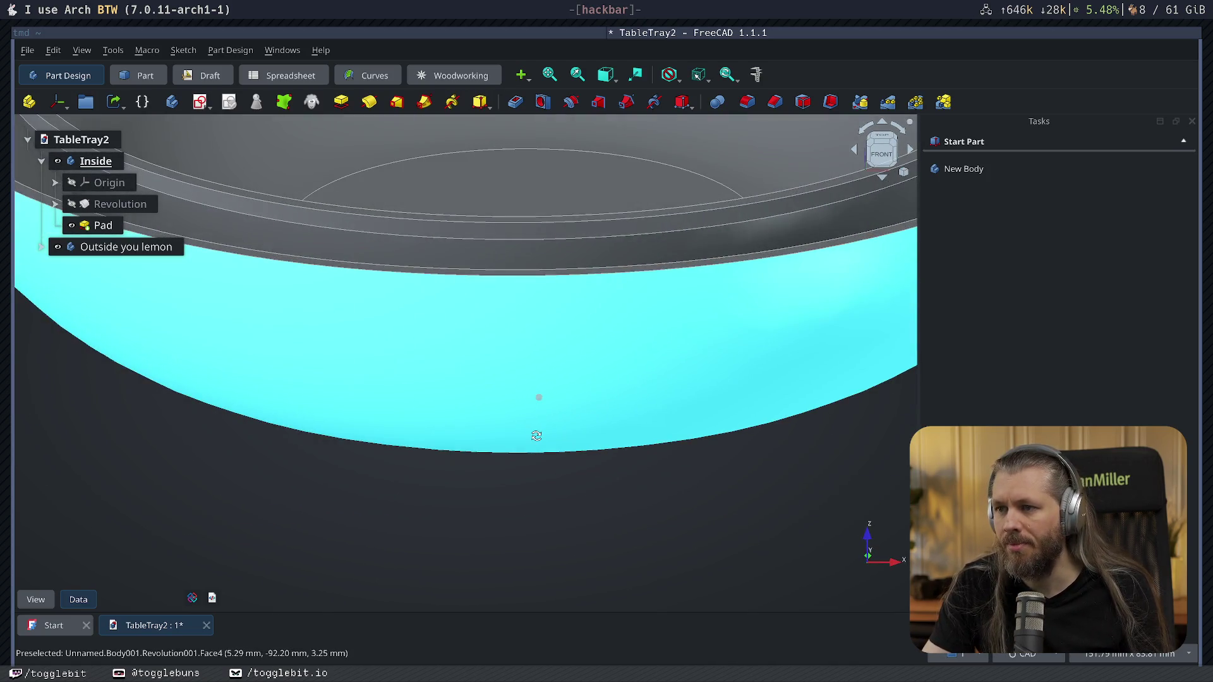
{"action": "scroll", "coordinate": [568, 379], "scroll_direction": "down", "scroll_amount": 3}
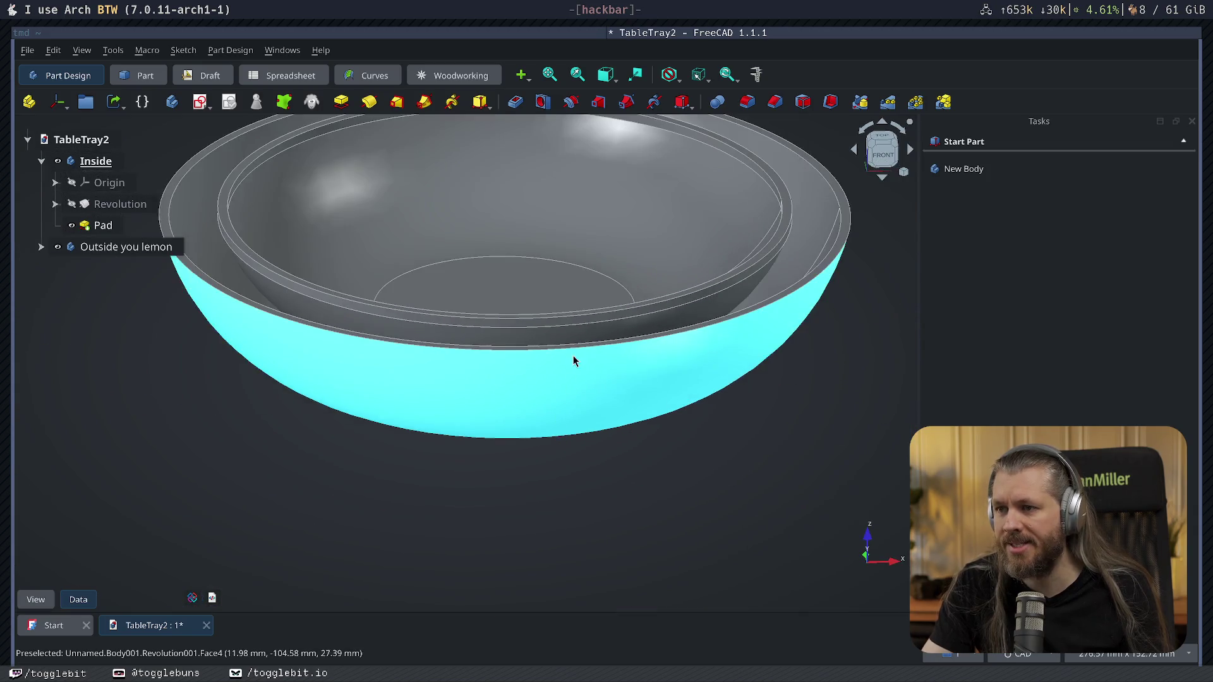
{"action": "key", "text": "2"}
{"action": "scroll", "coordinate": [517, 346], "scroll_direction": "down", "scroll_amount": 3}
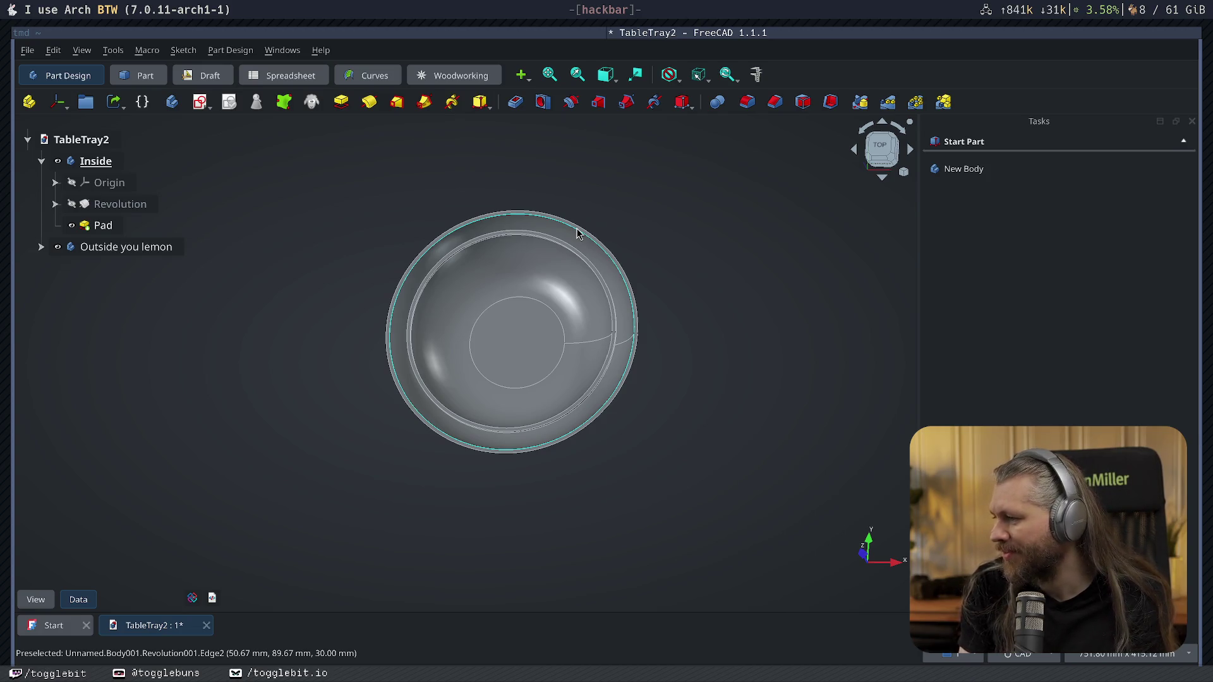
{"action": "mouse_move", "coordinate": [614, 190]}
{"action": "middle_mouse_down"}
{"action": "mouse_move", "coordinate": [739, 408]}
{"action": "mouse_move", "coordinate": [764, 347]}
{"action": "mouse_move", "coordinate": [745, 312]}
{"action": "mouse_move", "coordinate": [678, 284]}
{"action": "mouse_move", "coordinate": [683, 404]}
{"action": "mouse_move", "coordinate": [655, 450]}
{"action": "mouse_move", "coordinate": [585, 350]}
{"action": "middle_mouse_up"}
{"action": "key", "text": "2"}
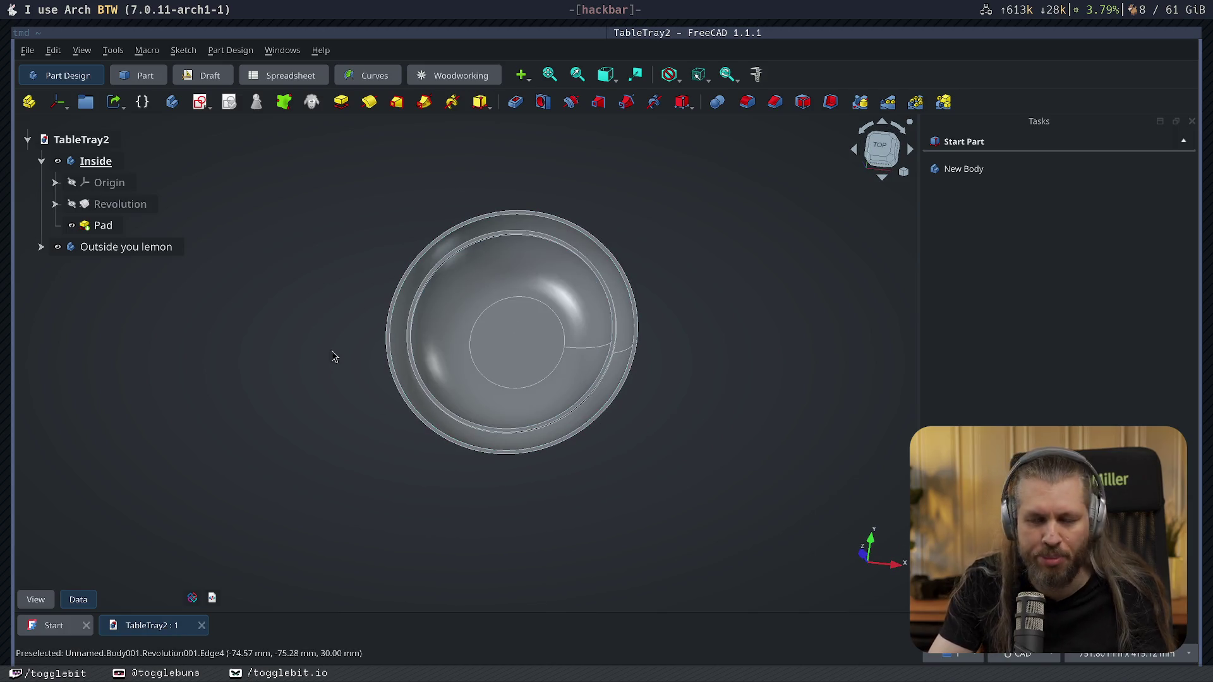
{"action": "middle_click_drag", "start_coordinate": [333, 355], "coordinate": [369, 269]}
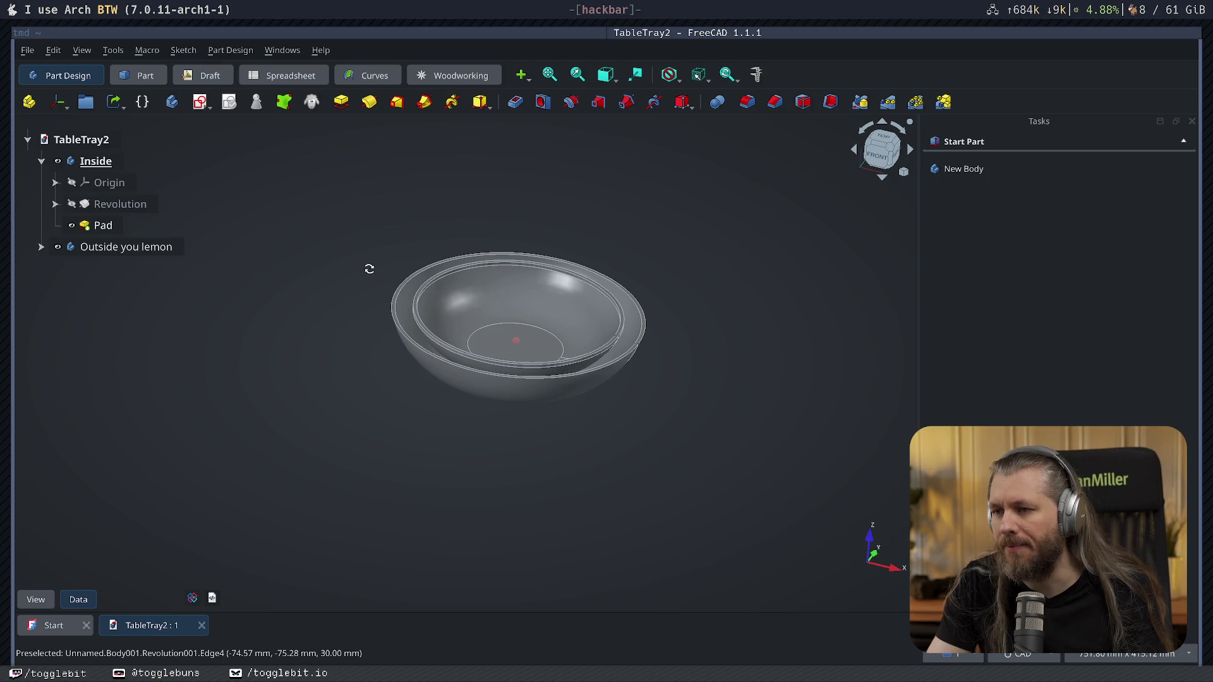
{"action": "mouse_move", "coordinate": [369, 269]}
{"action": "middle_mouse_down"}
{"action": "mouse_move", "coordinate": [366, 228]}
{"action": "mouse_move", "coordinate": [341, 241]}
{"action": "mouse_move", "coordinate": [322, 300]}
{"action": "middle_mouse_up"}
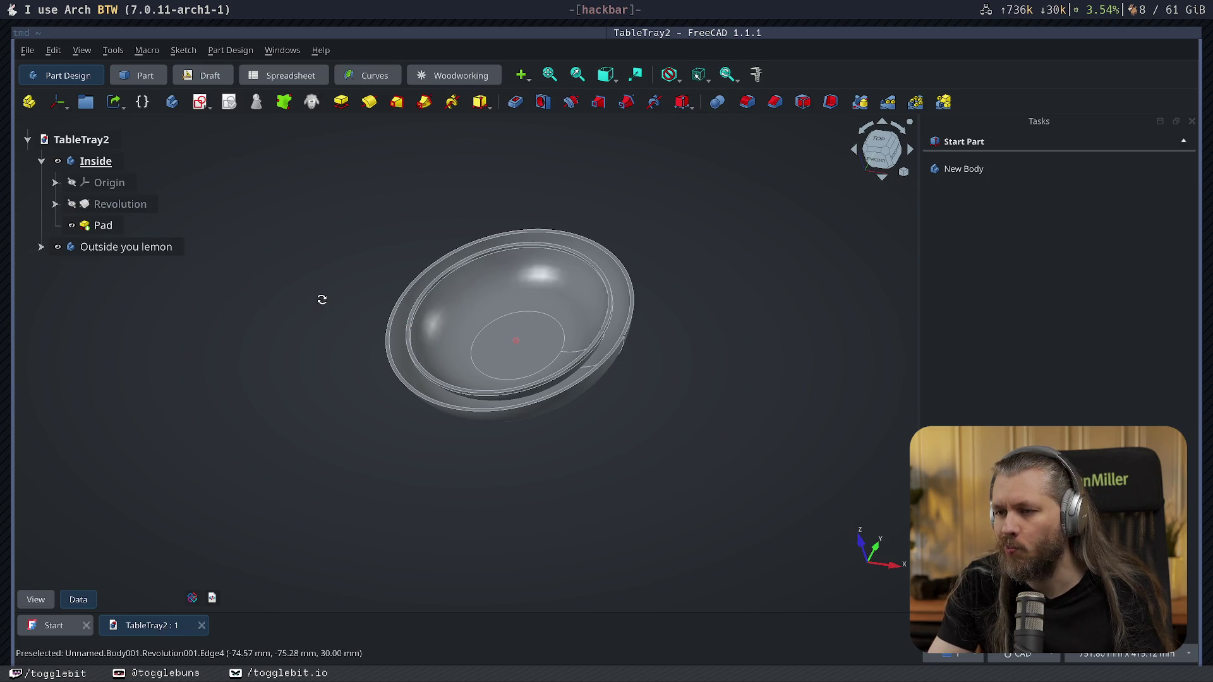
{"action": "left_click", "coordinate": [880, 151]}
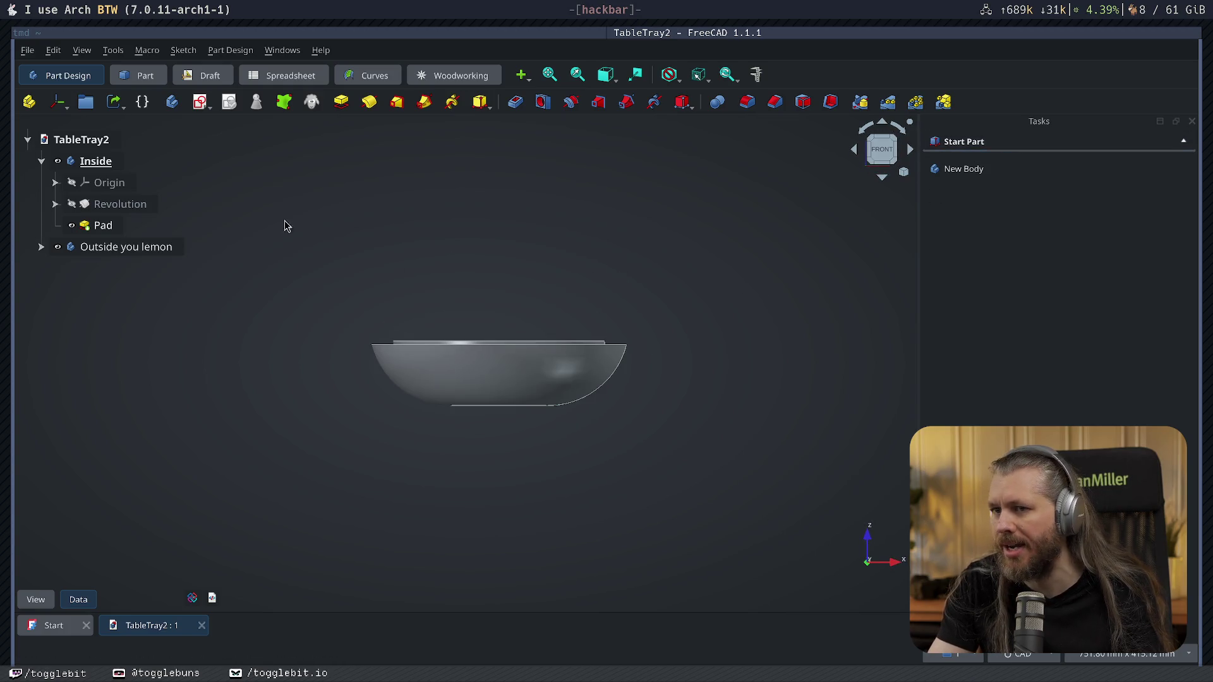
Start a new sketch on the XZ plane in Inside and undo a first corner-drawn rim rectangle.
{"action": "left_click", "coordinate": [96, 161]}
{"action": "left_click", "coordinate": [966, 170]}
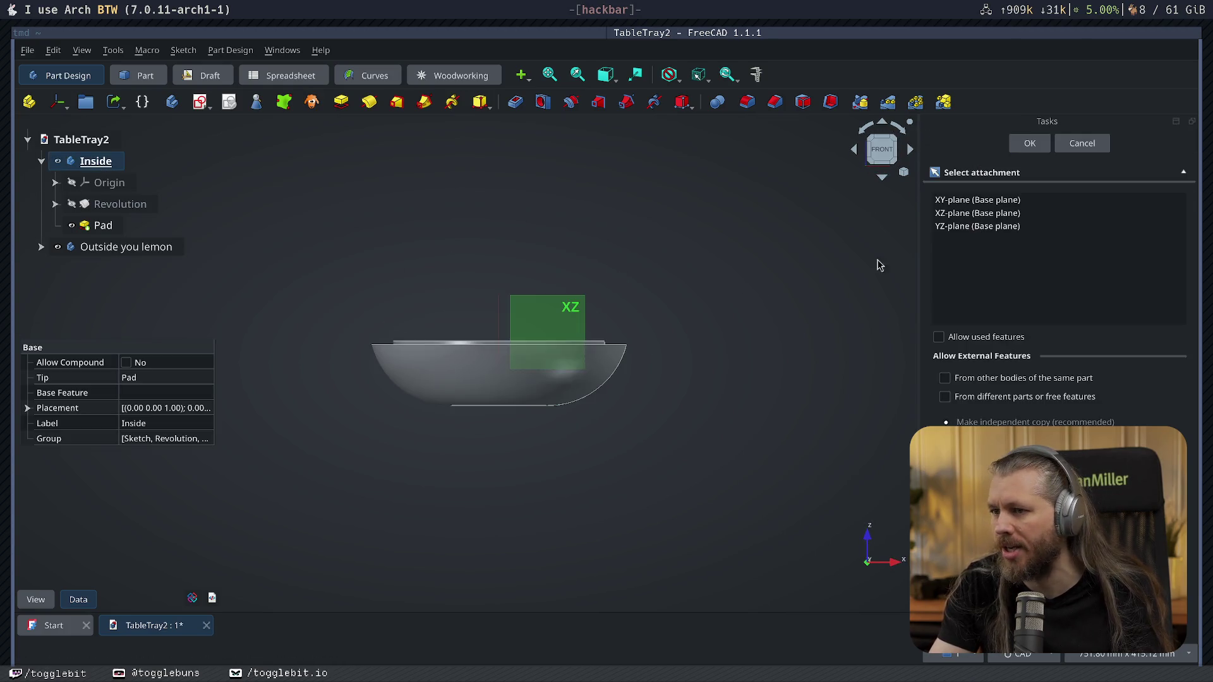
{"action": "left_click", "coordinate": [559, 298]}
{"action": "scroll", "coordinate": [587, 371], "scroll_direction": "up", "scroll_amount": 2}
{"action": "scroll", "coordinate": [559, 362], "scroll_direction": "up", "scroll_amount": 3}
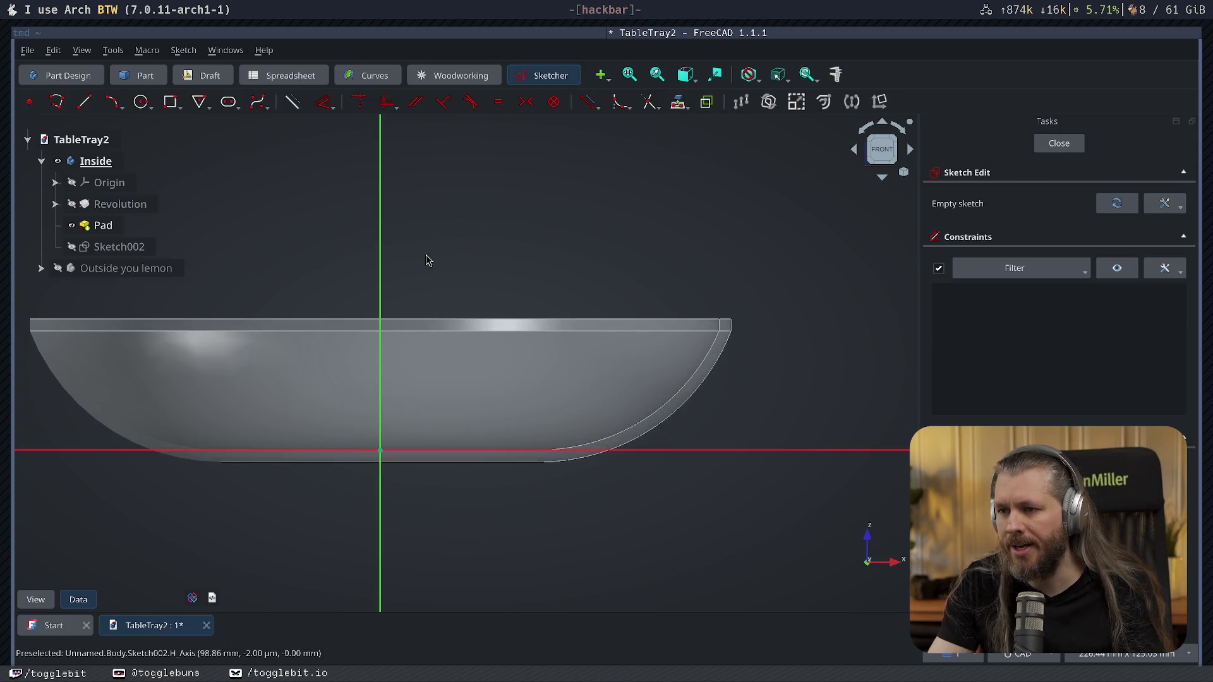
{"action": "scroll", "coordinate": [388, 333], "scroll_direction": "up", "scroll_amount": 3}
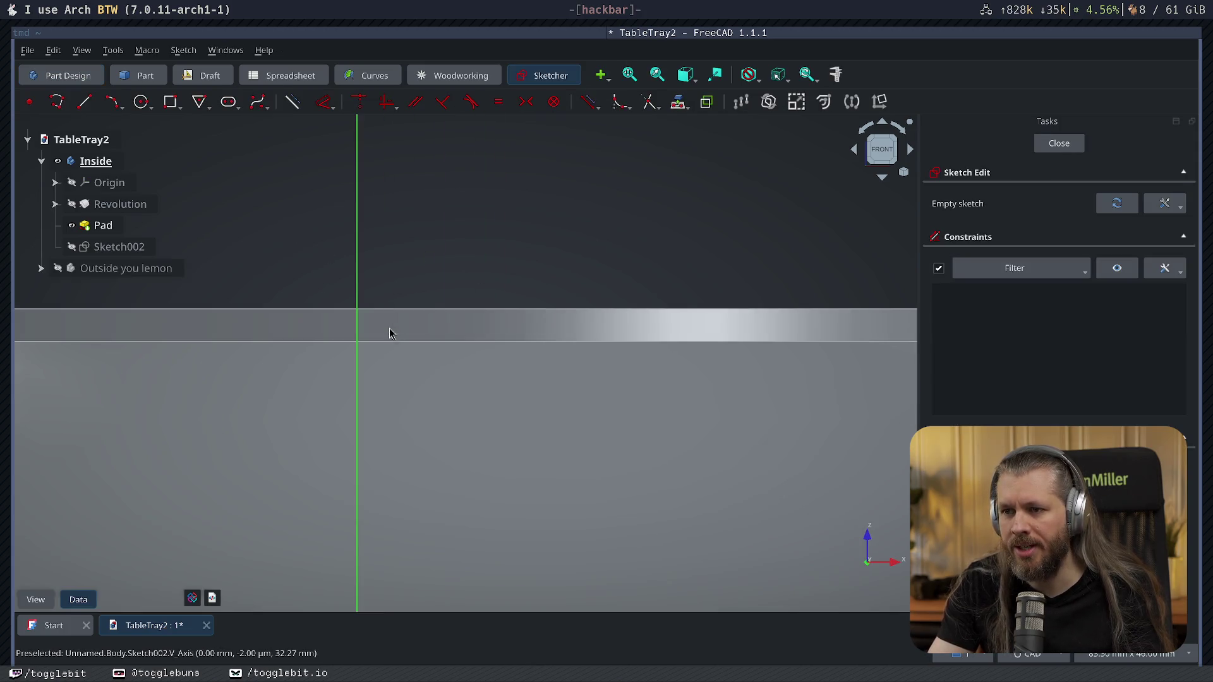
{"action": "left_click", "coordinate": [171, 102]}
{"action": "left_click", "coordinate": [336, 312]}
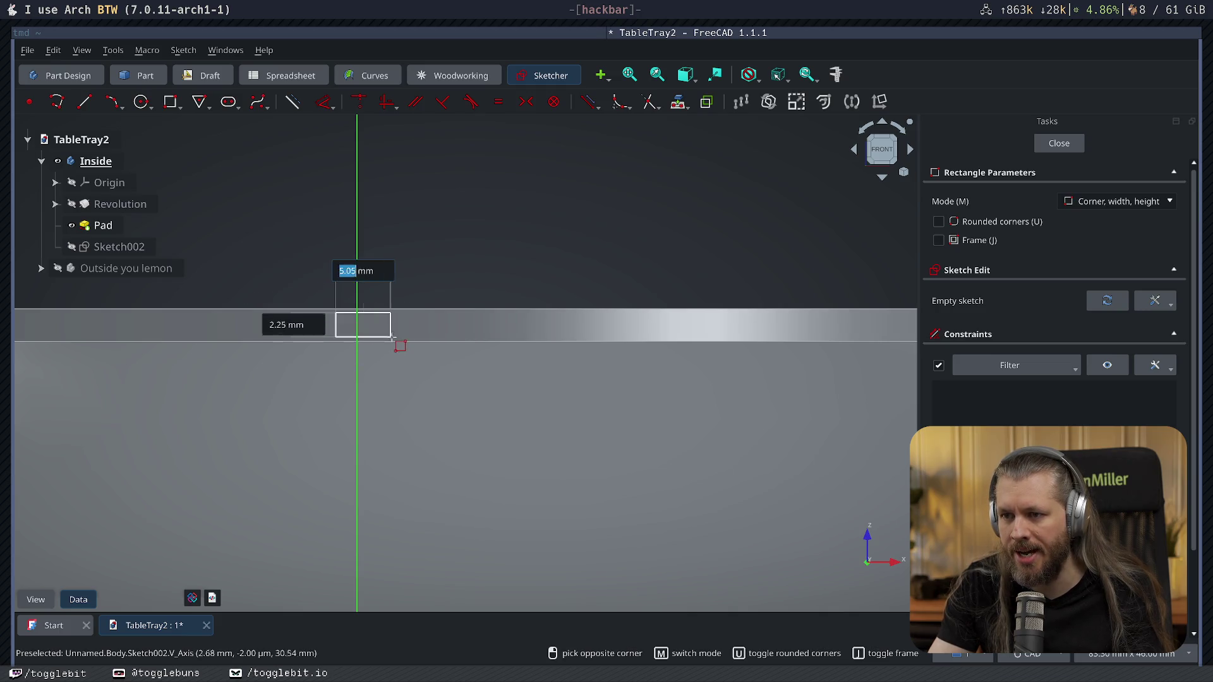
{"action": "left_click", "coordinate": [413, 339]}
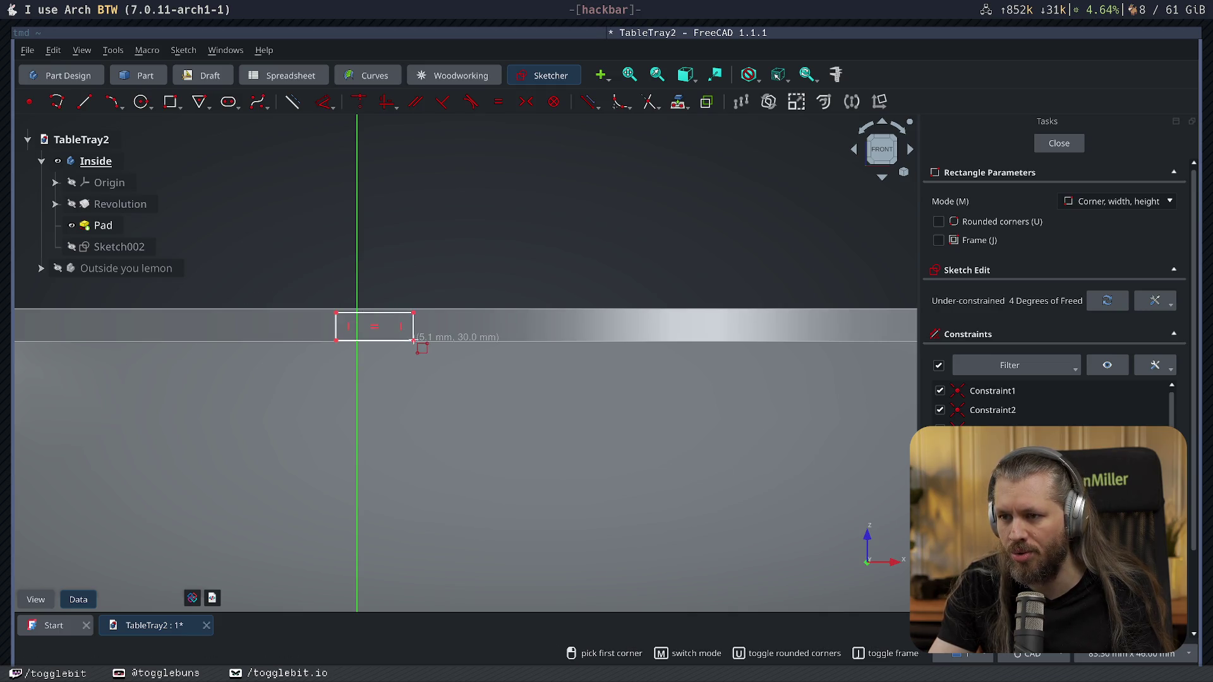
{"action": "key", "text": "ctrl+z"}
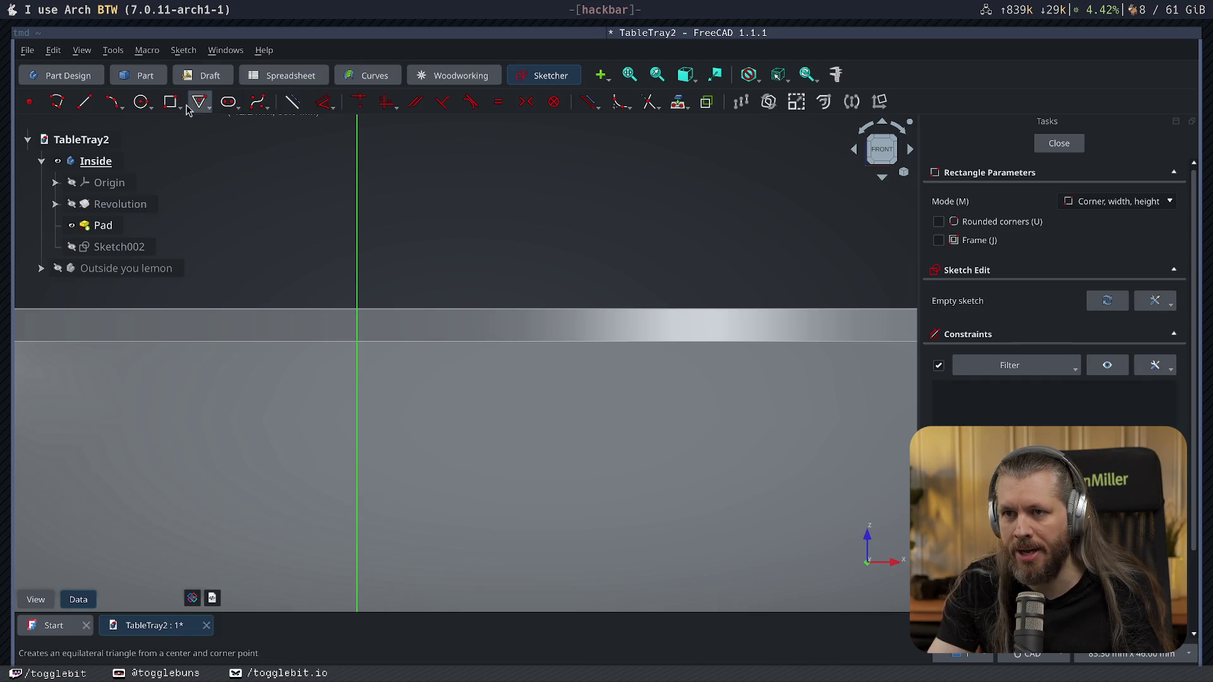
Draw a centered rectangle on the vertical axis at the rim top and leave the sketch.
{"action": "left_click", "coordinate": [178, 107]}
{"action": "left_click", "coordinate": [227, 141]}
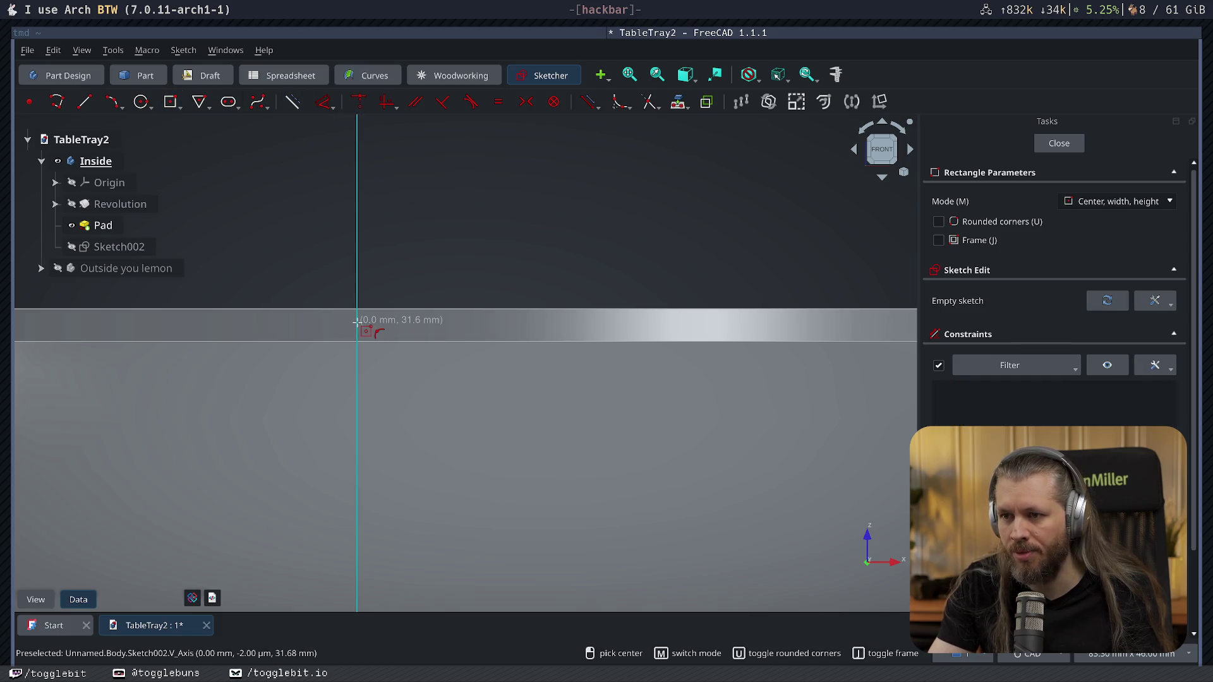
{"action": "left_click", "coordinate": [357, 323]}
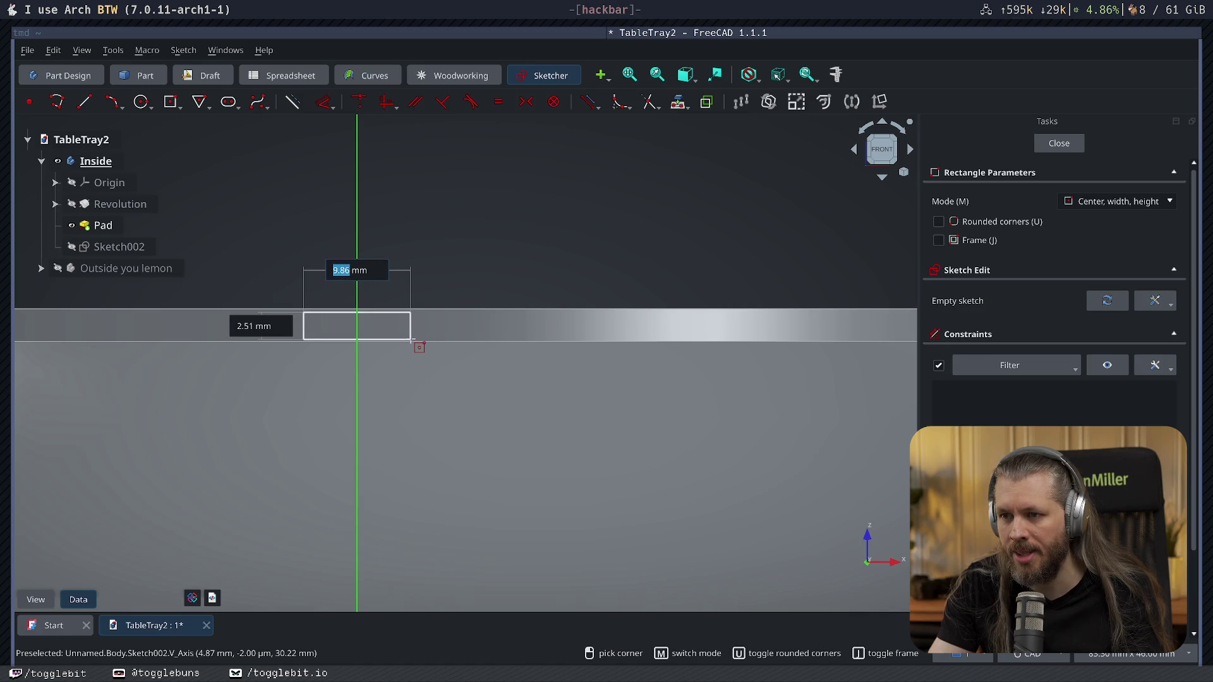
{"action": "left_click", "coordinate": [414, 339]}
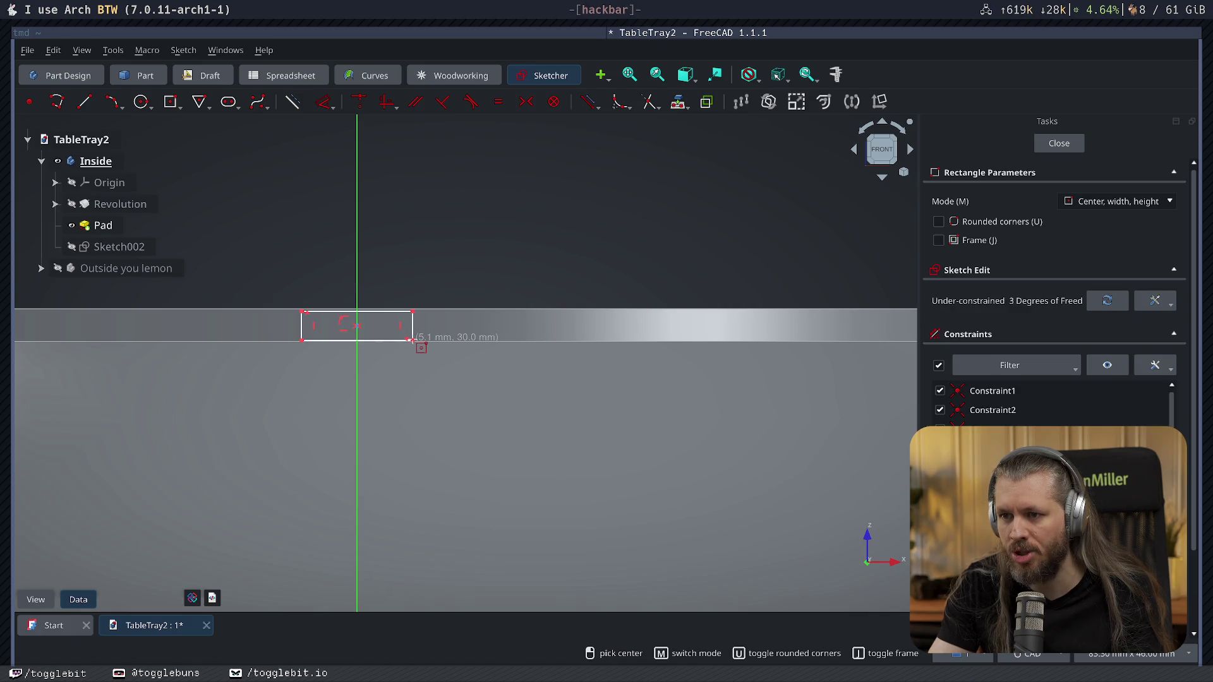
{"action": "key", "text": "Escape"}
{"action": "key", "text": "Escape"}
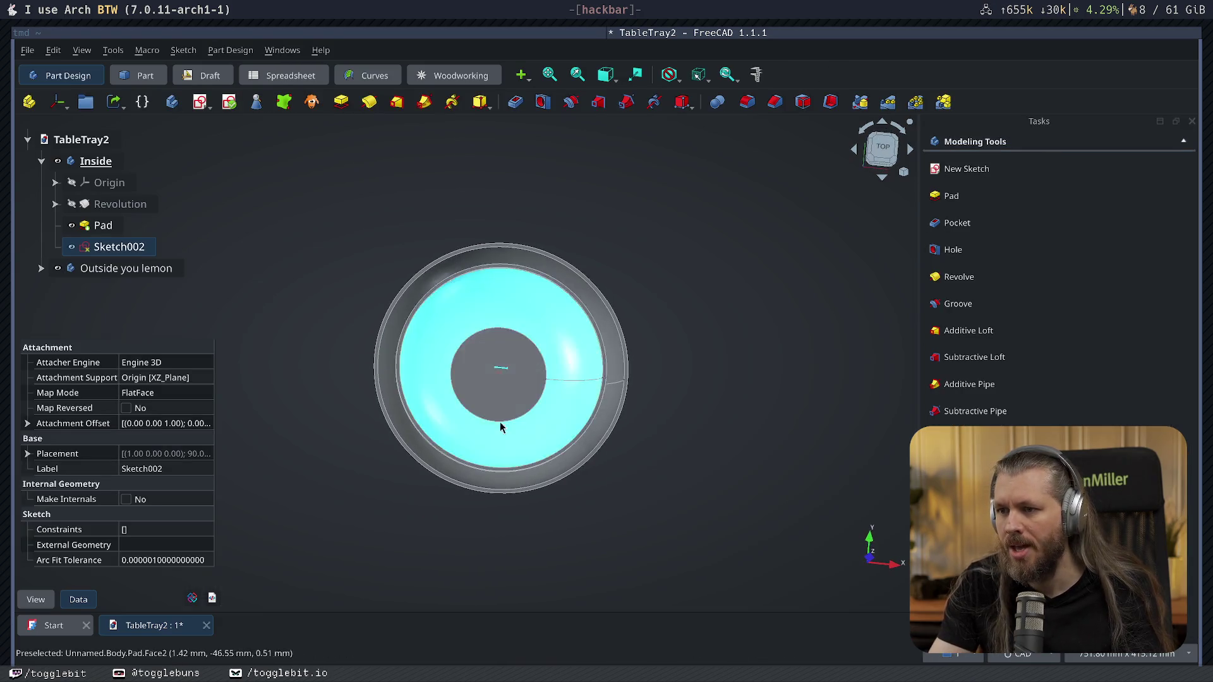
Pad Sketch002 symmetrically at 200 mm into Pad001, dismissing the multiple-solids warning.
{"action": "left_click", "coordinate": [1091, 196]}
{"action": "left_click", "coordinate": [1128, 201]}
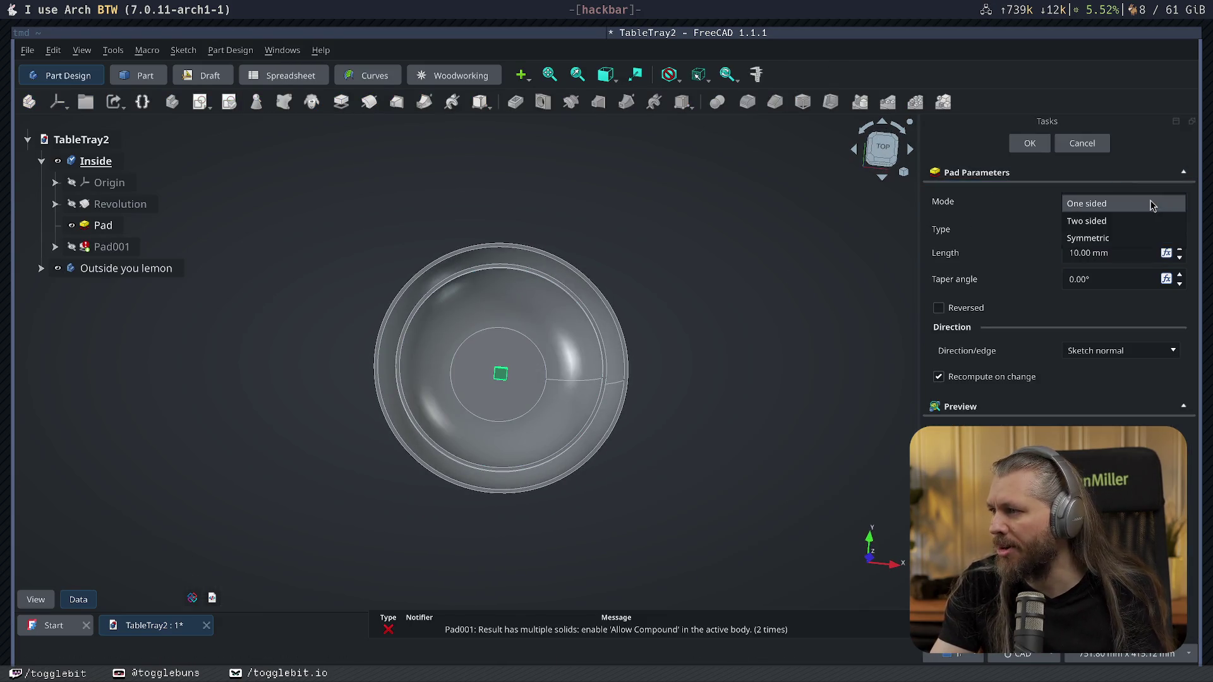
{"action": "left_click", "coordinate": [1121, 240]}
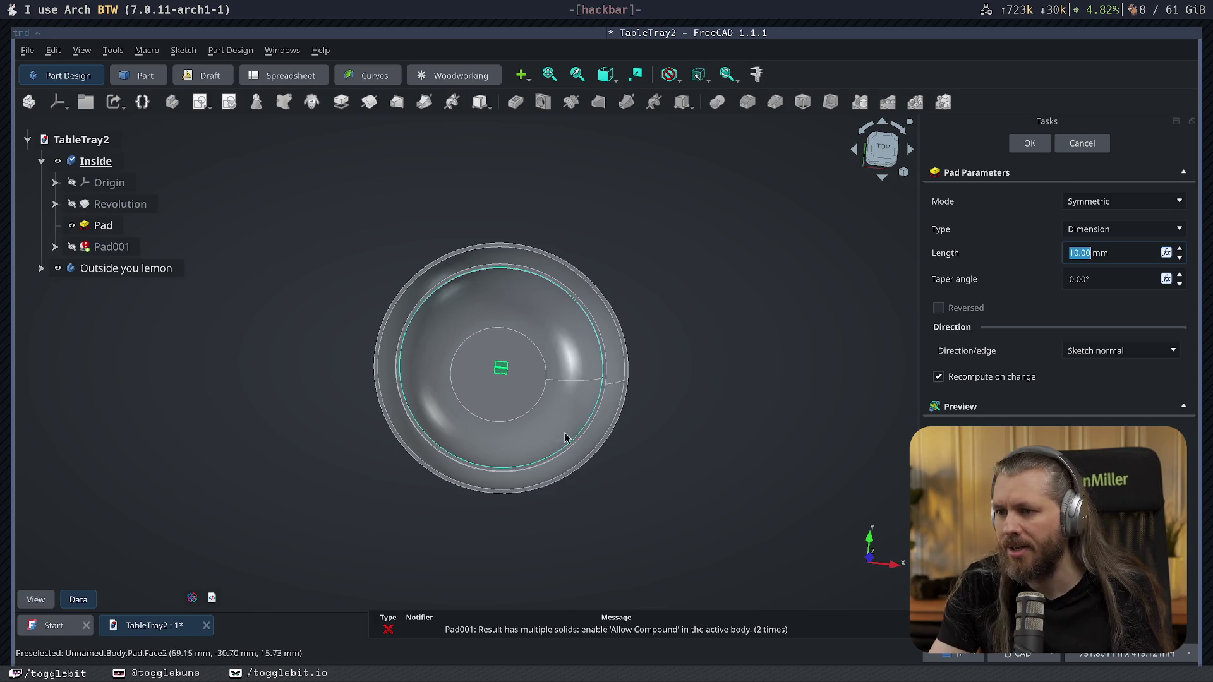
{"action": "middle_click_drag", "start_coordinate": [565, 439], "coordinate": [480, 419]}
{"action": "scroll", "coordinate": [576, 380], "scroll_direction": "up", "scroll_amount": 5}
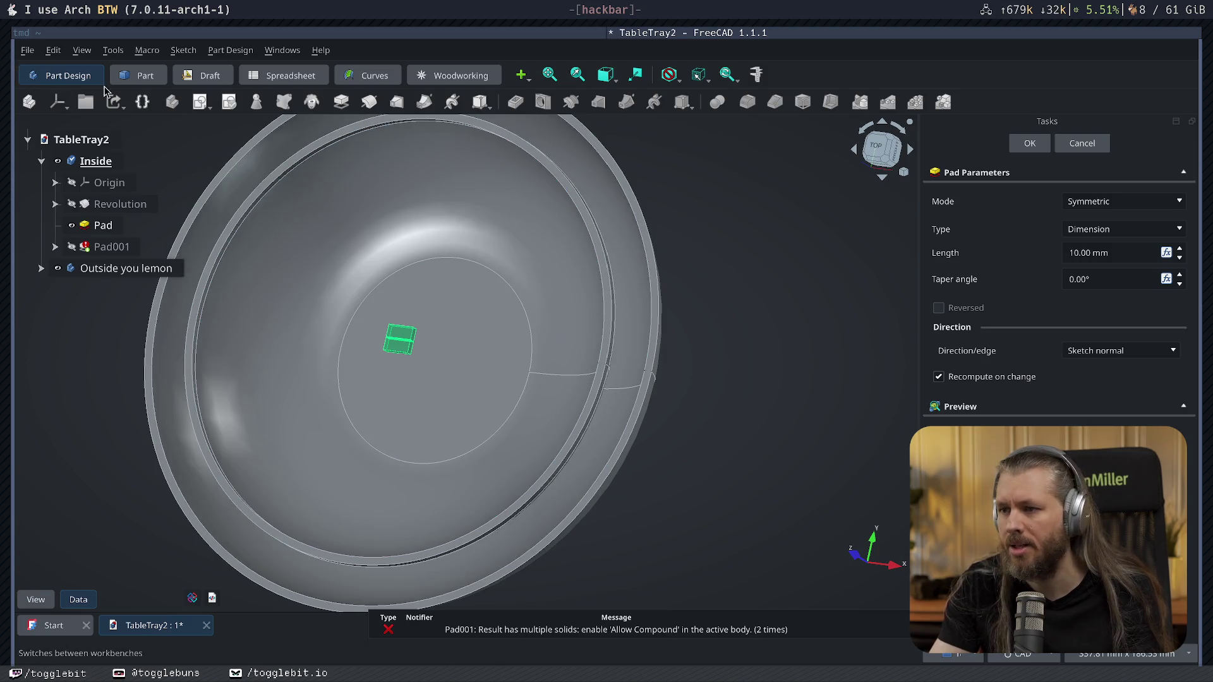
{"action": "left_click", "coordinate": [1036, 148]}
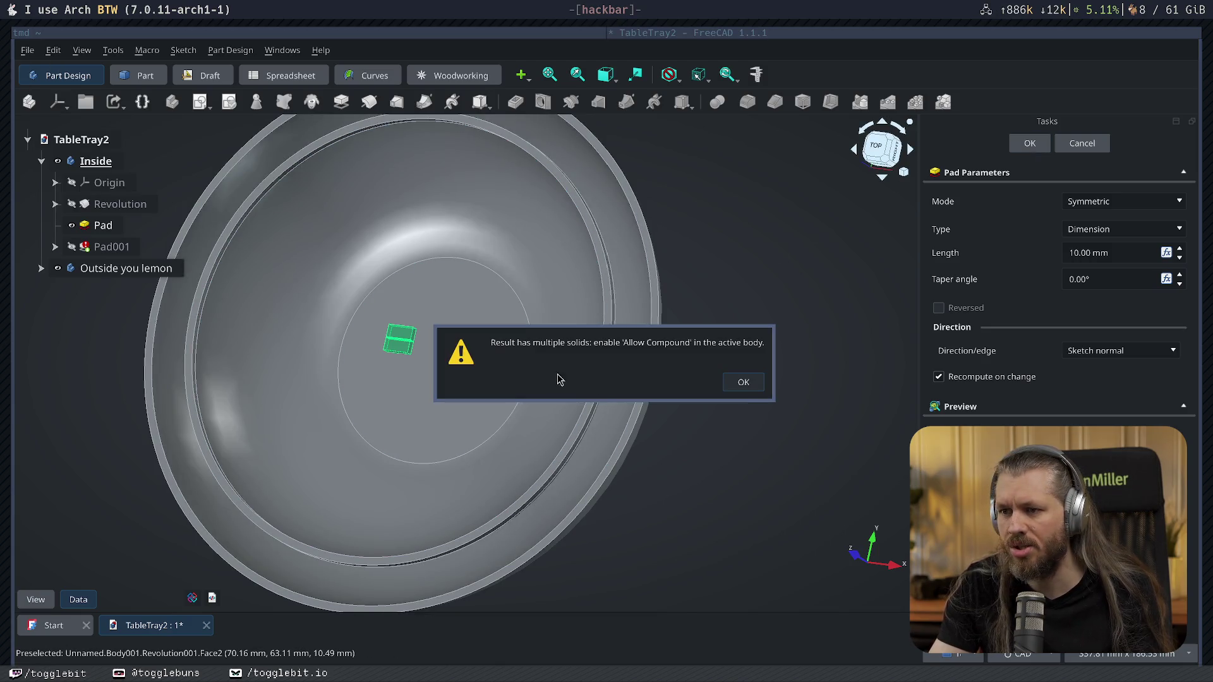
{"action": "left_click", "coordinate": [744, 383]}
{"action": "type", "text": "100"}
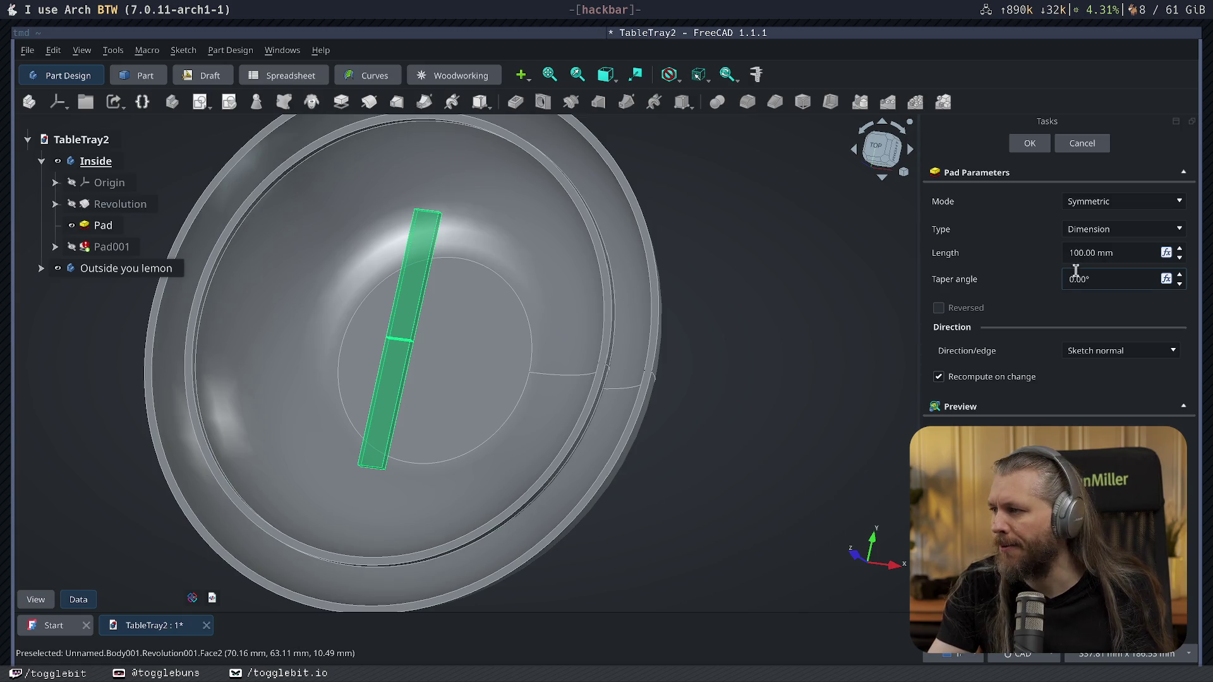
{"action": "type", "text": "2"}
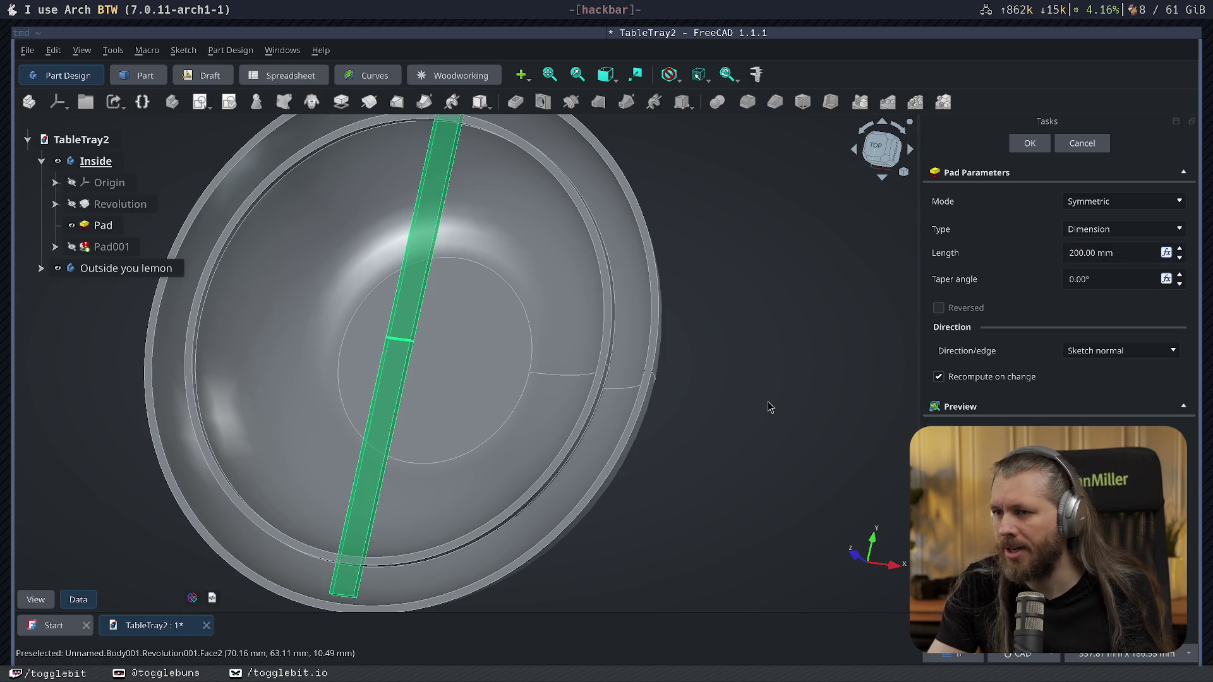
{"action": "left_click", "coordinate": [1029, 143]}
{"action": "middle_click_drag", "start_coordinate": [690, 424], "coordinate": [586, 513]}
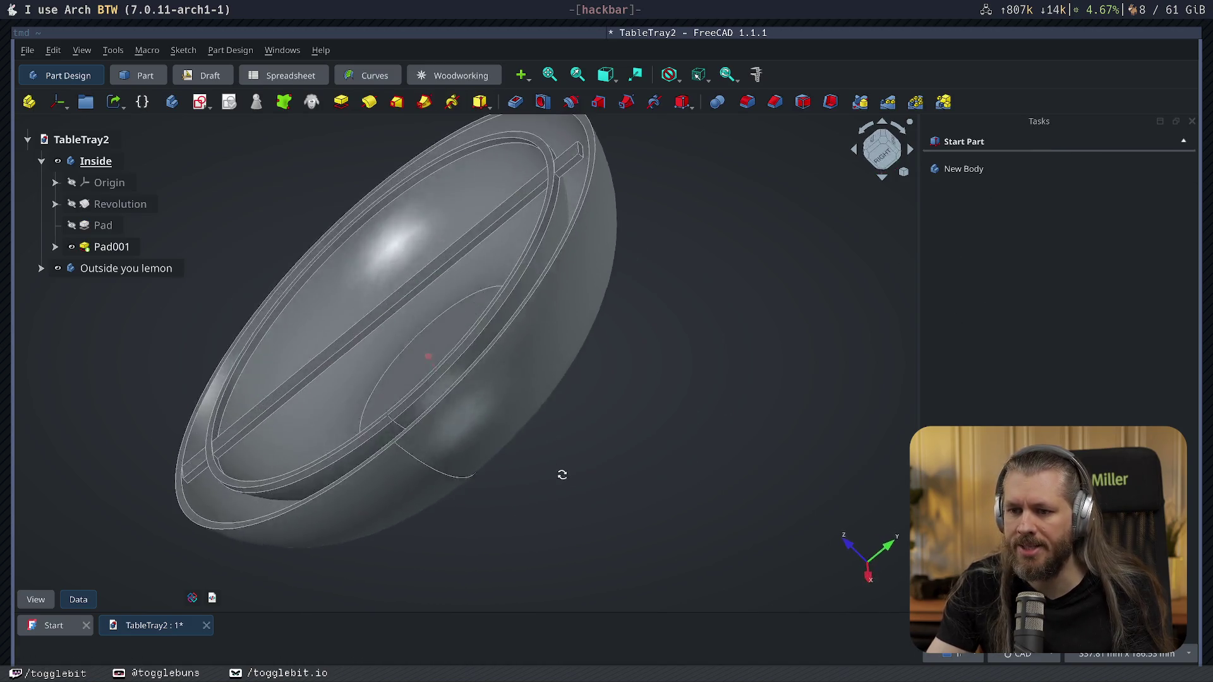
Reopen Pad001, try dragging the bar longer, discard it and check front, top and right views.
{"action": "double_click", "coordinate": [110, 246]}
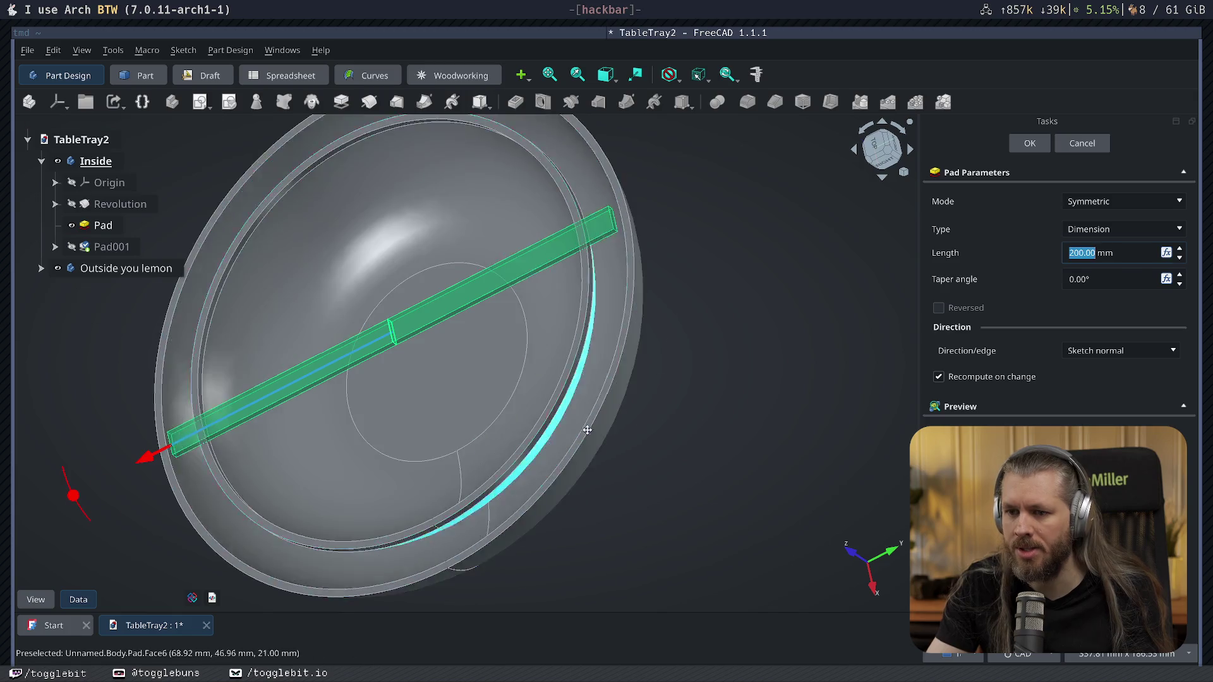
{"action": "middle_click_drag", "start_coordinate": [105, 445], "coordinate": [247, 415]}
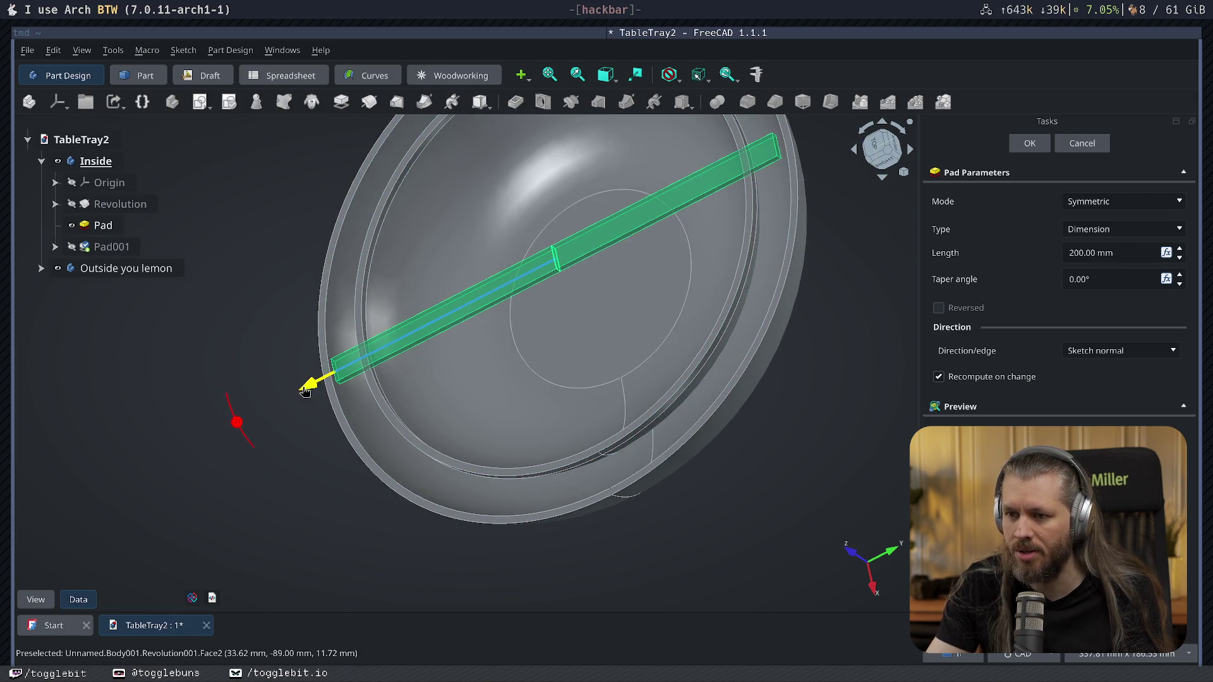
{"action": "left_click_drag", "start_coordinate": [305, 390], "coordinate": [289, 396]}
{"action": "left_click", "coordinate": [881, 149]}
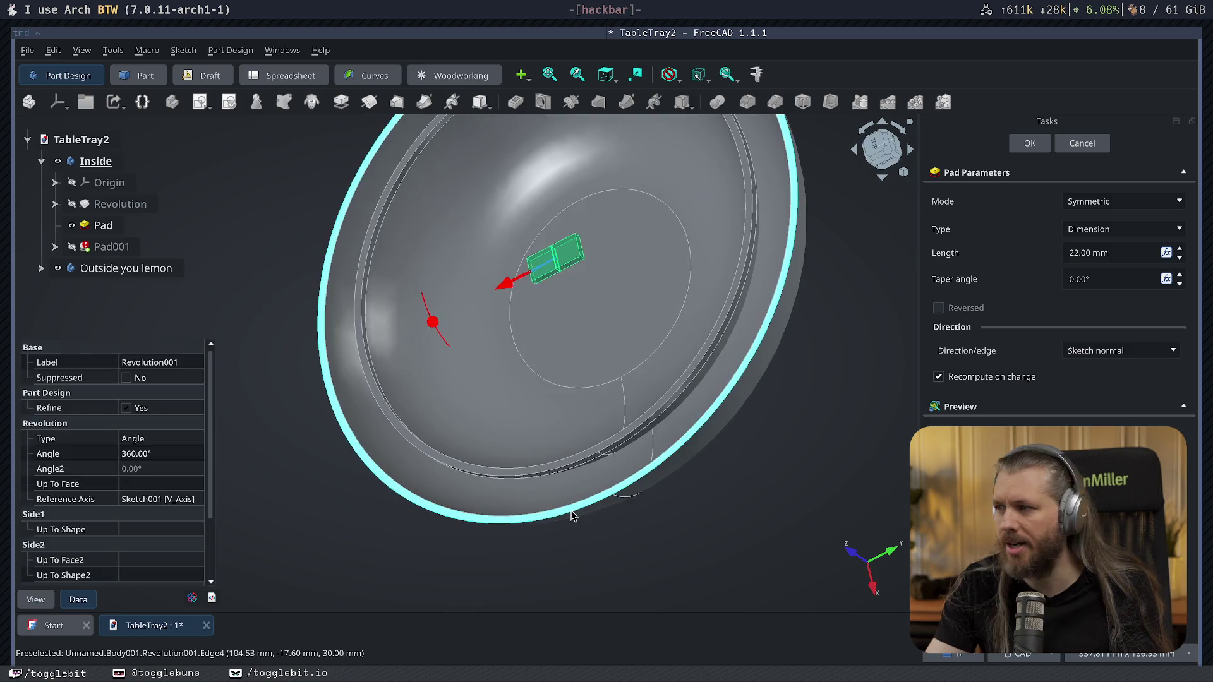
{"action": "left_click", "coordinate": [1082, 143]}
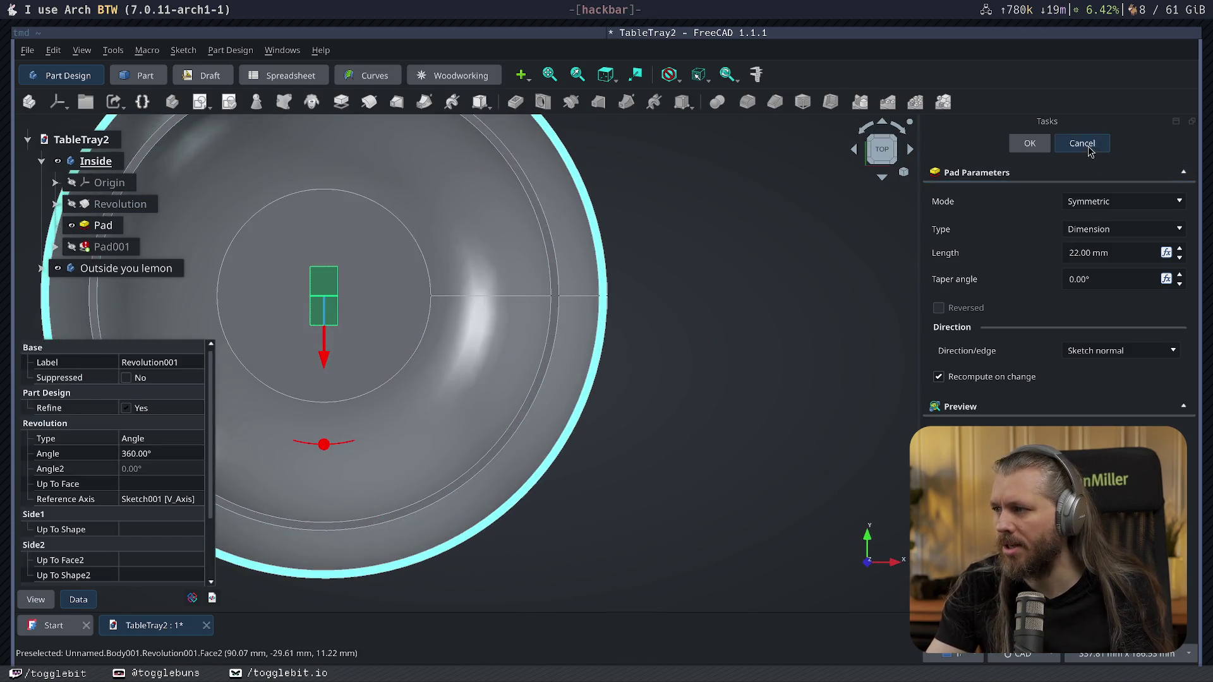
{"action": "key", "text": "1"}
{"action": "key", "text": "2"}
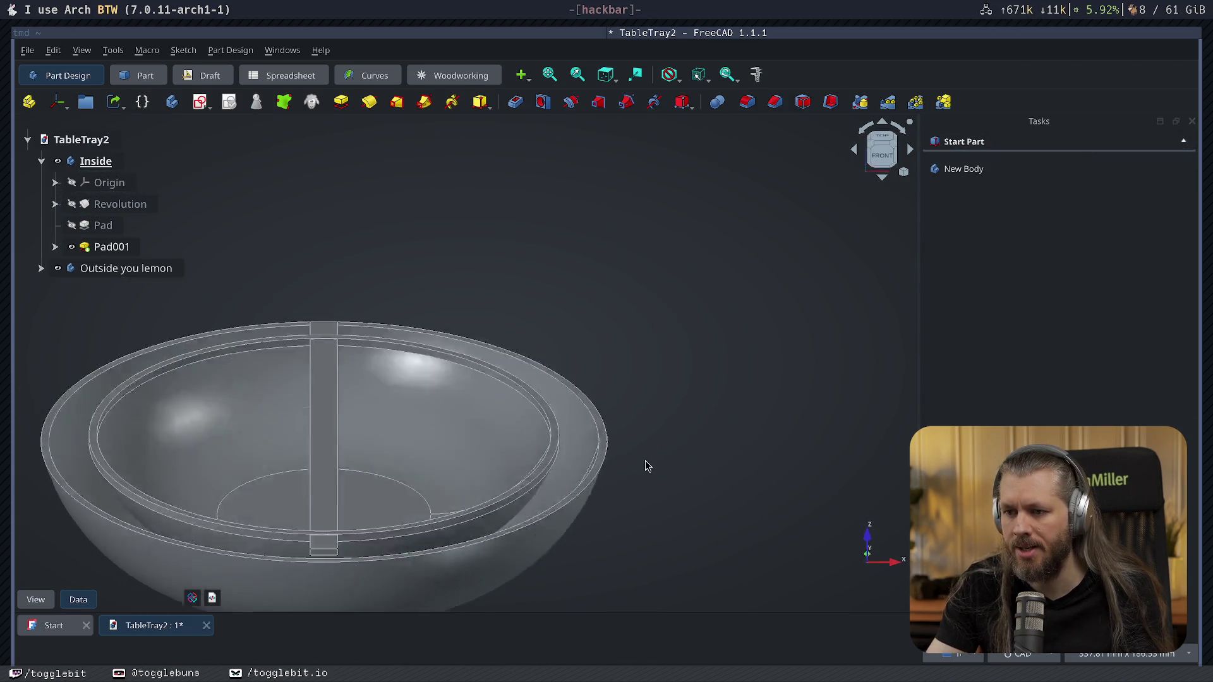
{"action": "key", "text": "3"}
Stretch Pad001 to 217 mm so the bar spans the whole tray.
{"action": "double_click", "coordinate": [111, 246]}
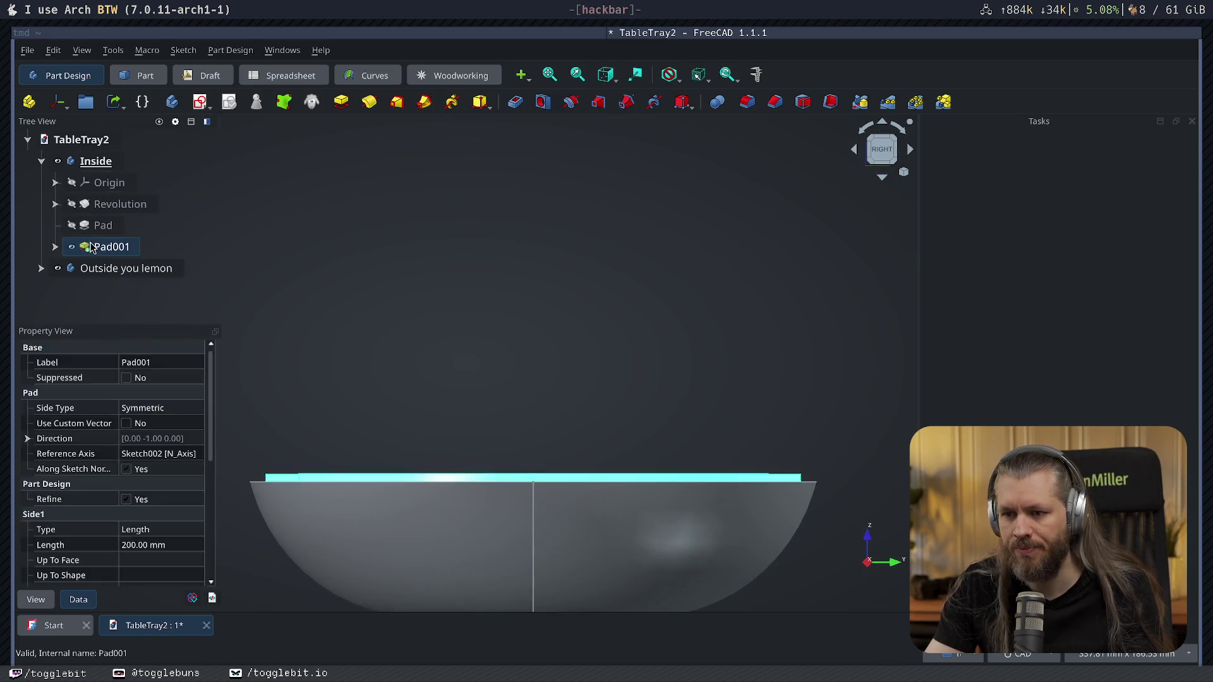
{"action": "scroll", "coordinate": [395, 376], "scroll_direction": "up", "scroll_amount": 3}
{"action": "scroll", "coordinate": [535, 436], "scroll_direction": "up", "scroll_amount": 5}
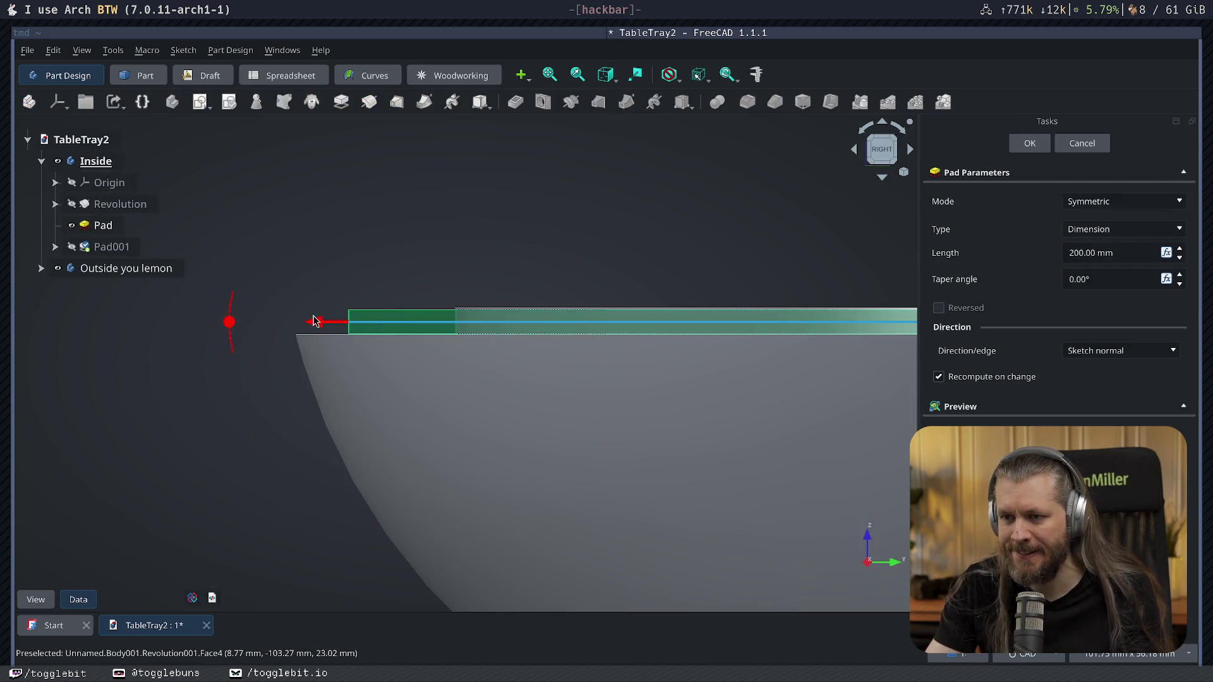
{"action": "left_click_drag", "start_coordinate": [303, 336], "coordinate": [242, 323]}
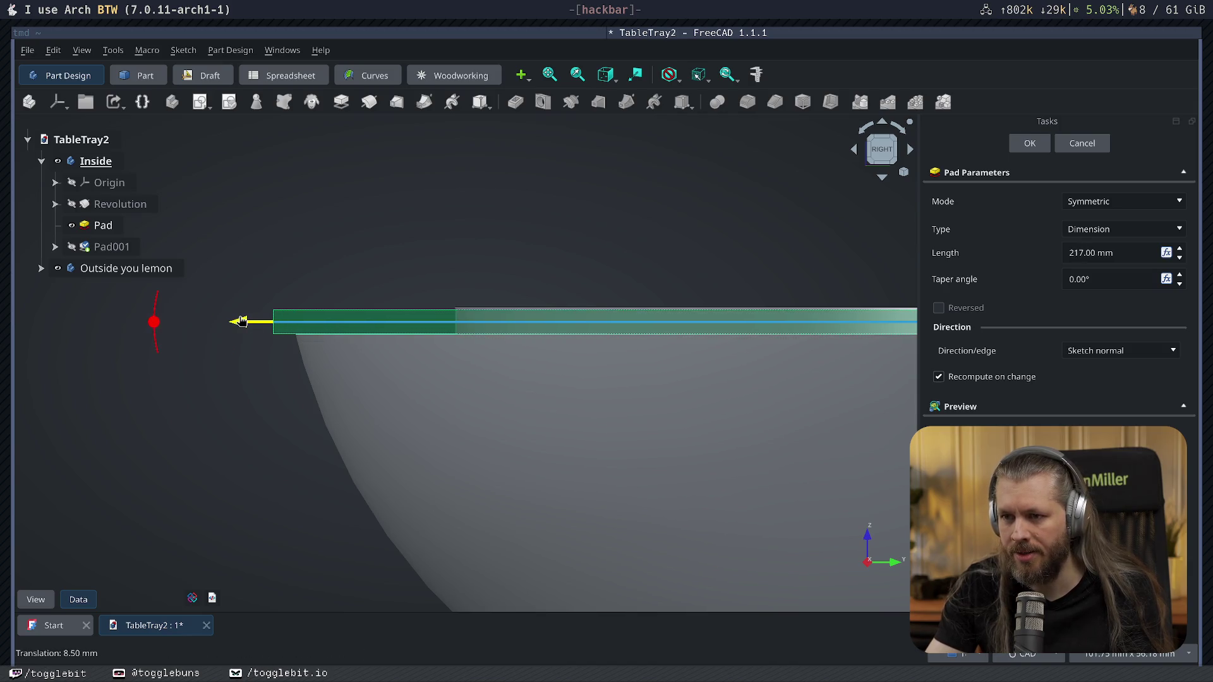
{"action": "left_click", "coordinate": [1030, 143]}
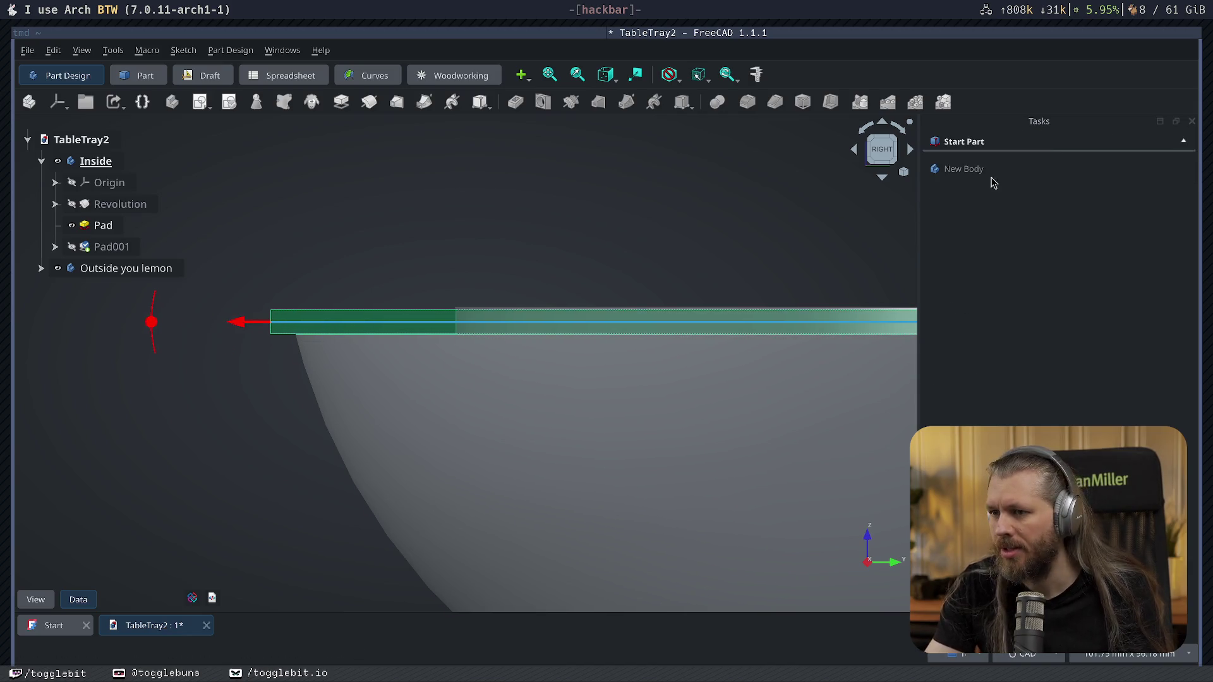
{"action": "mouse_move", "coordinate": [590, 360]}
{"action": "middle_mouse_down"}
{"action": "mouse_move", "coordinate": [702, 330]}
{"action": "mouse_move", "coordinate": [442, 385]}
{"action": "middle_mouse_up"}
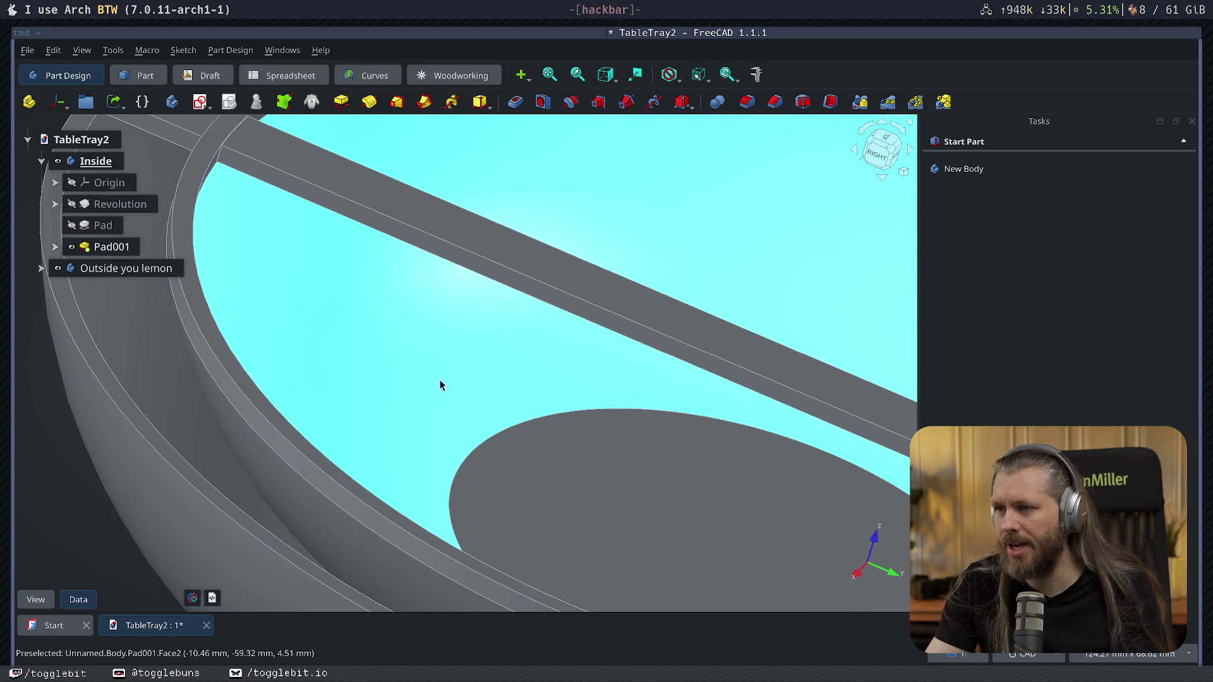
{"action": "scroll", "coordinate": [680, 440], "scroll_direction": "down", "scroll_amount": 5}
{"action": "left_click", "coordinate": [622, 348]}
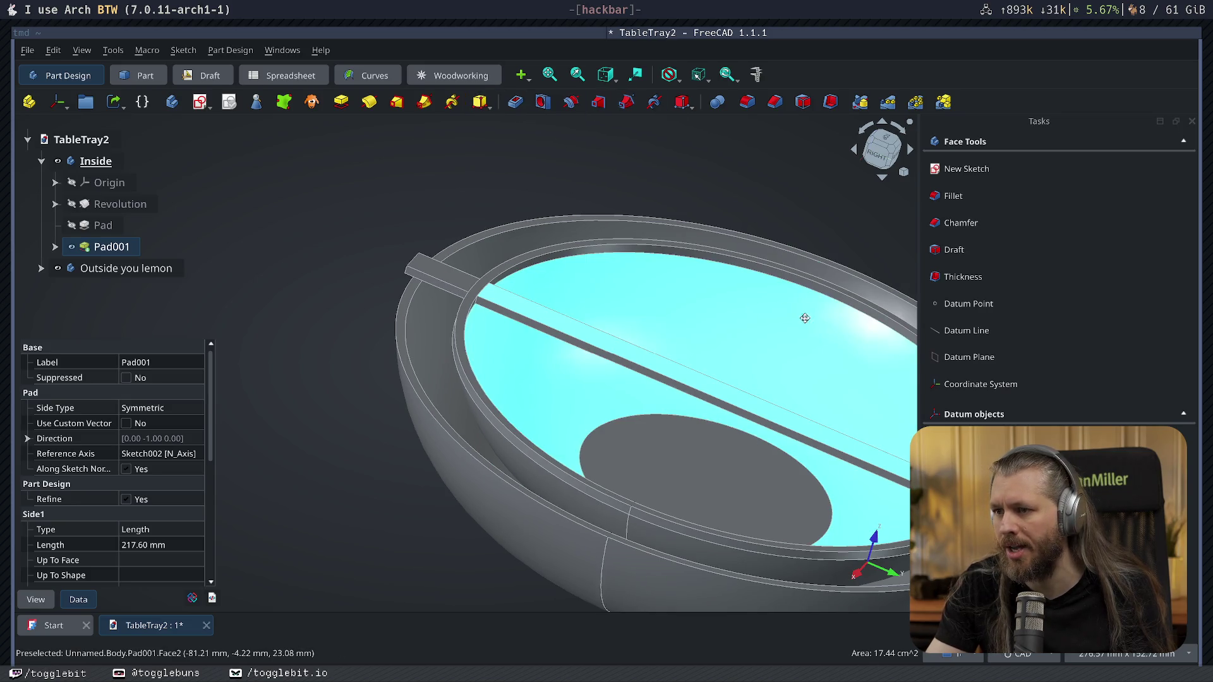
{"action": "middle_click_drag", "start_coordinate": [900, 322], "coordinate": [650, 333]}
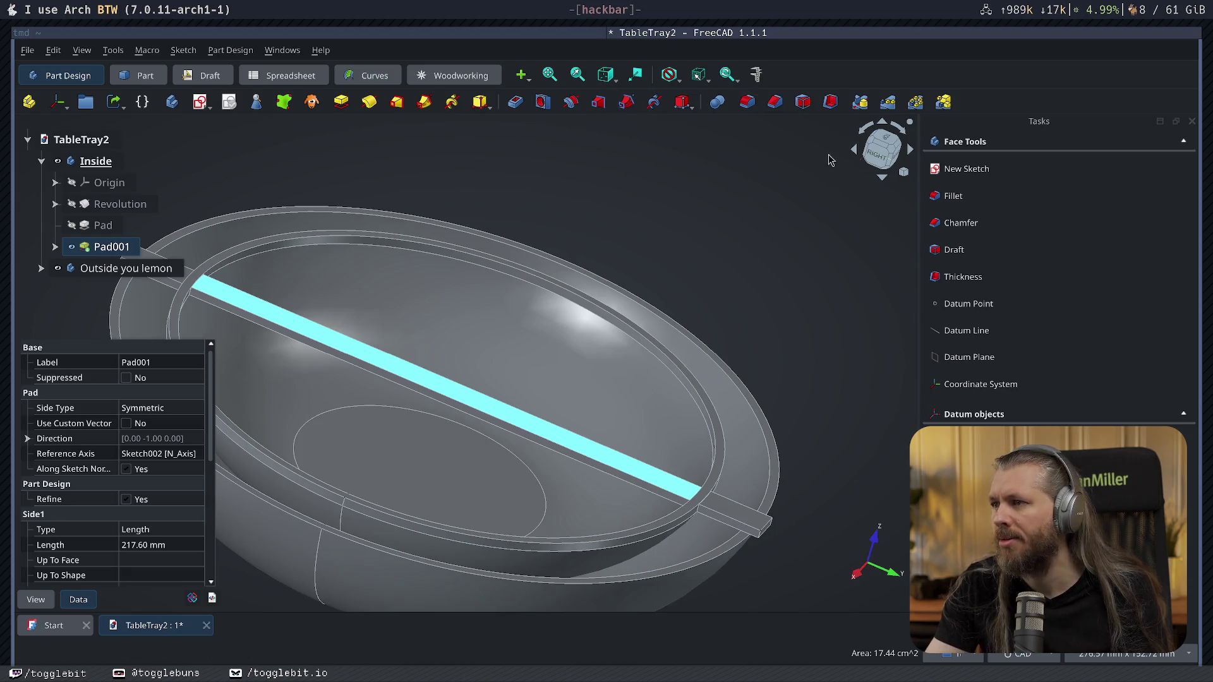
{"action": "left_click", "coordinate": [517, 102]}
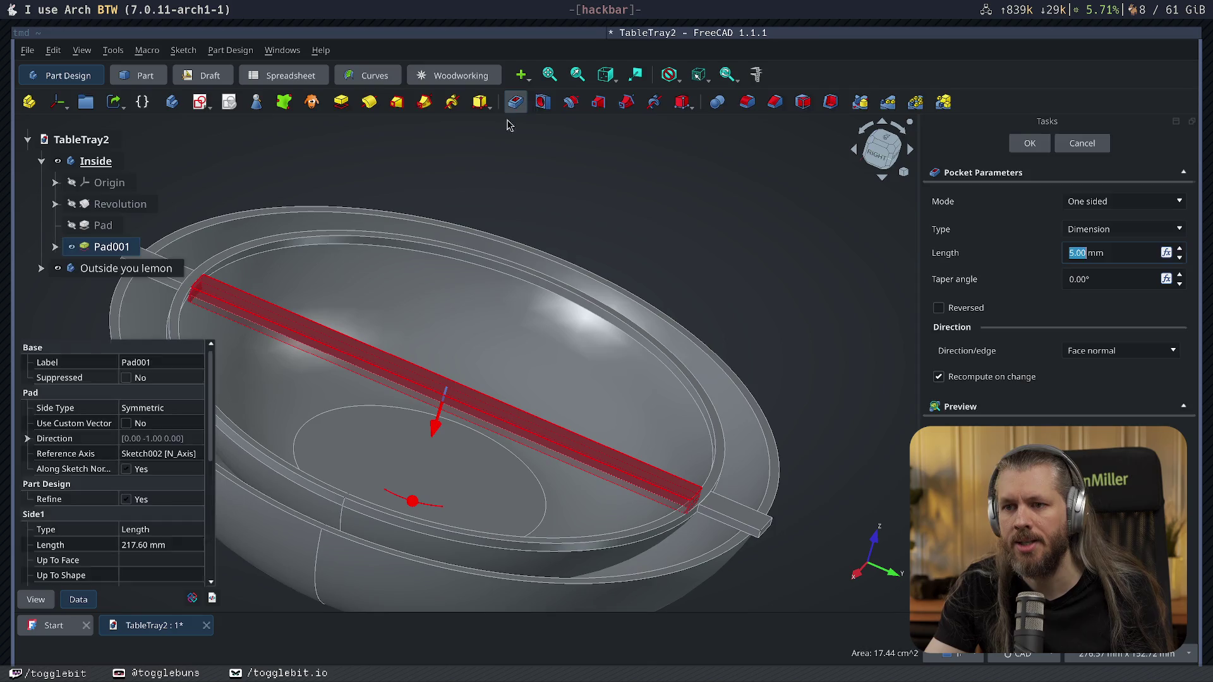
{"action": "left_click", "coordinate": [1030, 143]}
{"action": "mouse_move", "coordinate": [344, 312]}
{"action": "middle_mouse_down"}
{"action": "mouse_move", "coordinate": [387, 301]}
{"action": "mouse_move", "coordinate": [297, 319]}
{"action": "mouse_move", "coordinate": [463, 423]}
{"action": "middle_mouse_up"}
{"action": "scroll", "coordinate": [260, 294], "scroll_direction": "up", "scroll_amount": 3}
{"action": "scroll", "coordinate": [408, 385], "scroll_direction": "up", "scroll_amount": 2}
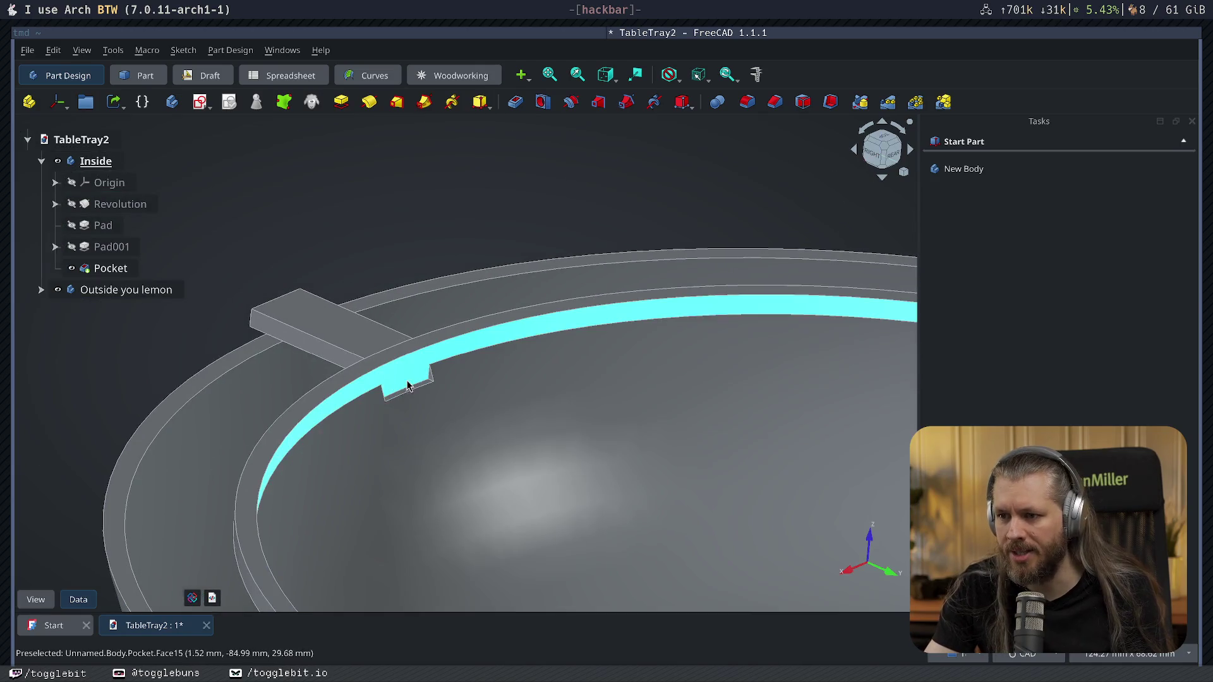
{"action": "key", "text": "ctrl+z"}
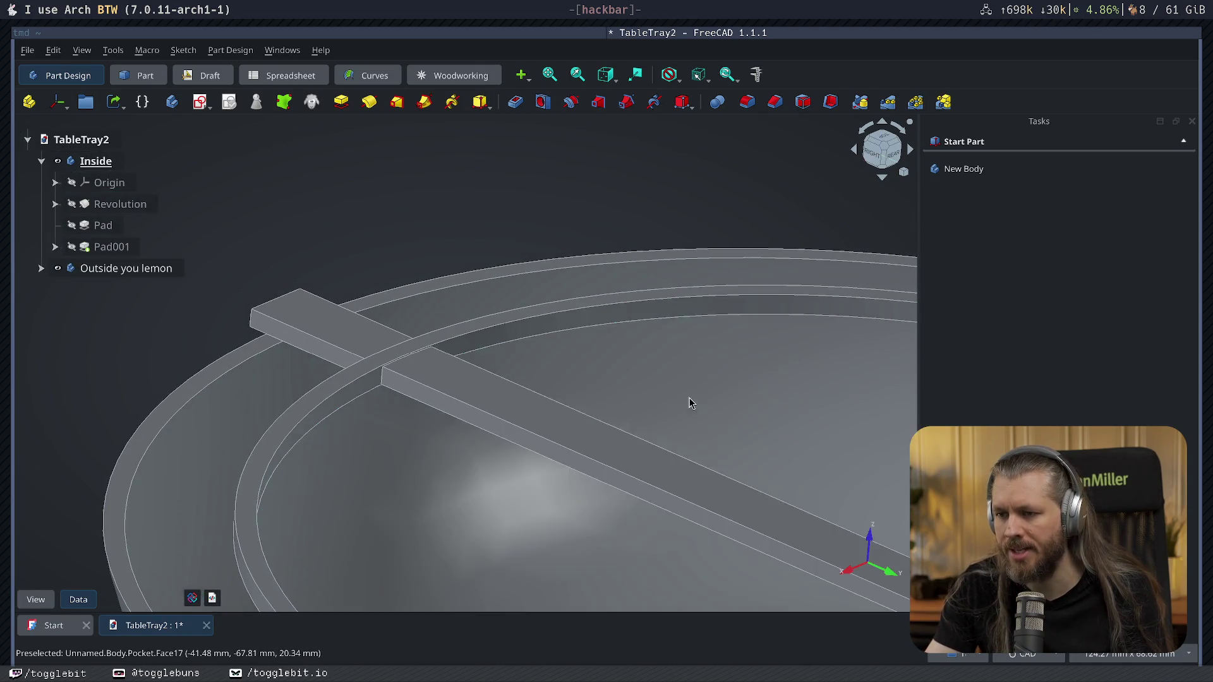
{"action": "left_click", "coordinate": [555, 421]}
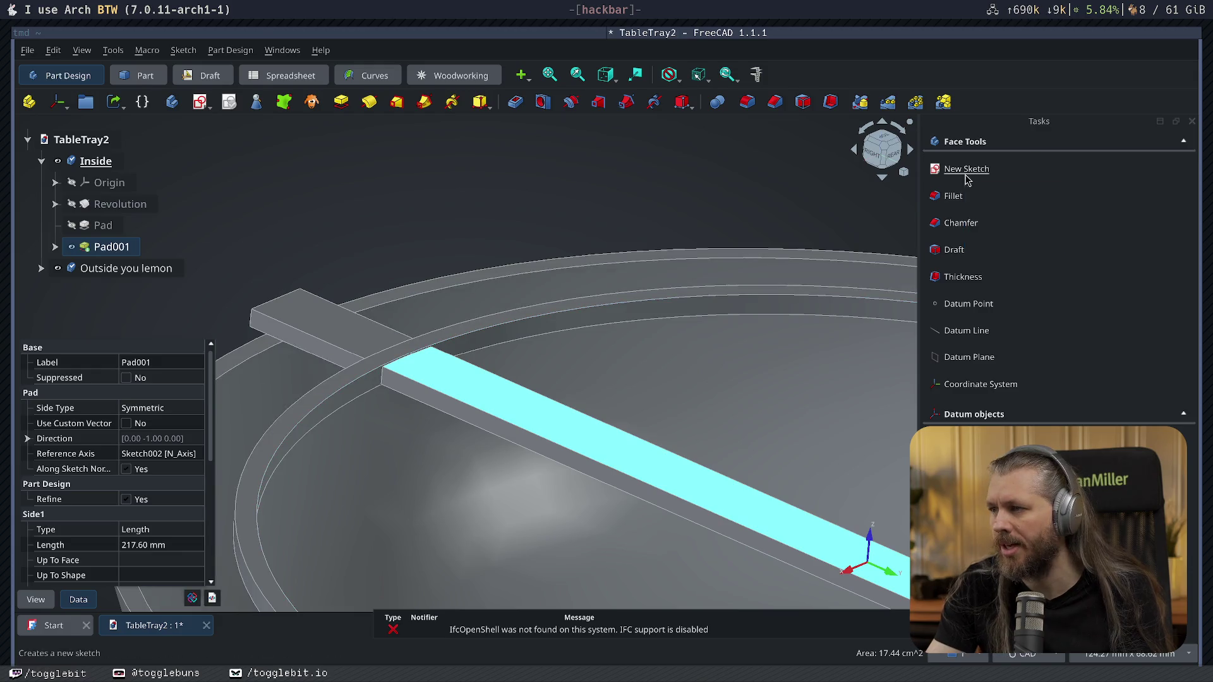
Start Sketch003 on the bar's top face with both bar edges as external geometry.
{"action": "left_click", "coordinate": [964, 166]}
{"action": "scroll", "coordinate": [856, 393], "scroll_direction": "down", "scroll_amount": 3}
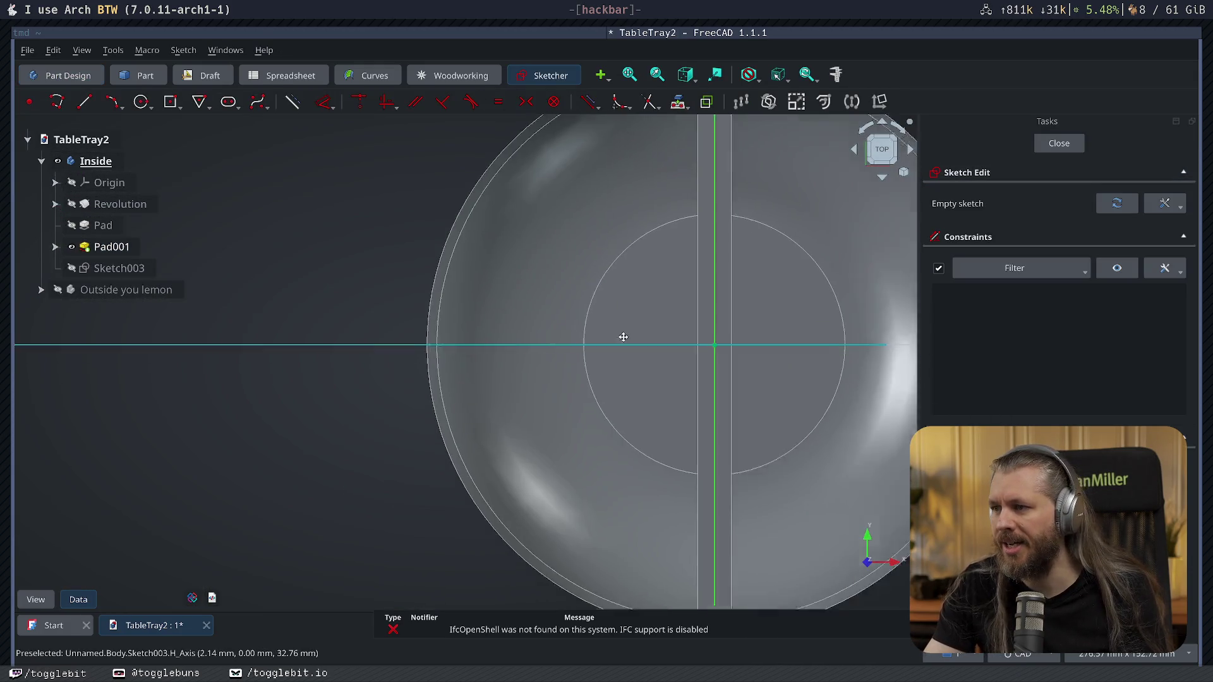
{"action": "scroll", "coordinate": [623, 338], "scroll_direction": "down", "scroll_amount": 2}
{"action": "scroll", "coordinate": [562, 388], "scroll_direction": "down", "scroll_amount": 1}
{"action": "scroll", "coordinate": [596, 361], "scroll_direction": "up", "scroll_amount": 5}
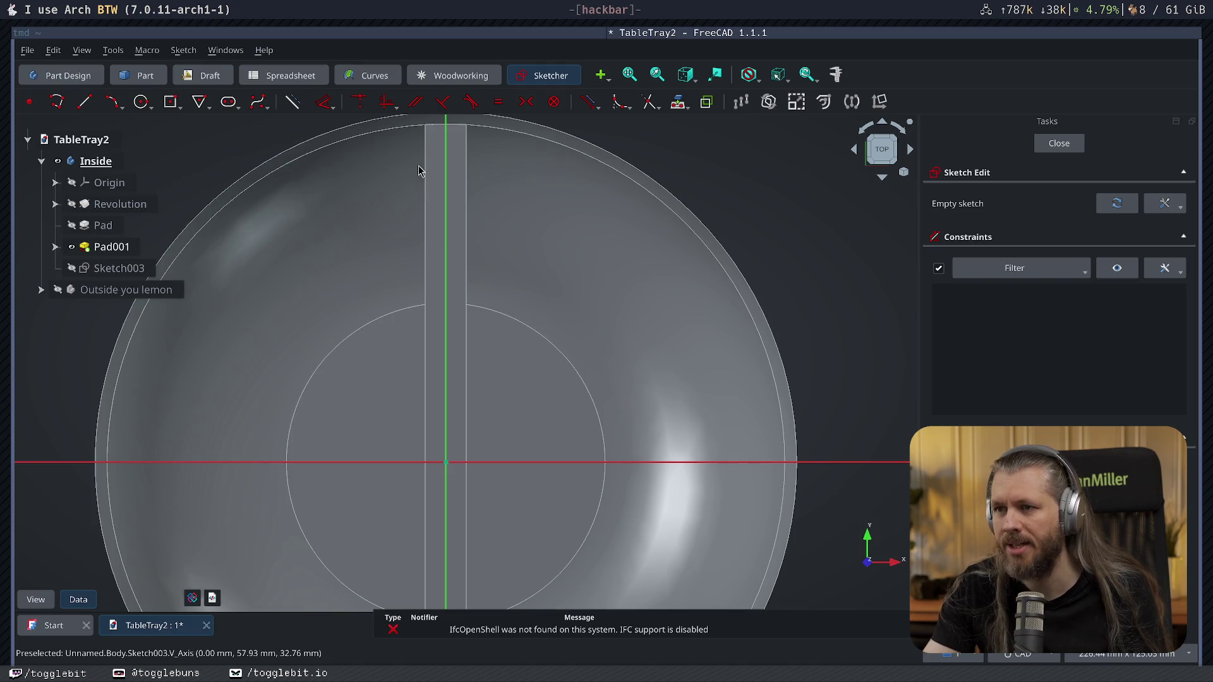
{"action": "left_click", "coordinate": [425, 261]}
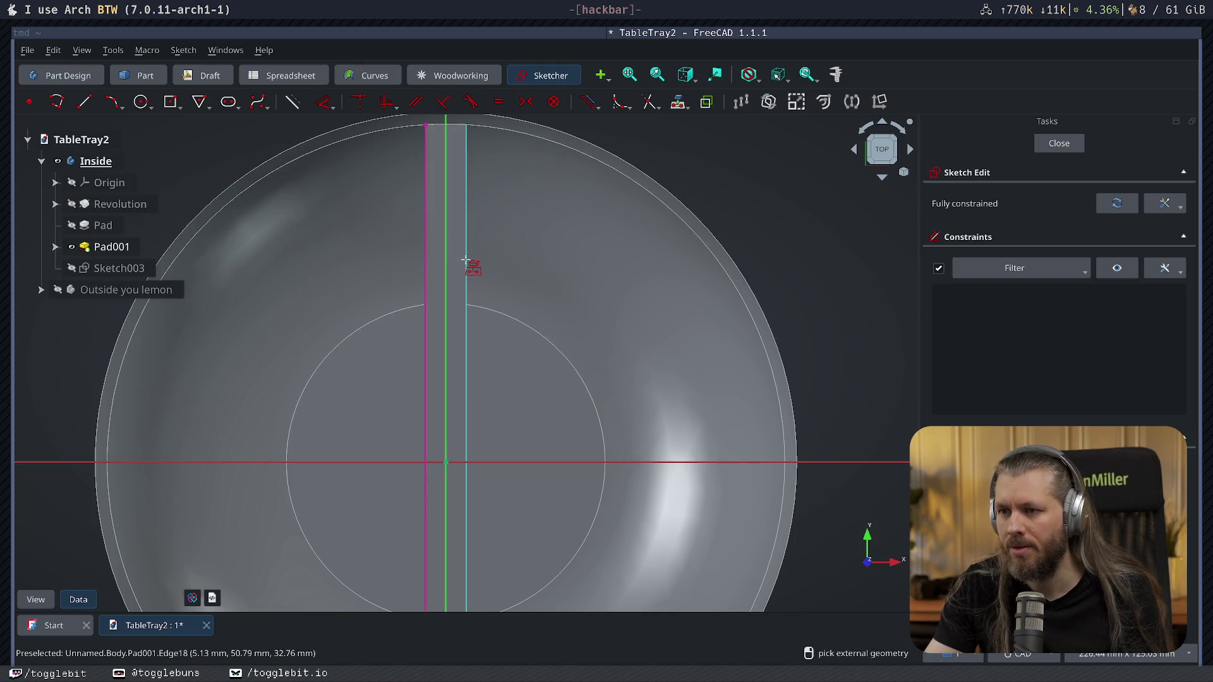
{"action": "left_click", "coordinate": [466, 260]}
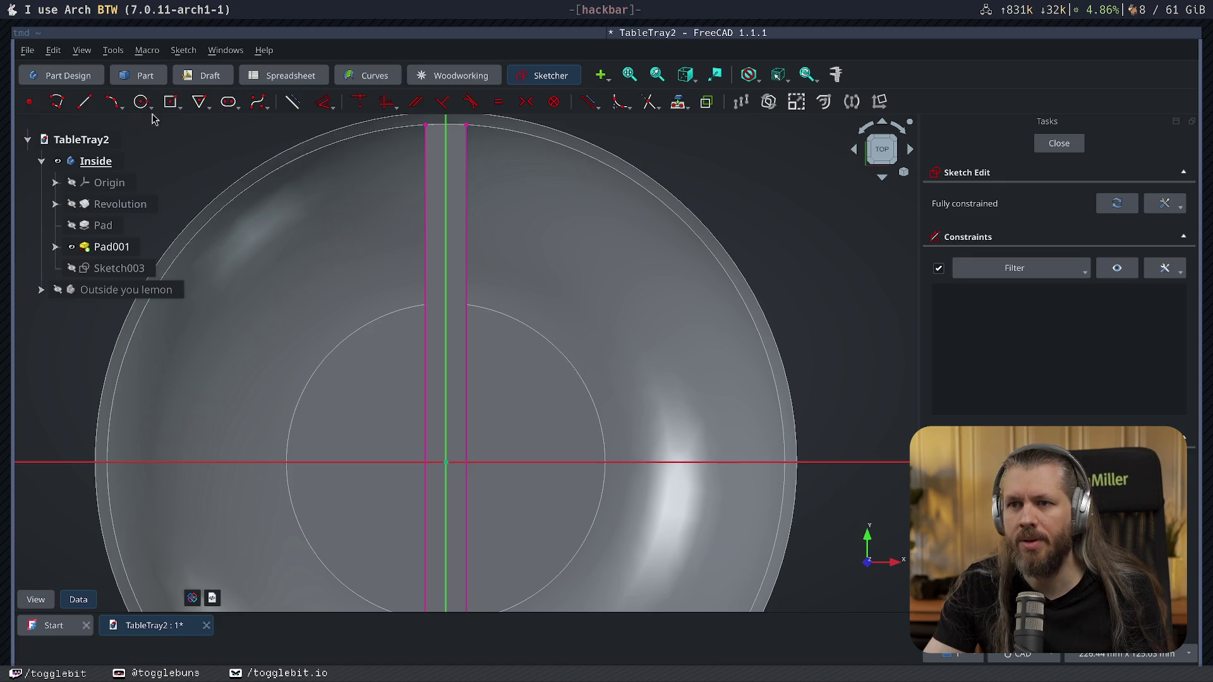
Draw a three-point arc along the rim between the slot corners and close the sketch.
{"action": "left_click", "coordinate": [113, 102]}
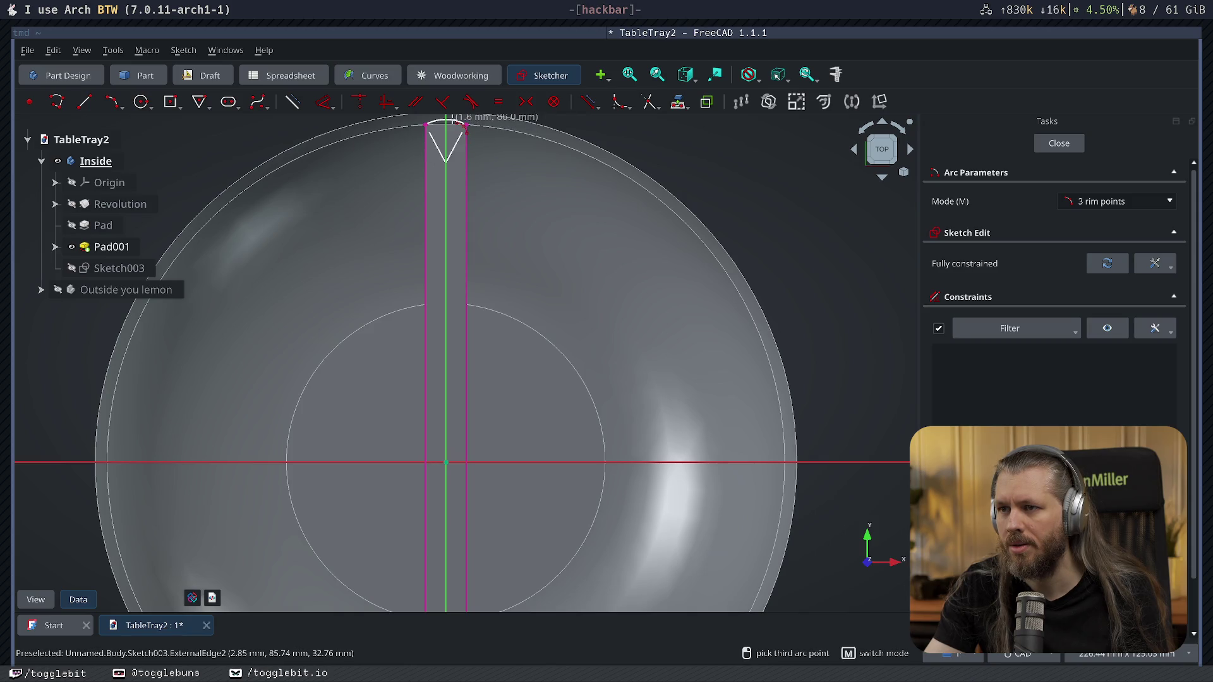
{"action": "left_click", "coordinate": [465, 126]}
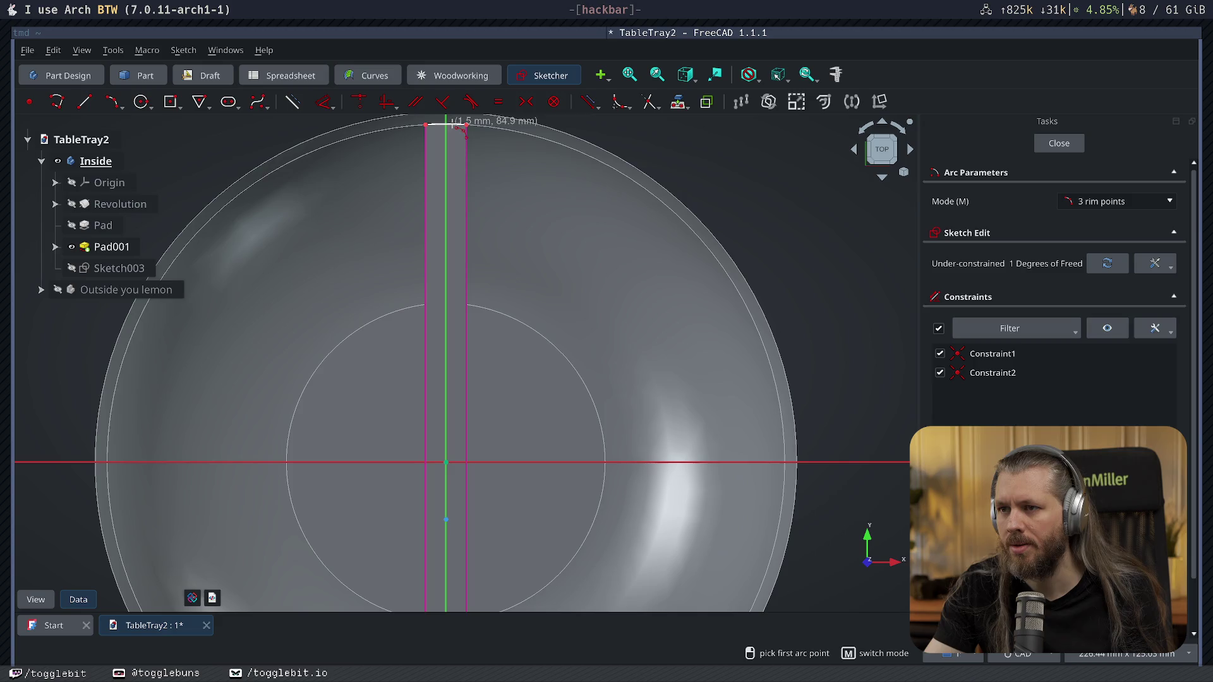
{"action": "middle_click_drag", "start_coordinate": [514, 605], "coordinate": [615, 222]}
{"action": "scroll", "coordinate": [614, 222], "scroll_direction": "up", "scroll_amount": 3}
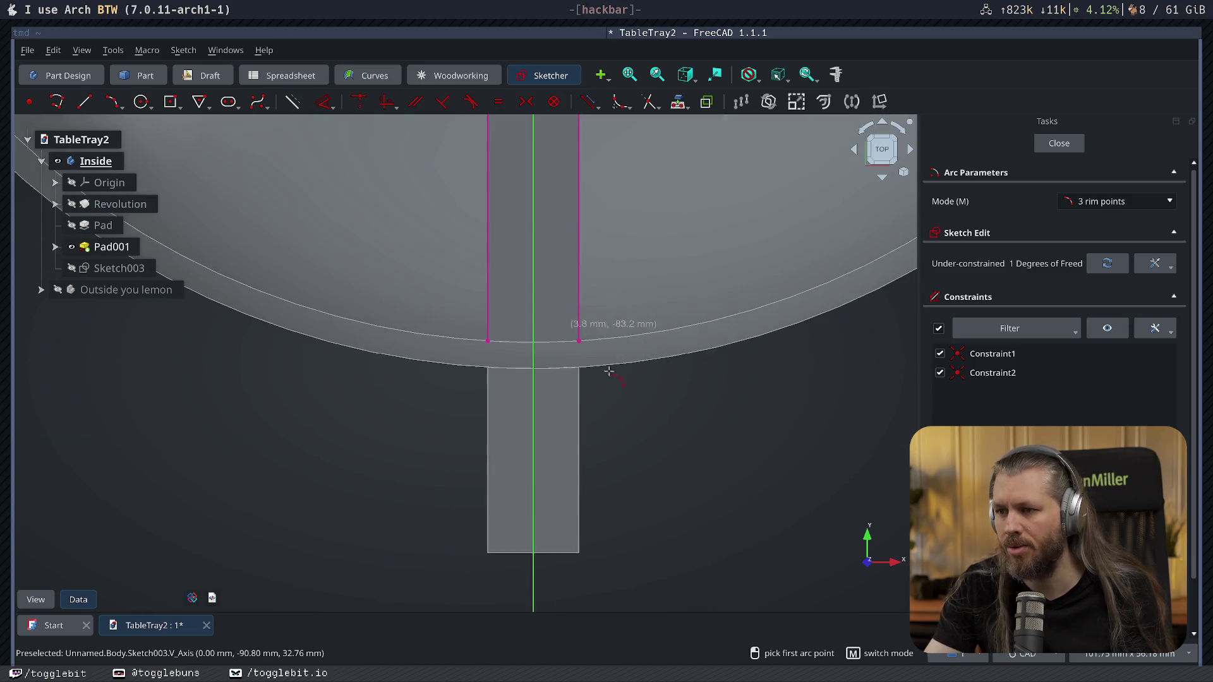
{"action": "left_click", "coordinate": [489, 339]}
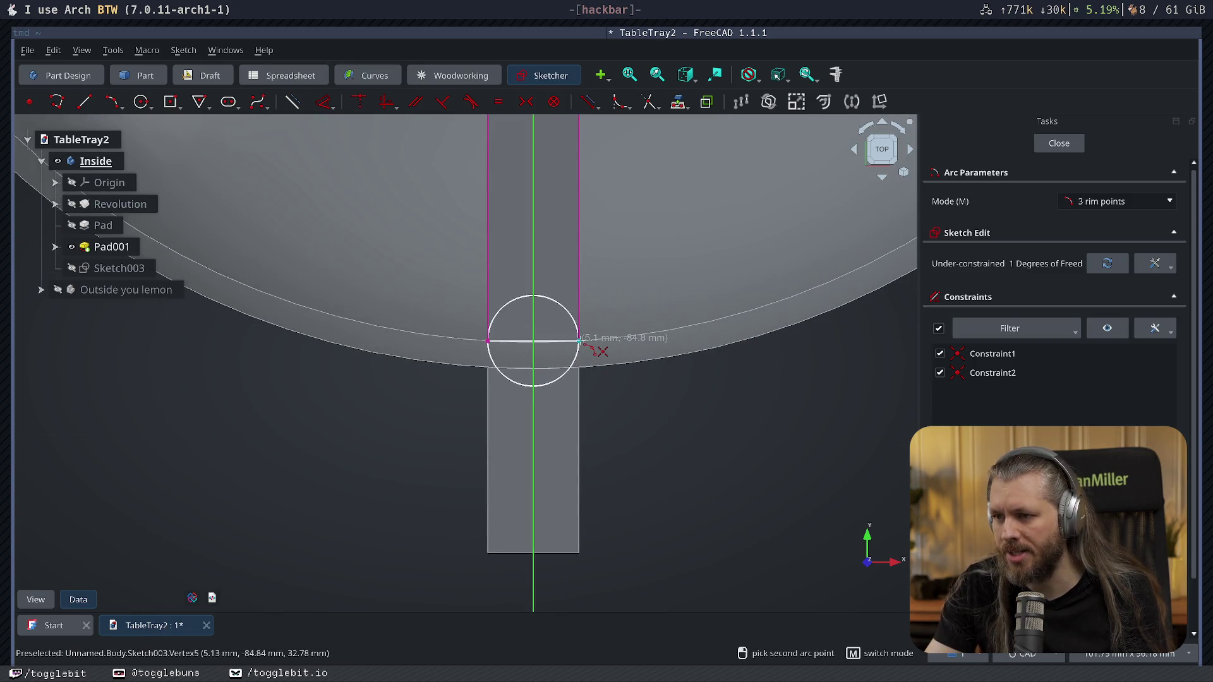
{"action": "left_click", "coordinate": [578, 339]}
{"action": "left_click", "coordinate": [555, 340]}
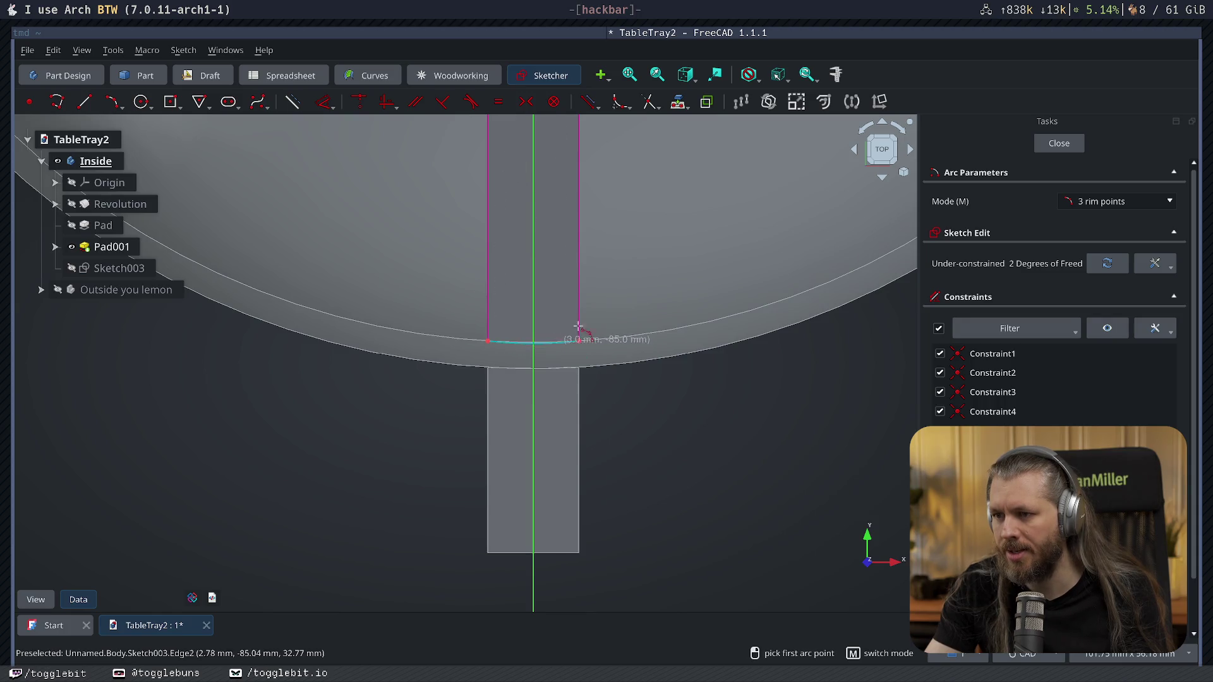
{"action": "left_click", "coordinate": [1059, 144]}
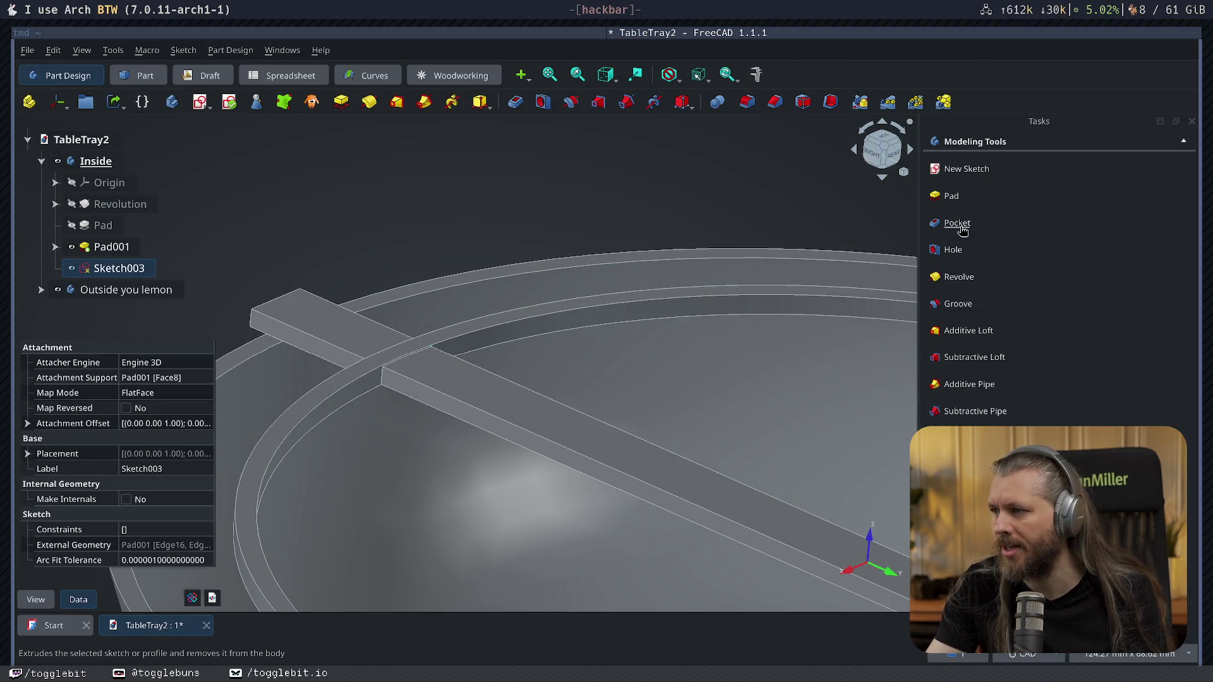
Pocket Sketch003 through the bar's middle, leaving two rim tabs, and inspect them from several views.
{"action": "left_click", "coordinate": [958, 224]}
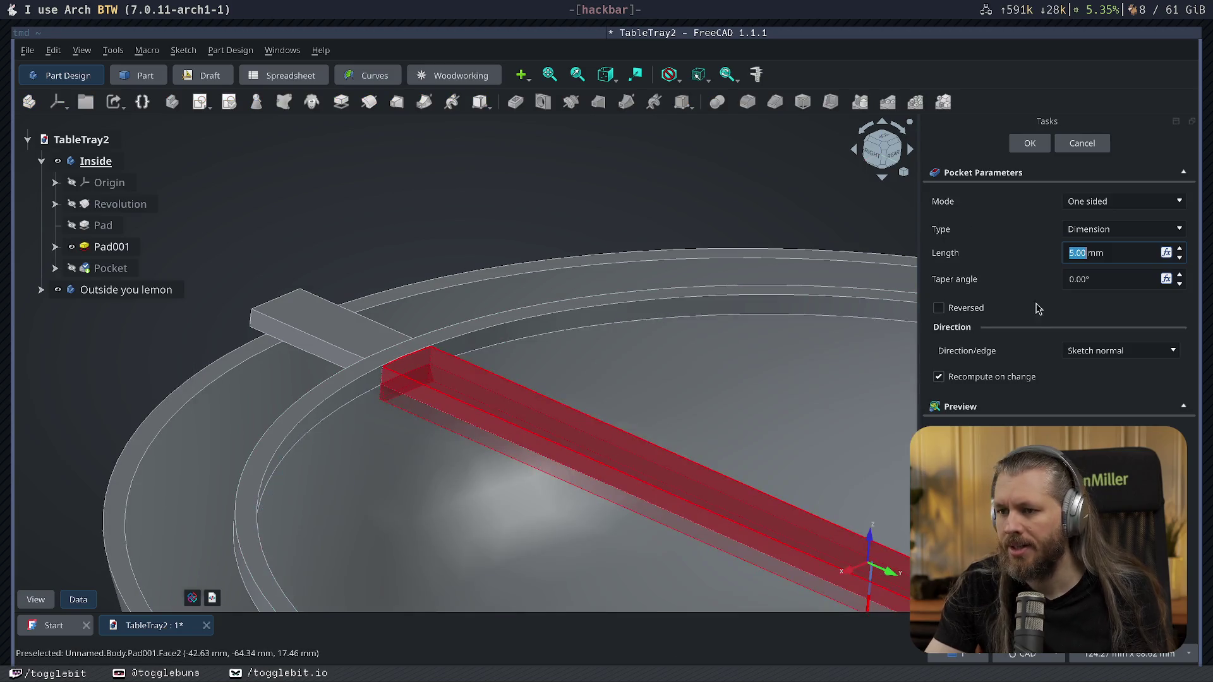
{"action": "scroll", "coordinate": [808, 540], "scroll_direction": "up", "scroll_amount": 5}
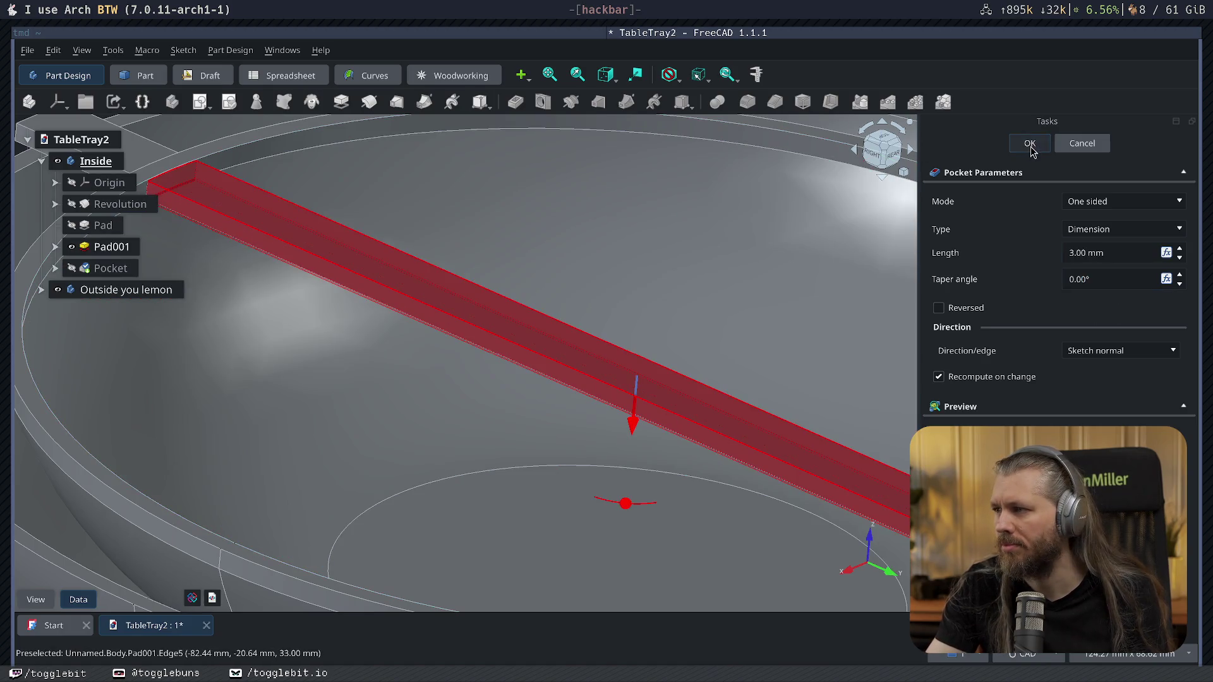
{"action": "left_click", "coordinate": [1027, 144]}
{"action": "middle_click_drag", "start_coordinate": [261, 310], "coordinate": [655, 318]}
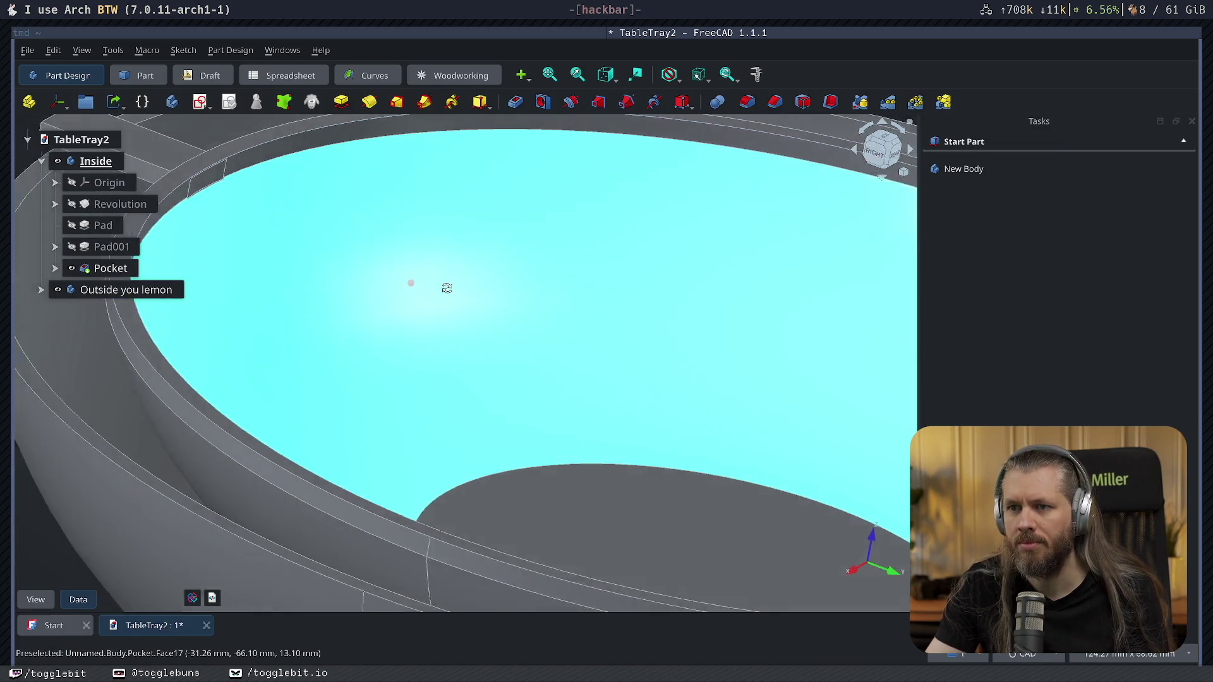
{"action": "scroll", "coordinate": [681, 403], "scroll_direction": "down", "scroll_amount": 3}
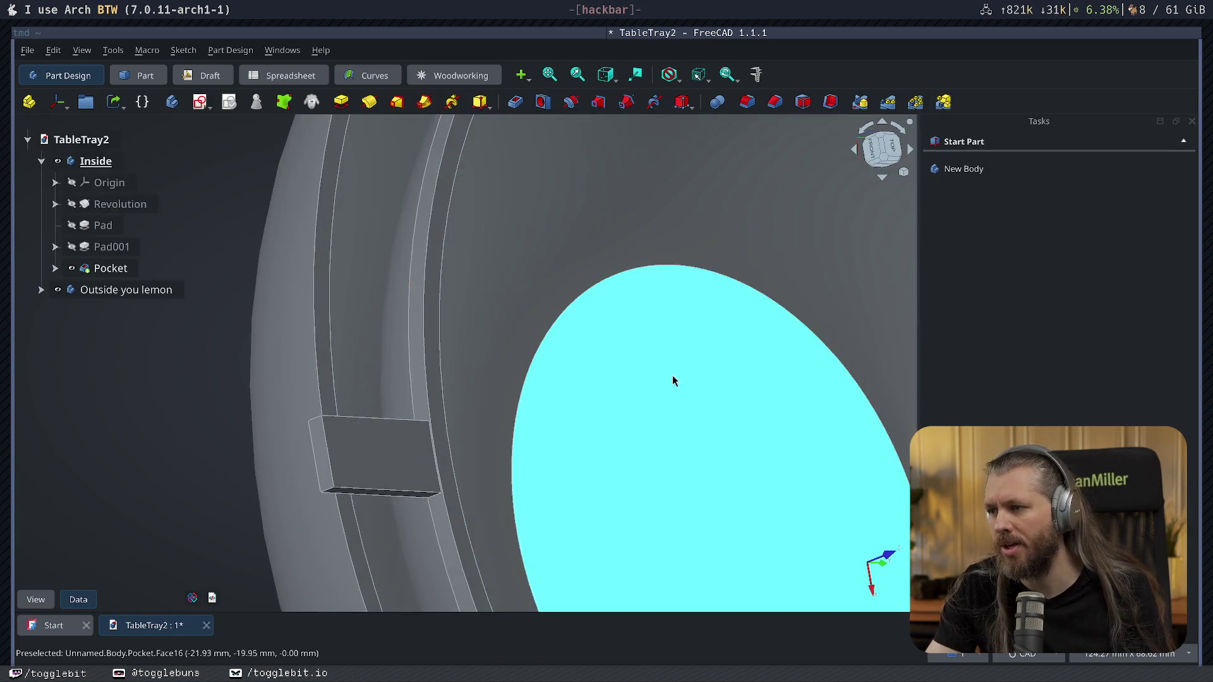
{"action": "scroll", "coordinate": [674, 379], "scroll_direction": "down", "scroll_amount": 1}
{"action": "scroll", "coordinate": [768, 456], "scroll_direction": "down", "scroll_amount": 2}
{"action": "scroll", "coordinate": [780, 477], "scroll_direction": "down", "scroll_amount": 2}
{"action": "mouse_move", "coordinate": [559, 321]}
{"action": "middle_mouse_down"}
{"action": "mouse_move", "coordinate": [320, 347]}
{"action": "mouse_move", "coordinate": [493, 414]}
{"action": "mouse_move", "coordinate": [636, 427]}
{"action": "middle_mouse_up"}
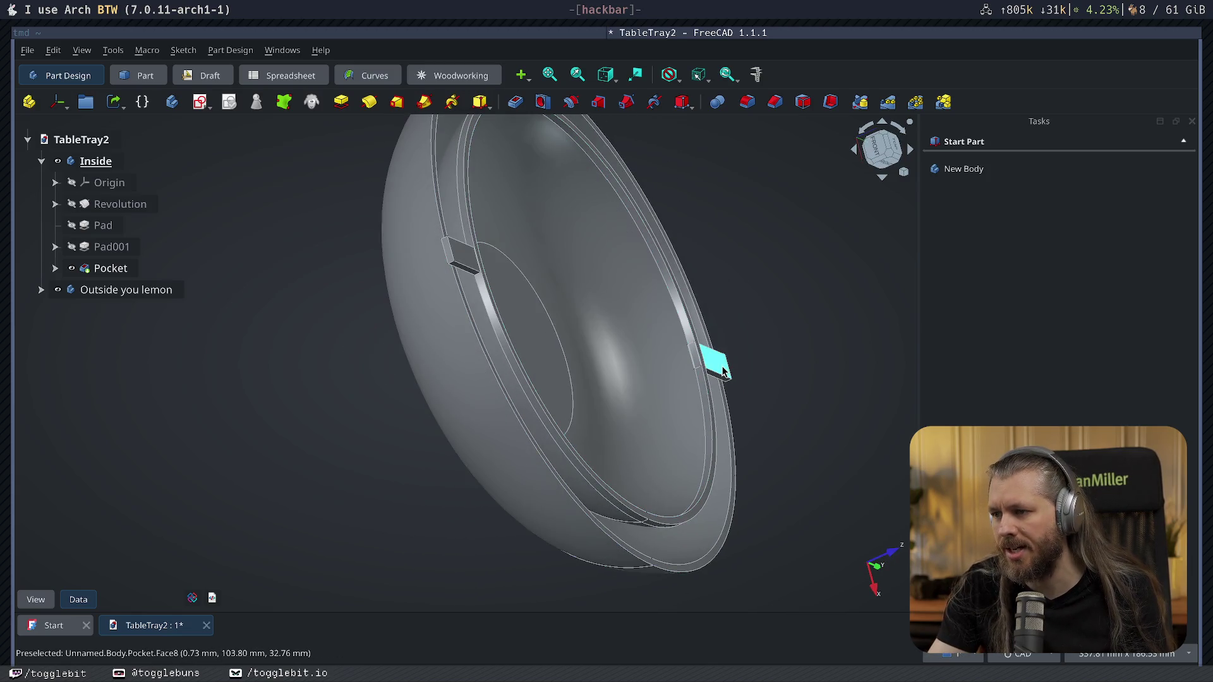
{"action": "key", "text": "2"}
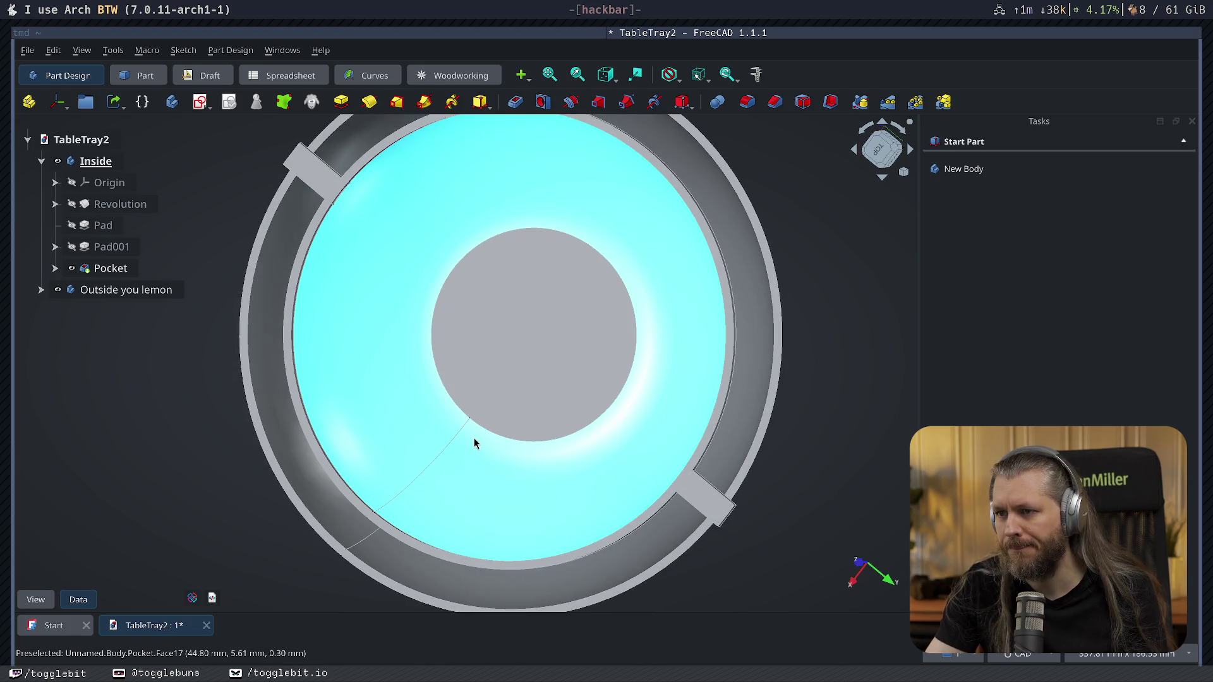
{"action": "mouse_move", "coordinate": [474, 443]}
{"action": "middle_mouse_down"}
{"action": "mouse_move", "coordinate": [556, 322]}
{"action": "mouse_move", "coordinate": [520, 348]}
{"action": "mouse_move", "coordinate": [595, 327]}
{"action": "mouse_move", "coordinate": [638, 288]}
{"action": "middle_mouse_up"}
{"action": "key", "text": "1"}
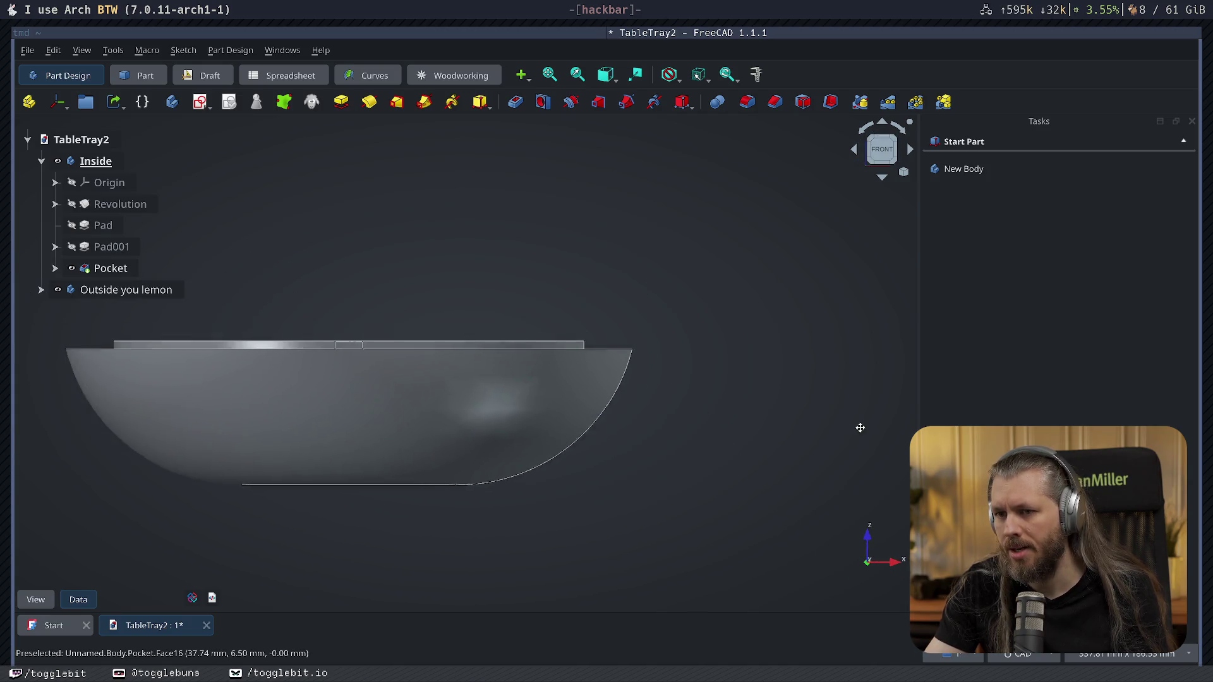
{"action": "key", "text": "2"}
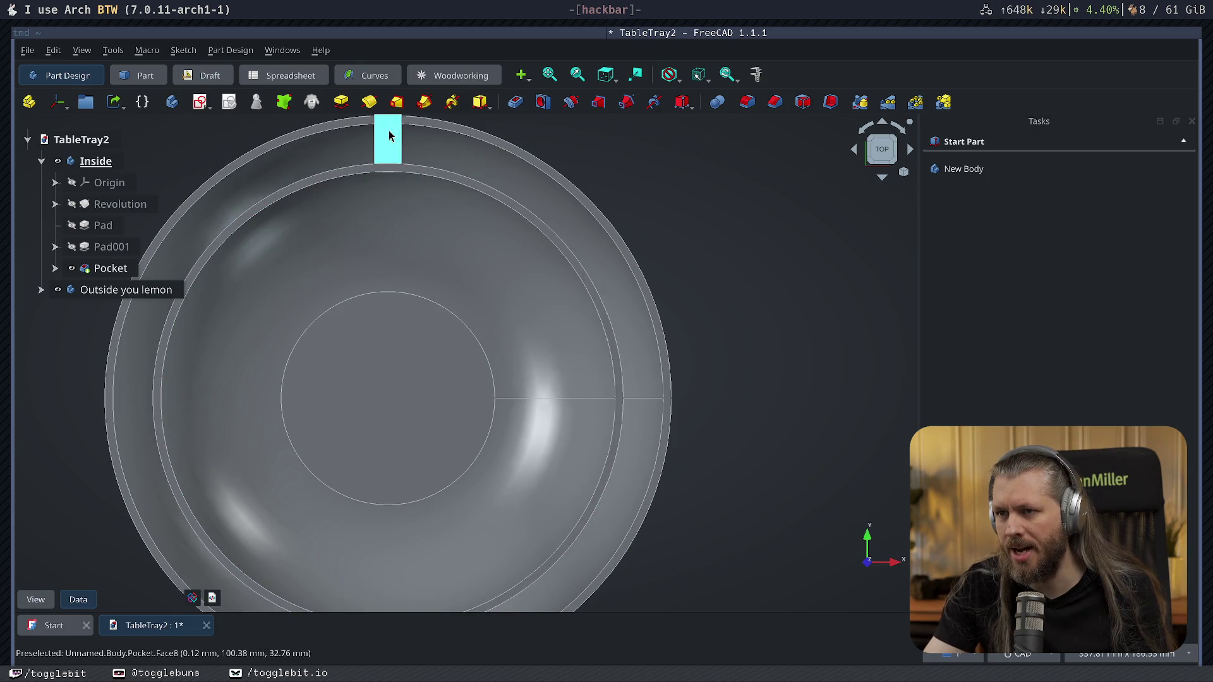
{"action": "scroll", "coordinate": [525, 422], "scroll_direction": "down", "scroll_amount": 2}
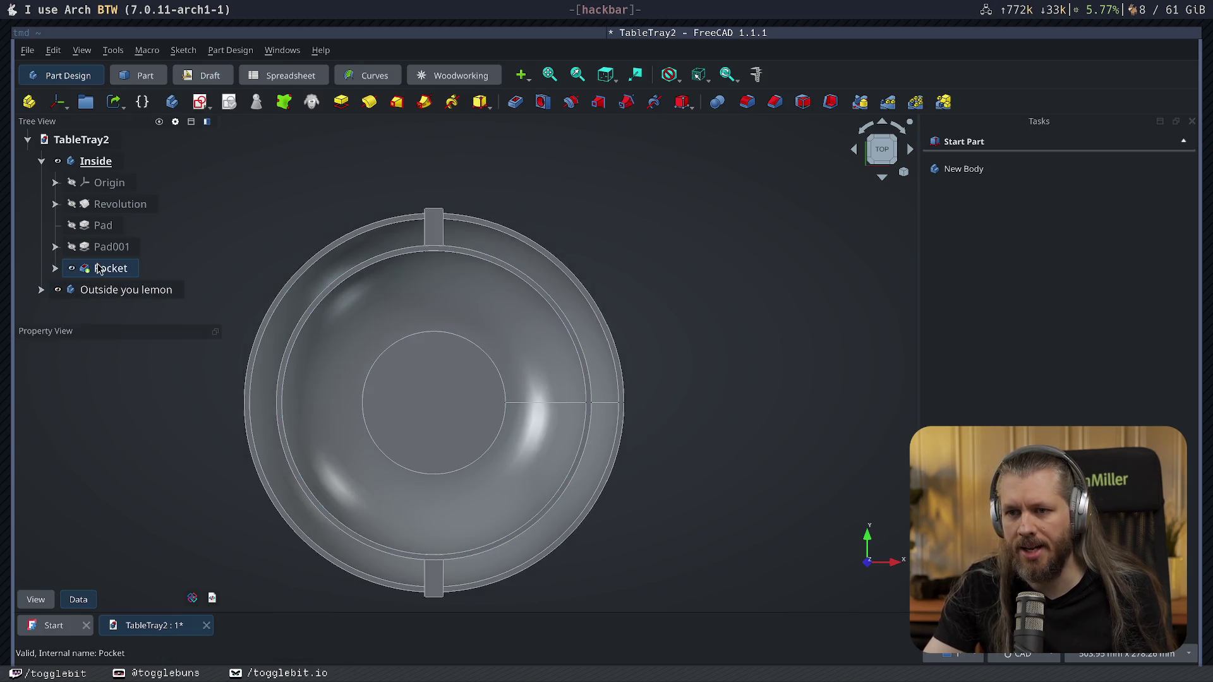
Delete the Pocket, then Sketch003 together with the Pad001 bar.
{"action": "left_click", "coordinate": [112, 268]}
{"action": "key", "text": "Delete"}
{"action": "left_click", "coordinate": [112, 247]}
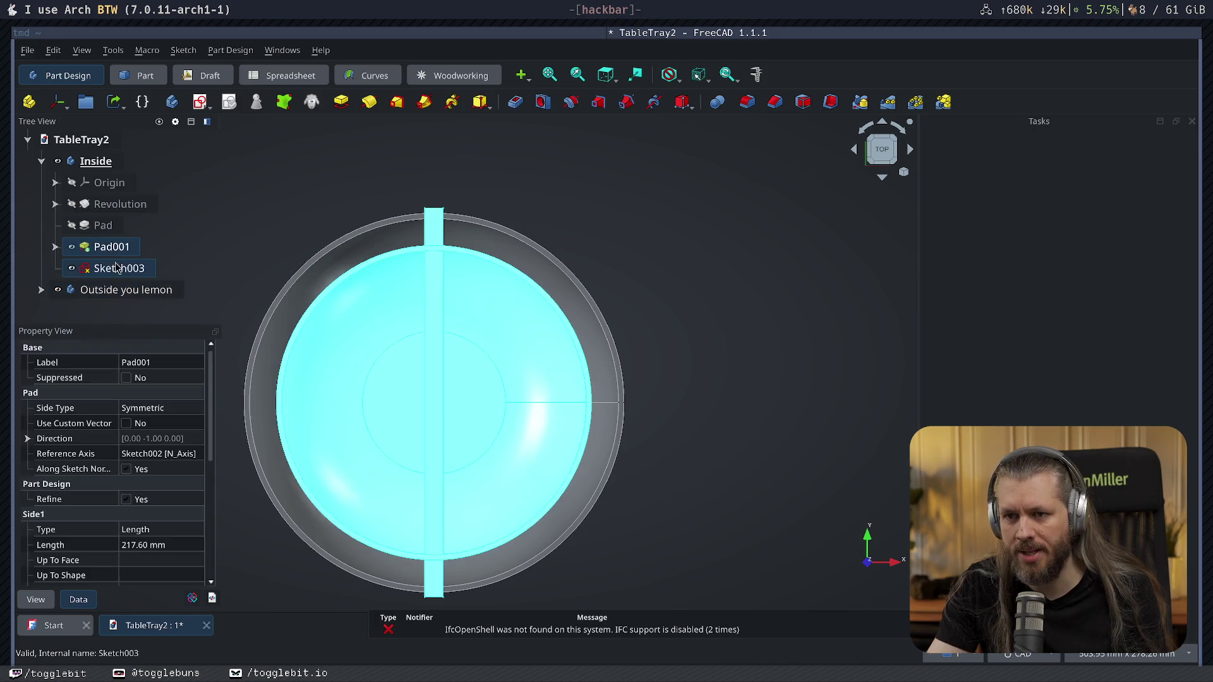
{"action": "double_click", "coordinate": [112, 268]}
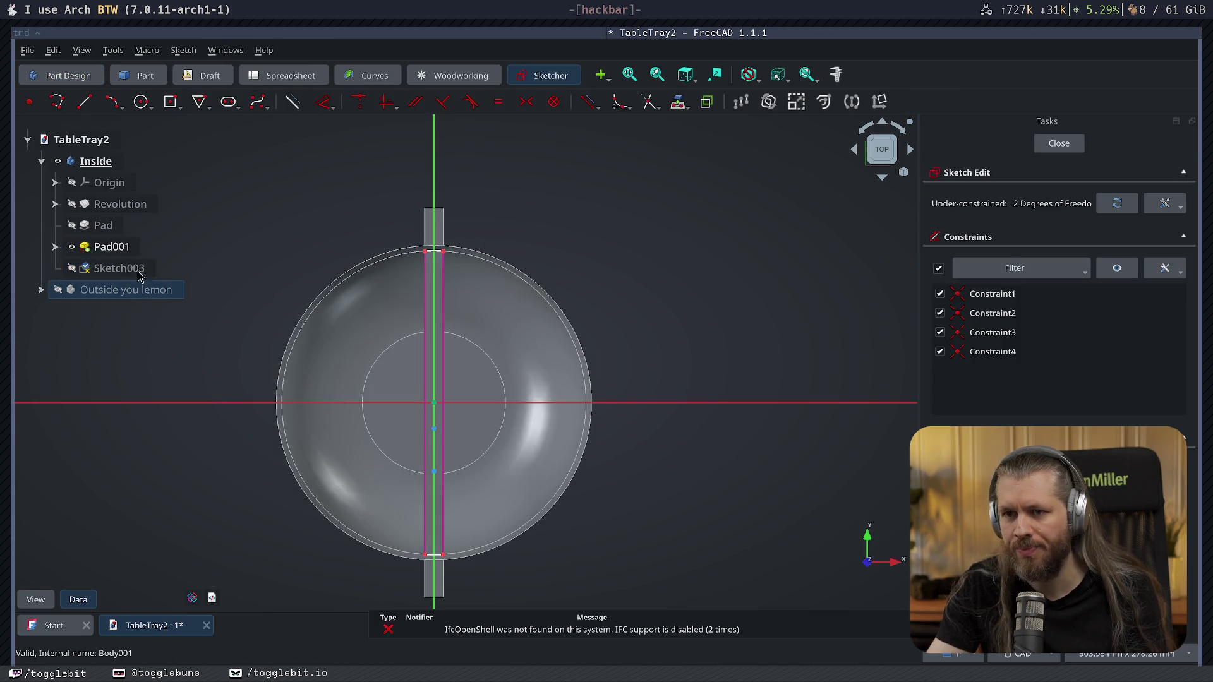
{"action": "left_click", "coordinate": [1059, 144]}
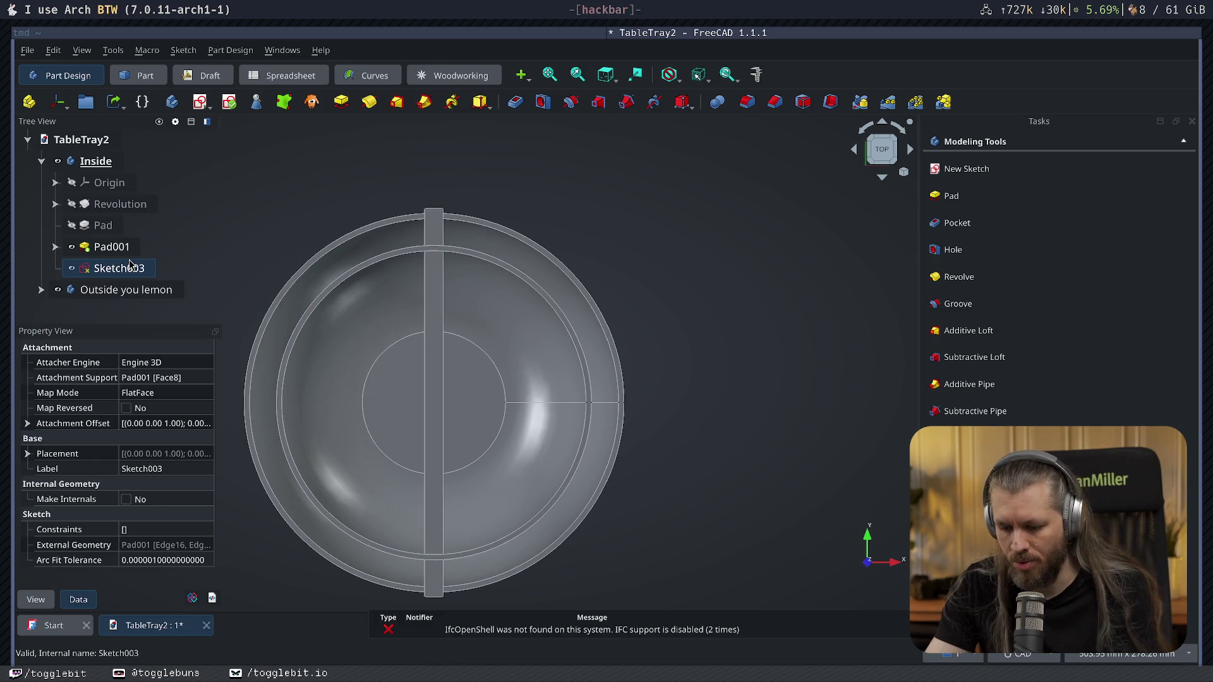
{"action": "key", "text": "Delete"}
{"action": "left_click", "coordinate": [111, 247]}
{"action": "key", "text": "Delete"}
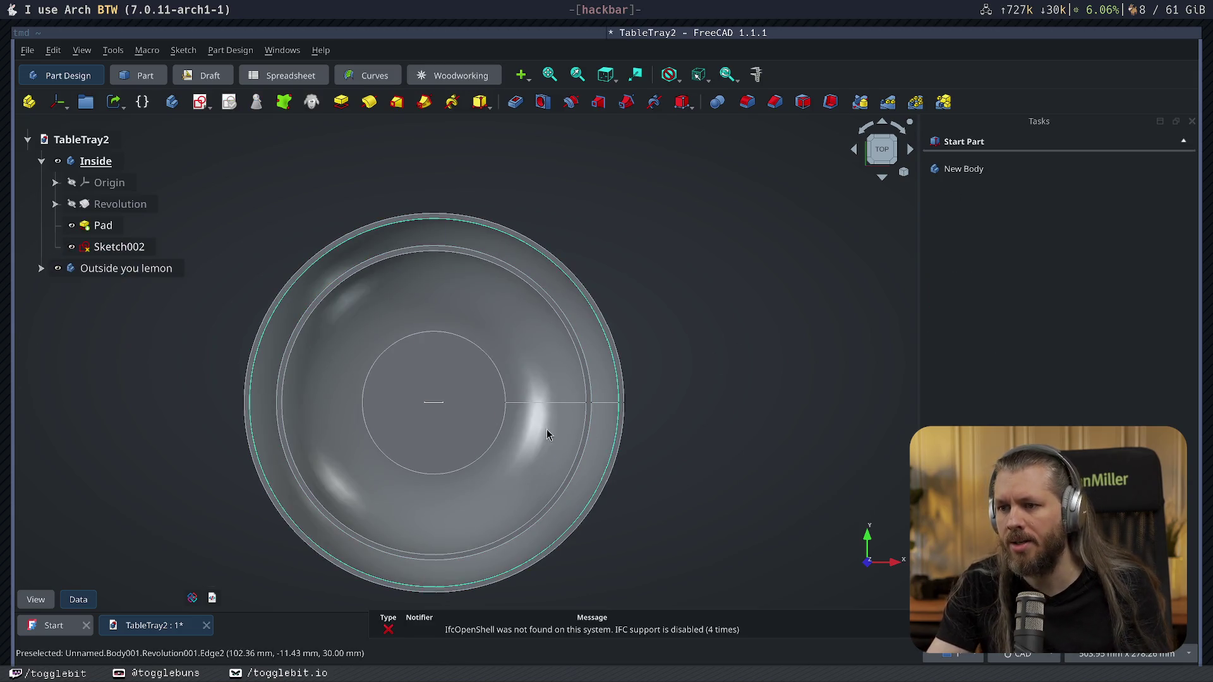
Pad Sketch002 one-sided at 230 mm into a new Pad001 bar across the inner bowl.
{"action": "right_click", "coordinate": [627, 166]}
{"action": "left_click", "coordinate": [729, 455]}
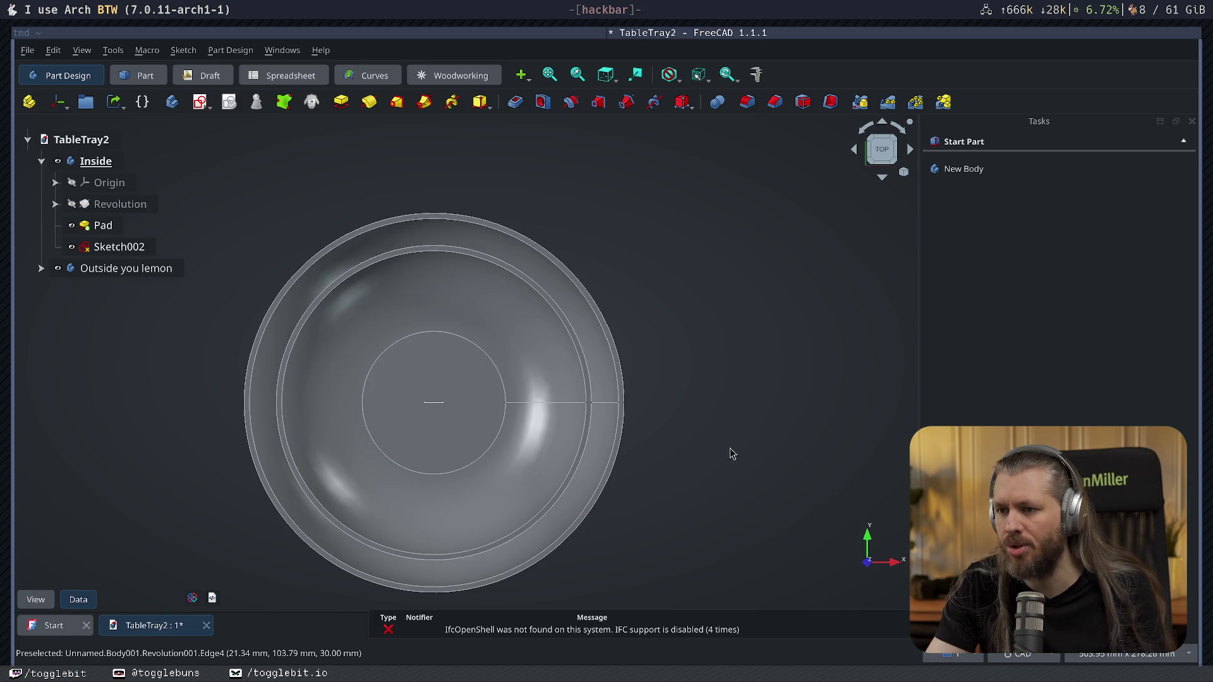
{"action": "middle_click_drag", "start_coordinate": [729, 456], "coordinate": [171, 298]}
{"action": "left_click", "coordinate": [118, 247]}
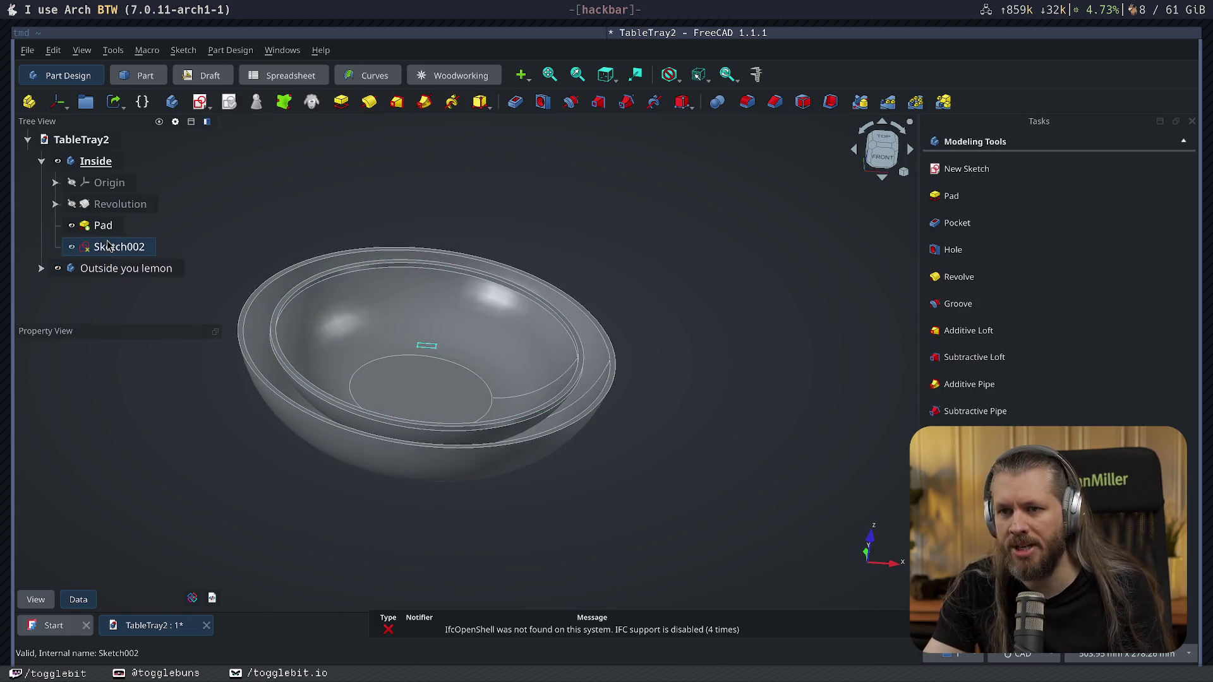
{"action": "left_click", "coordinate": [952, 195]}
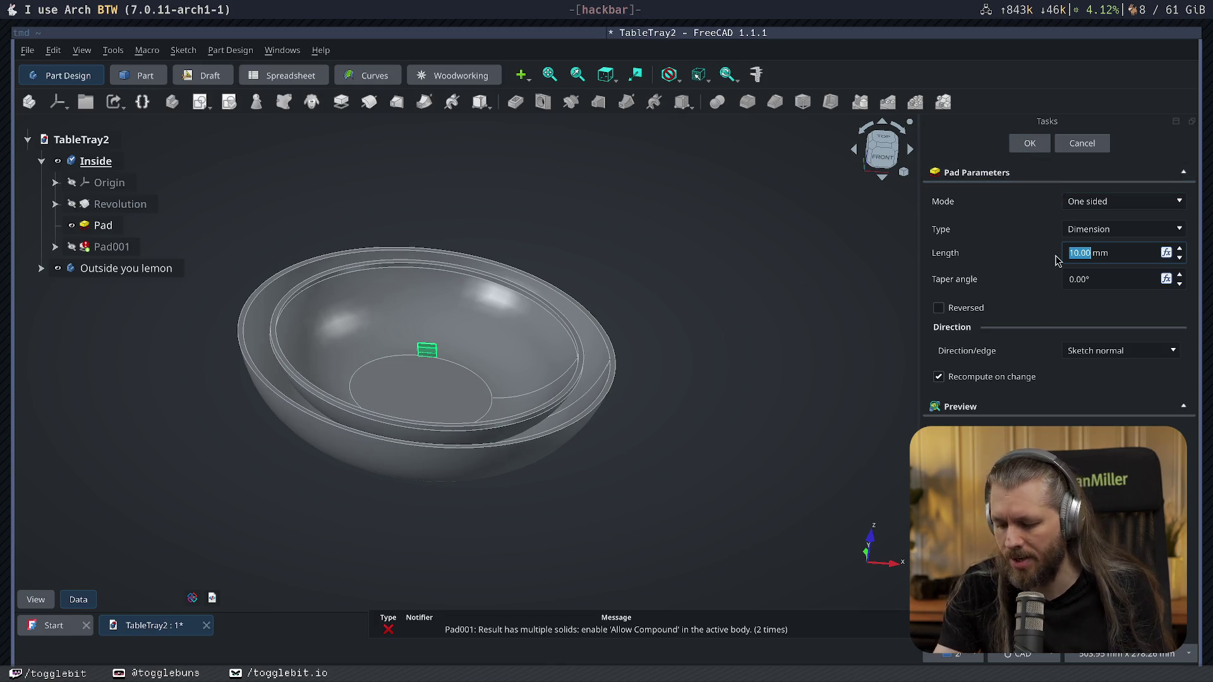
{"action": "key", "text": "Tab"}
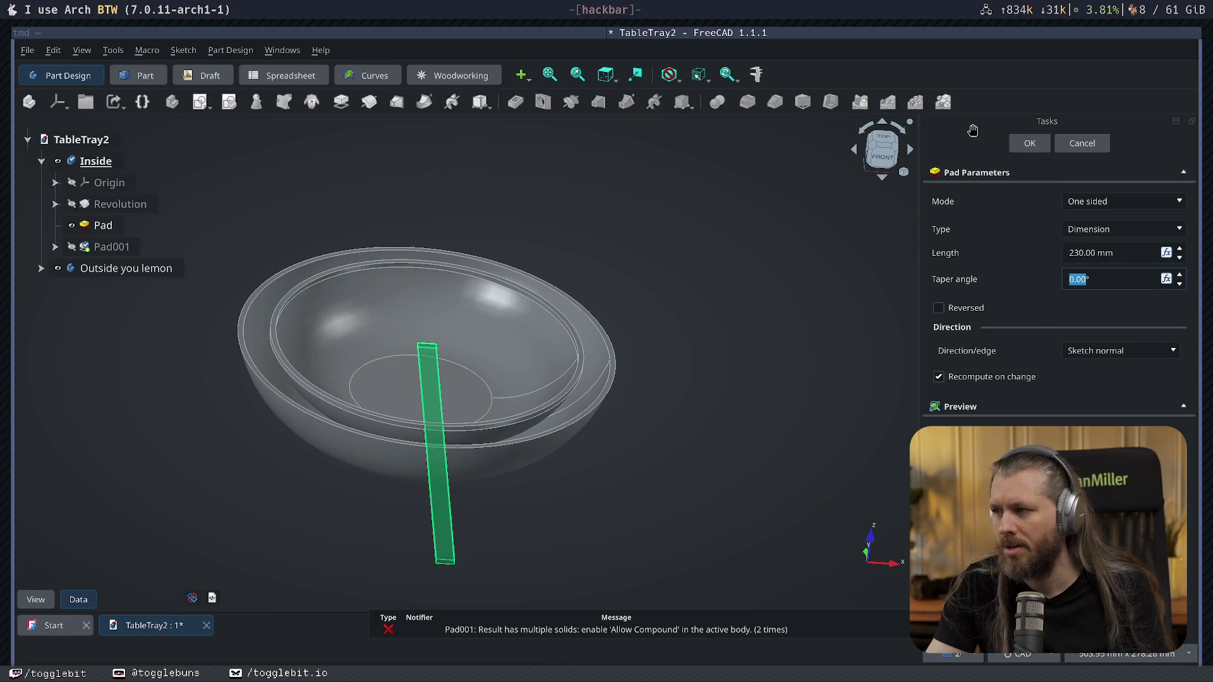
{"action": "left_click", "coordinate": [1043, 150]}
{"action": "middle_click_drag", "start_coordinate": [721, 393], "coordinate": [492, 479]}
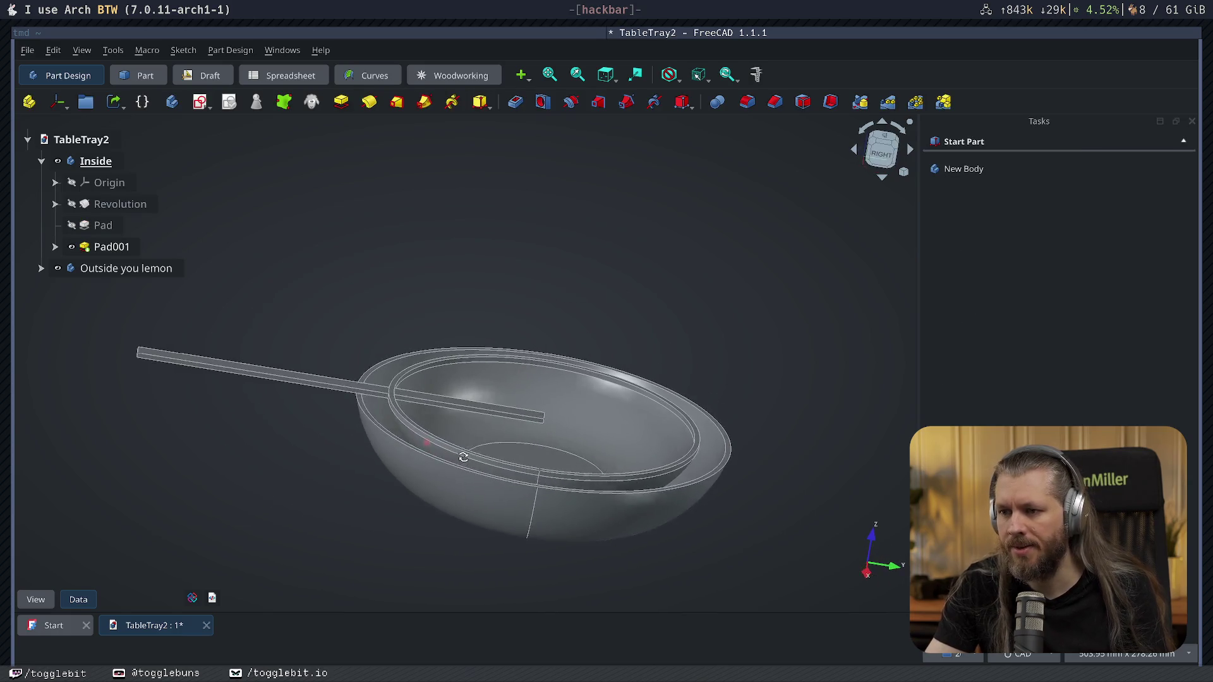
Start Sketch003 on Pad001's top face and reference the bar's edges as external geometry.
{"action": "left_click", "coordinate": [439, 408]}
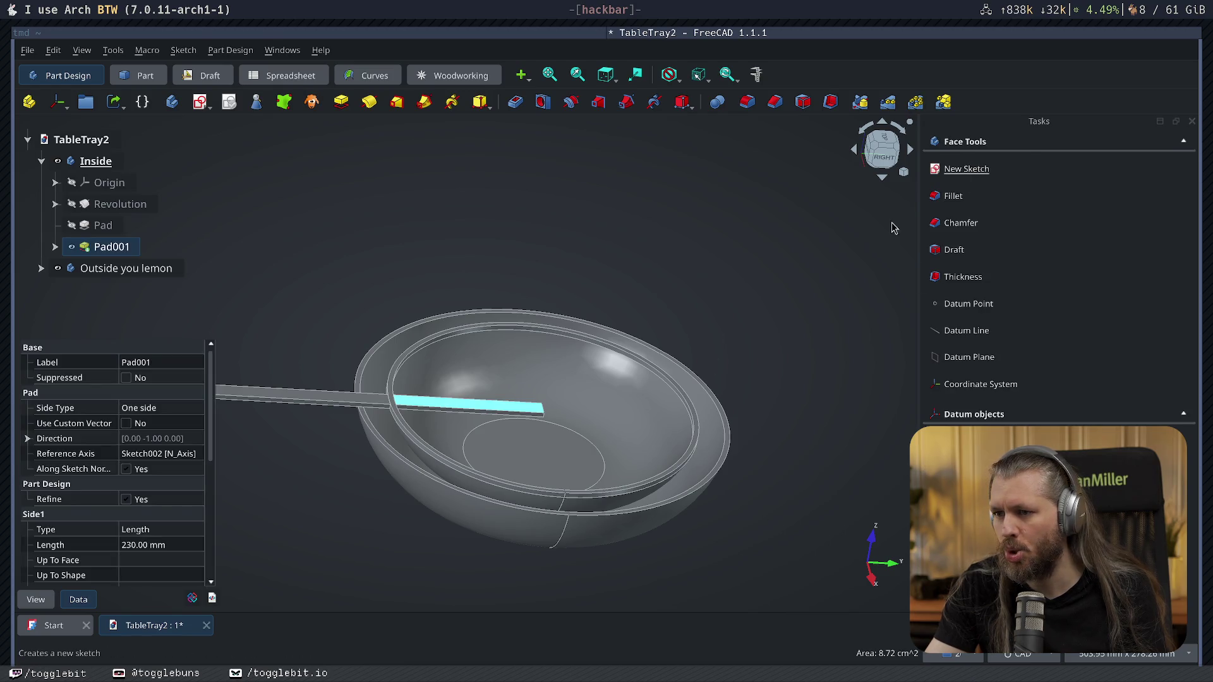
{"action": "left_click", "coordinate": [966, 169]}
{"action": "scroll", "coordinate": [504, 438], "scroll_direction": "up", "scroll_amount": 5}
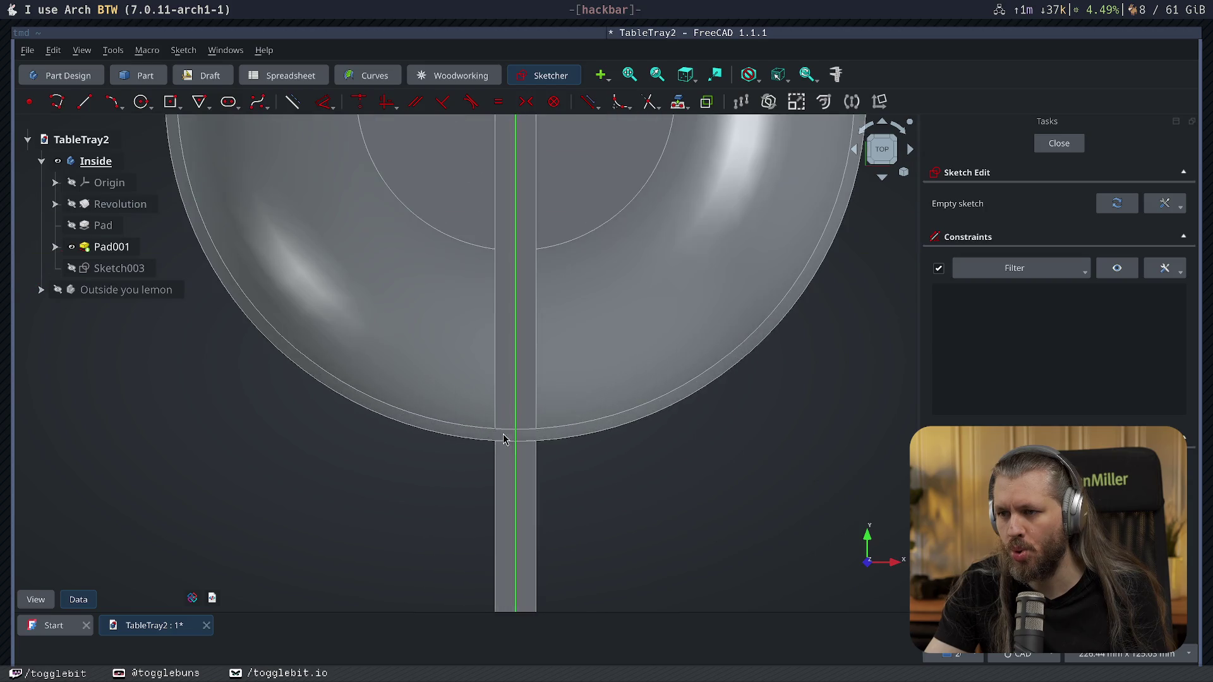
{"action": "left_click", "coordinate": [536, 389]}
{"action": "left_click", "coordinate": [497, 365]}
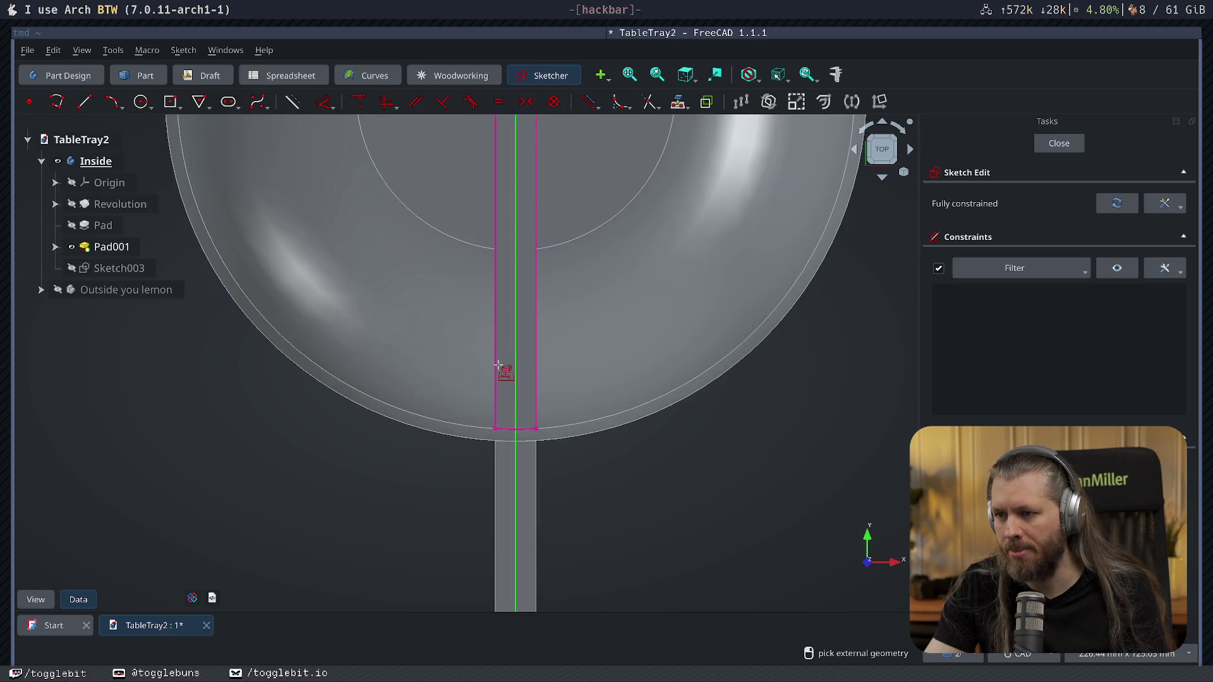
{"action": "key", "text": "ctrl+z"}
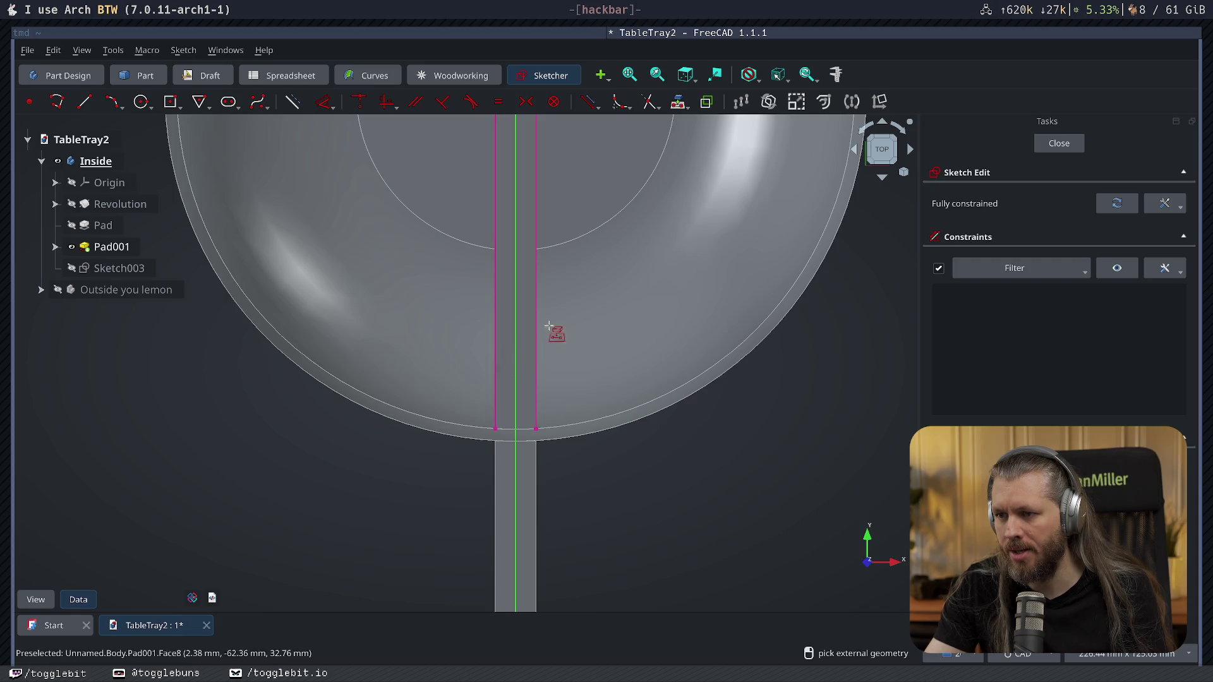
{"action": "key", "text": "q"}
{"action": "key", "text": "p"}
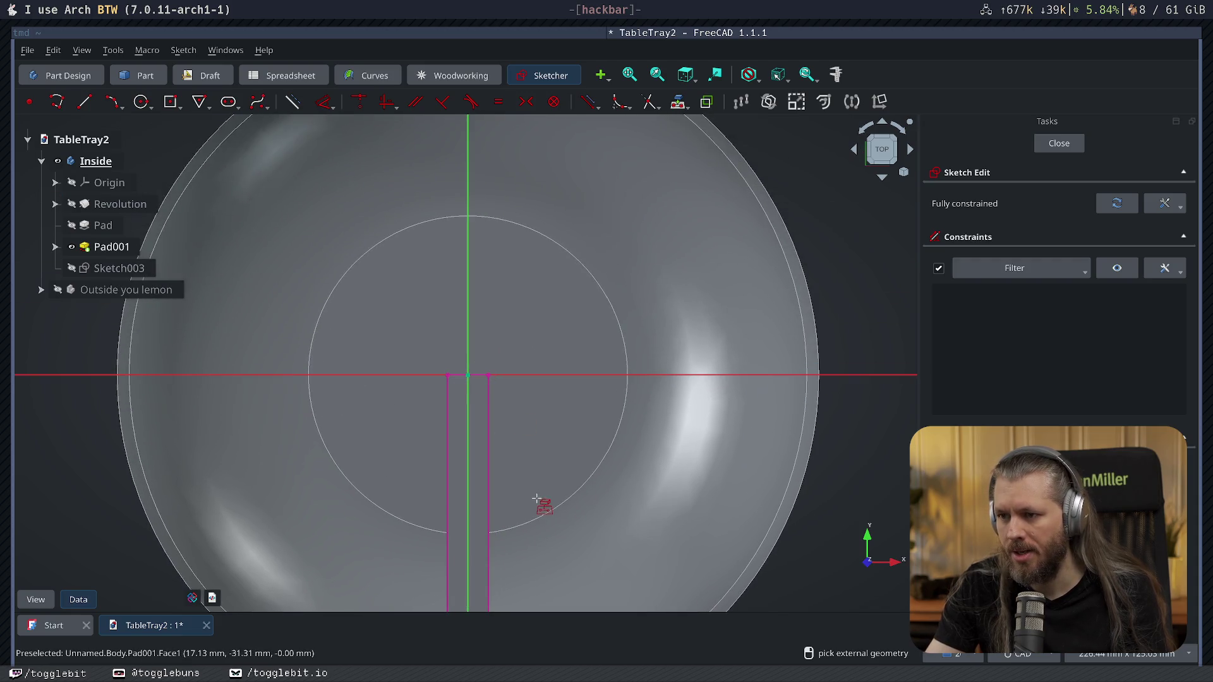
{"action": "scroll", "coordinate": [537, 500], "scroll_direction": "up", "scroll_amount": 2}
{"action": "scroll", "coordinate": [610, 407], "scroll_direction": "up", "scroll_amount": 2}
{"action": "scroll", "coordinate": [634, 370], "scroll_direction": "up", "scroll_amount": 2}
{"action": "scroll", "coordinate": [581, 387], "scroll_direction": "up", "scroll_amount": 1}
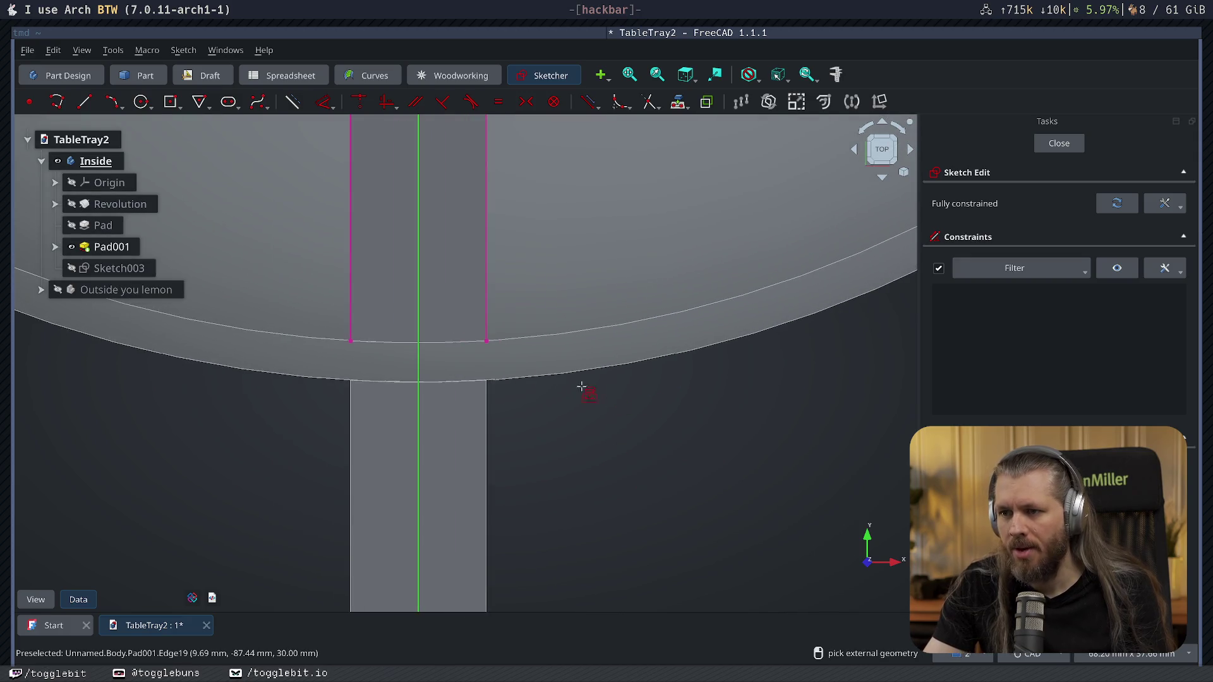
Draw a three-point arc along the rim edge and close the sketch.
{"action": "left_click", "coordinate": [112, 103]}
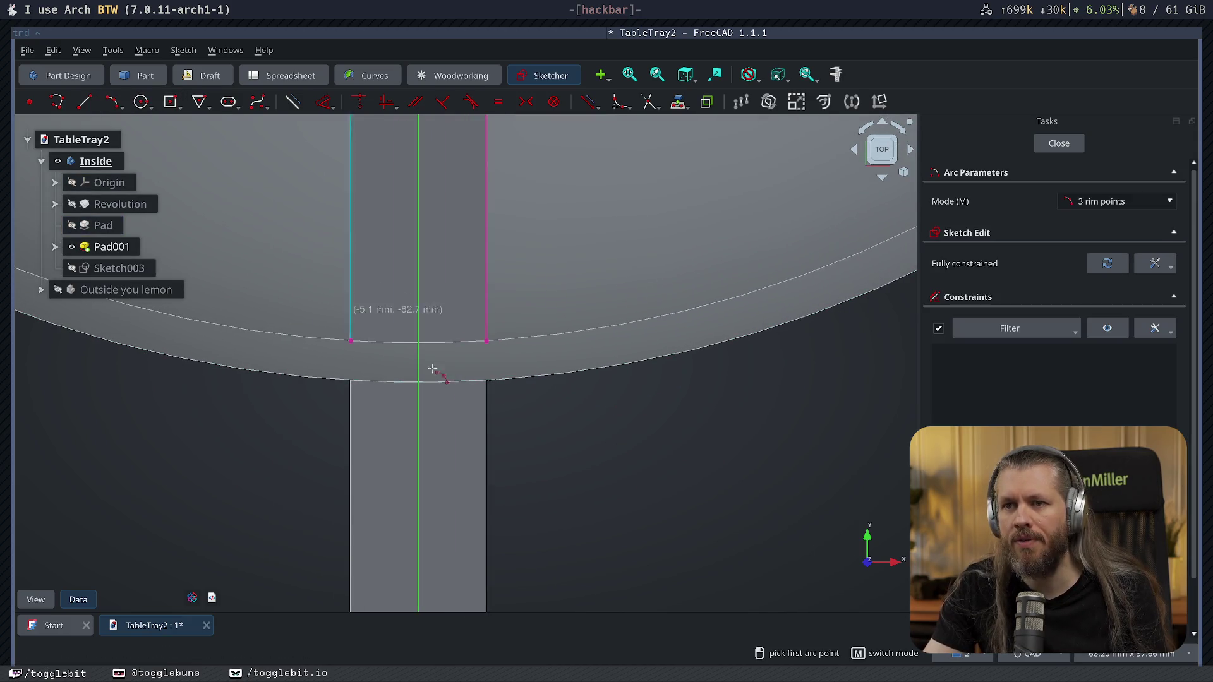
{"action": "left_click", "coordinate": [486, 341]}
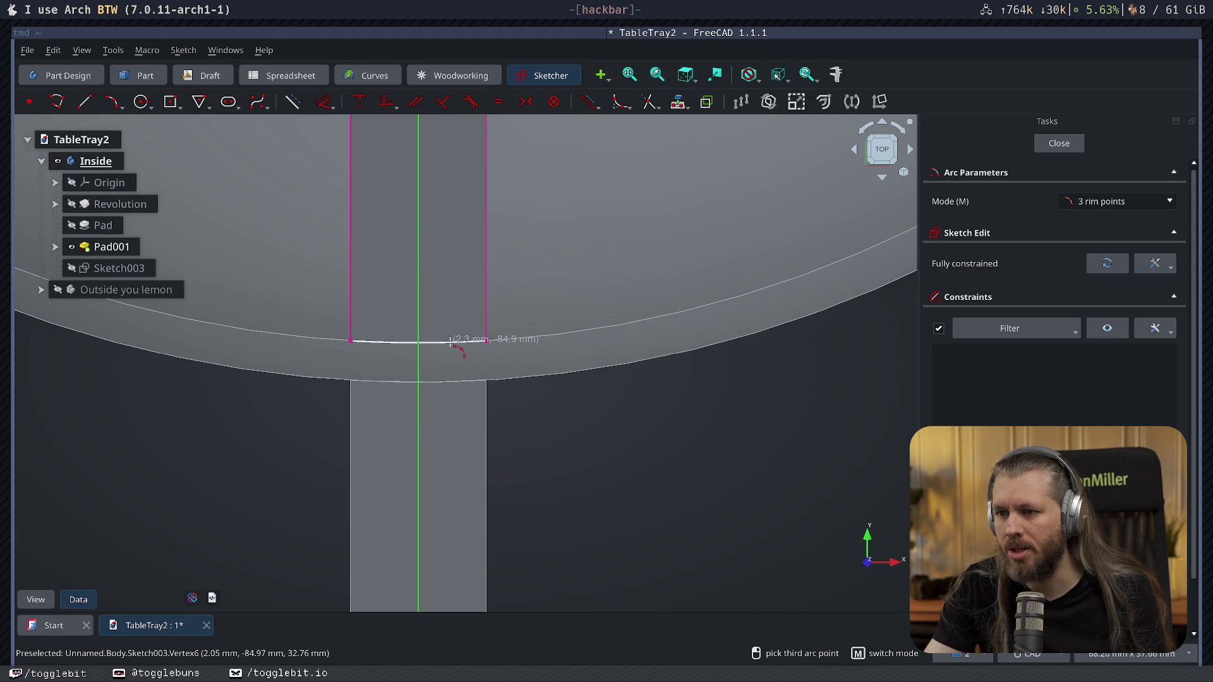
{"action": "left_click", "coordinate": [450, 341]}
{"action": "left_click", "coordinate": [1058, 143]}
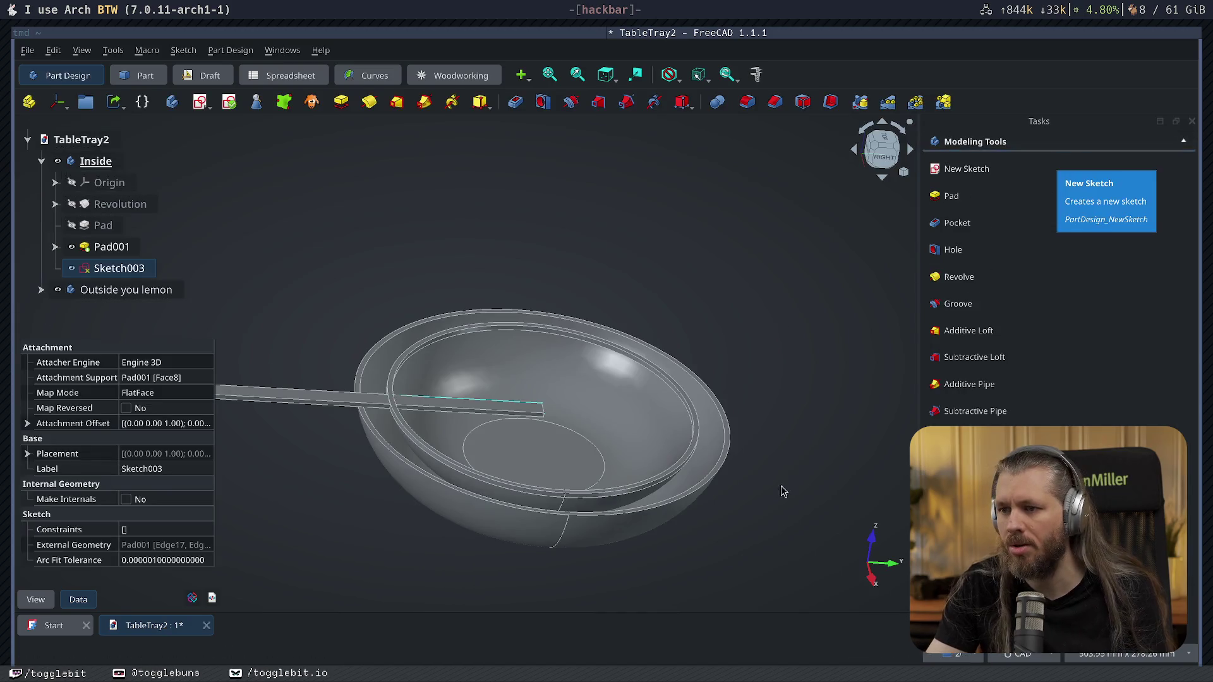
Cut a Pocket from Sketch003 and inspect the pocketed bowl.
{"action": "left_click", "coordinate": [957, 222]}
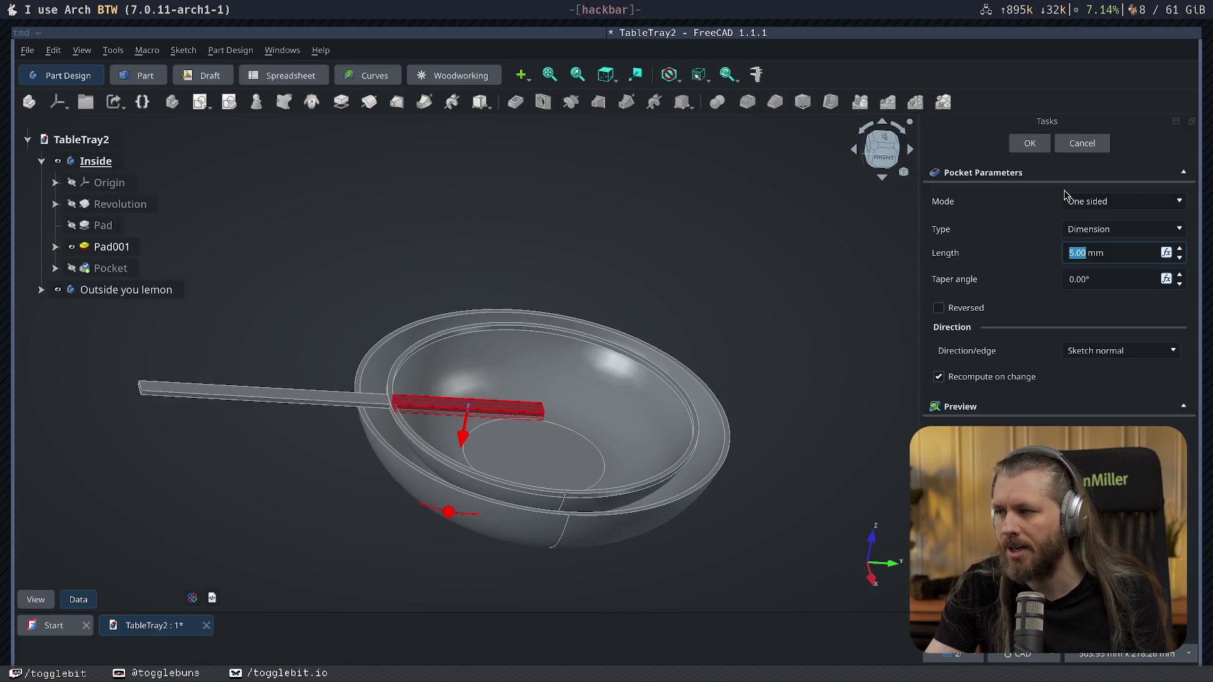
{"action": "left_click", "coordinate": [1030, 143]}
{"action": "mouse_move", "coordinate": [813, 401]}
{"action": "middle_mouse_down"}
{"action": "mouse_move", "coordinate": [631, 393]}
{"action": "mouse_move", "coordinate": [845, 411]}
{"action": "mouse_move", "coordinate": [583, 477]}
{"action": "middle_mouse_up"}
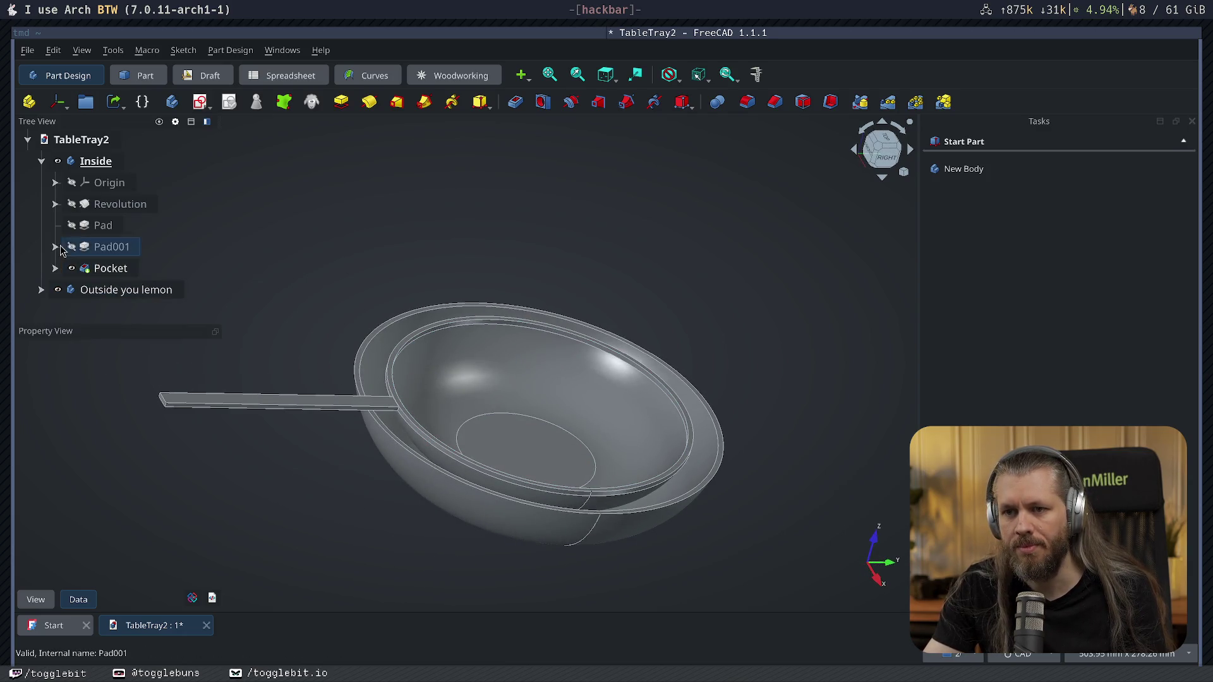
Shorten Pad001 to 114 mm so the bar leaves only a stub past one rim side.
{"action": "double_click", "coordinate": [103, 224]}
{"action": "middle_click_drag", "start_coordinate": [102, 224], "coordinate": [197, 365]}
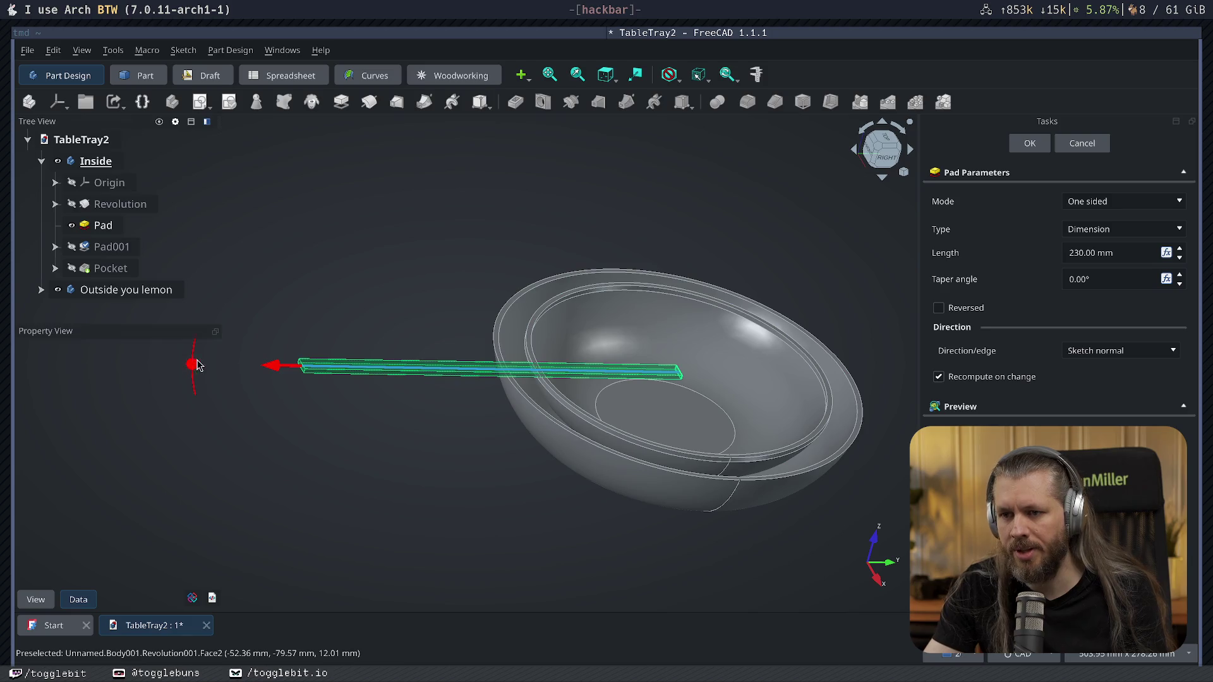
{"action": "left_click_drag", "start_coordinate": [257, 368], "coordinate": [442, 381]}
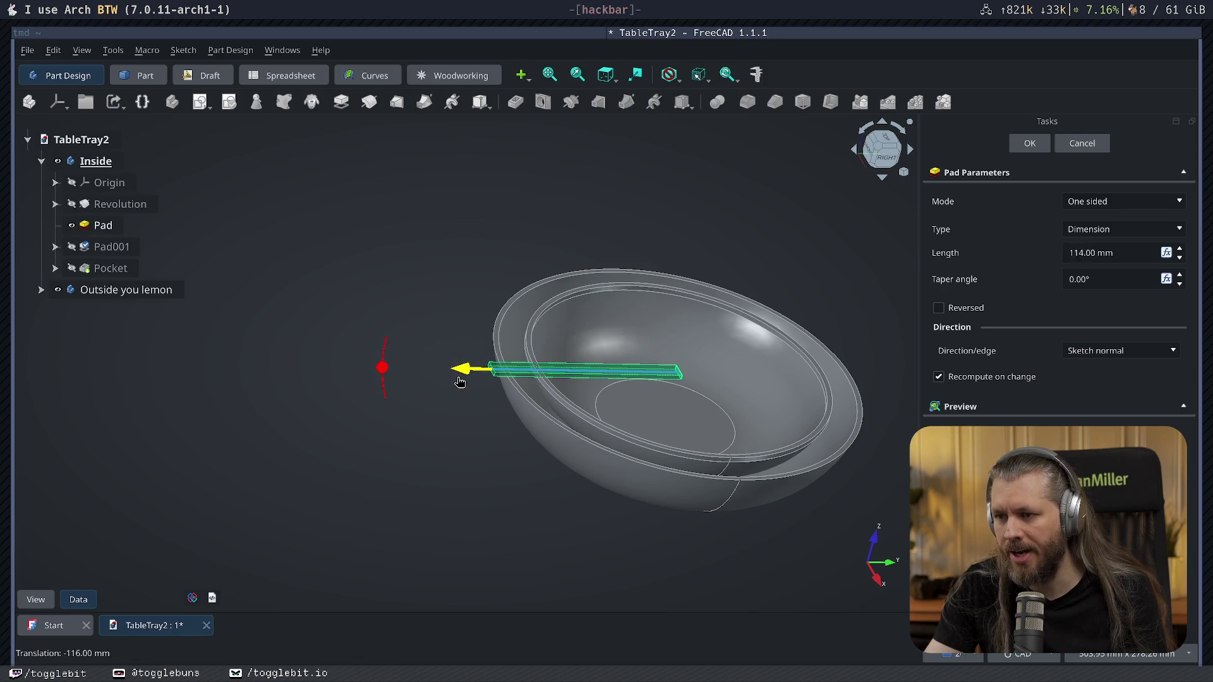
{"action": "left_click", "coordinate": [1030, 144]}
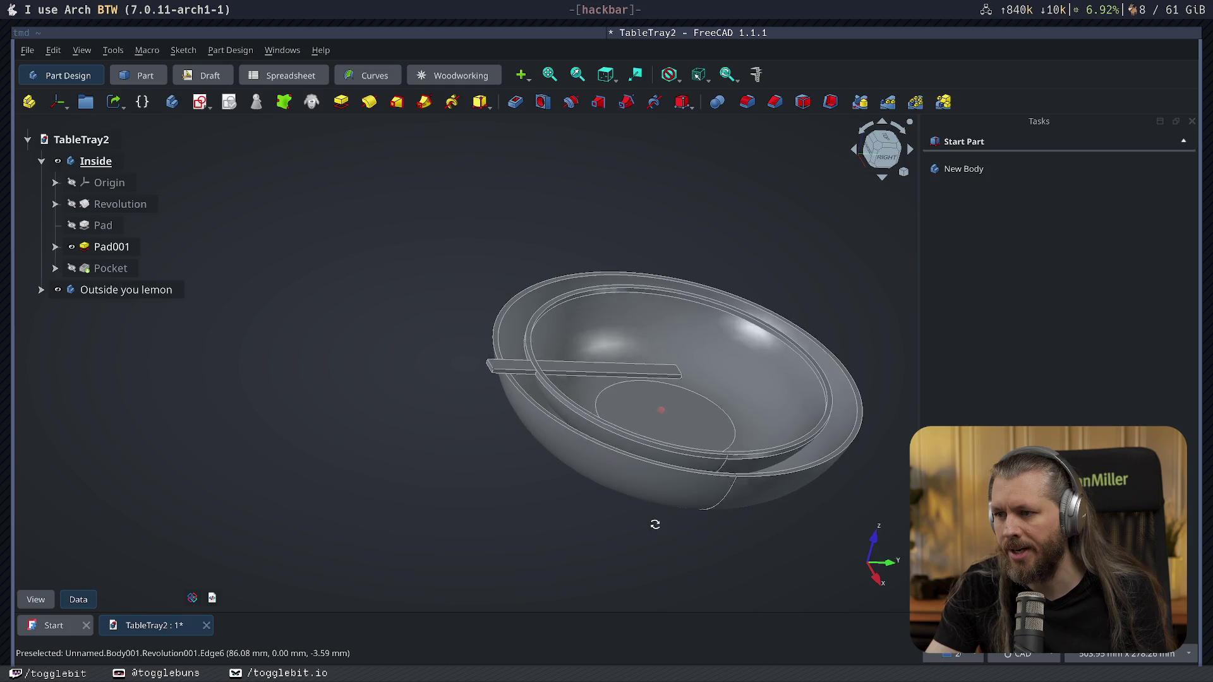
{"action": "middle_click_drag", "start_coordinate": [656, 525], "coordinate": [617, 512]}
{"action": "left_click", "coordinate": [107, 272]}
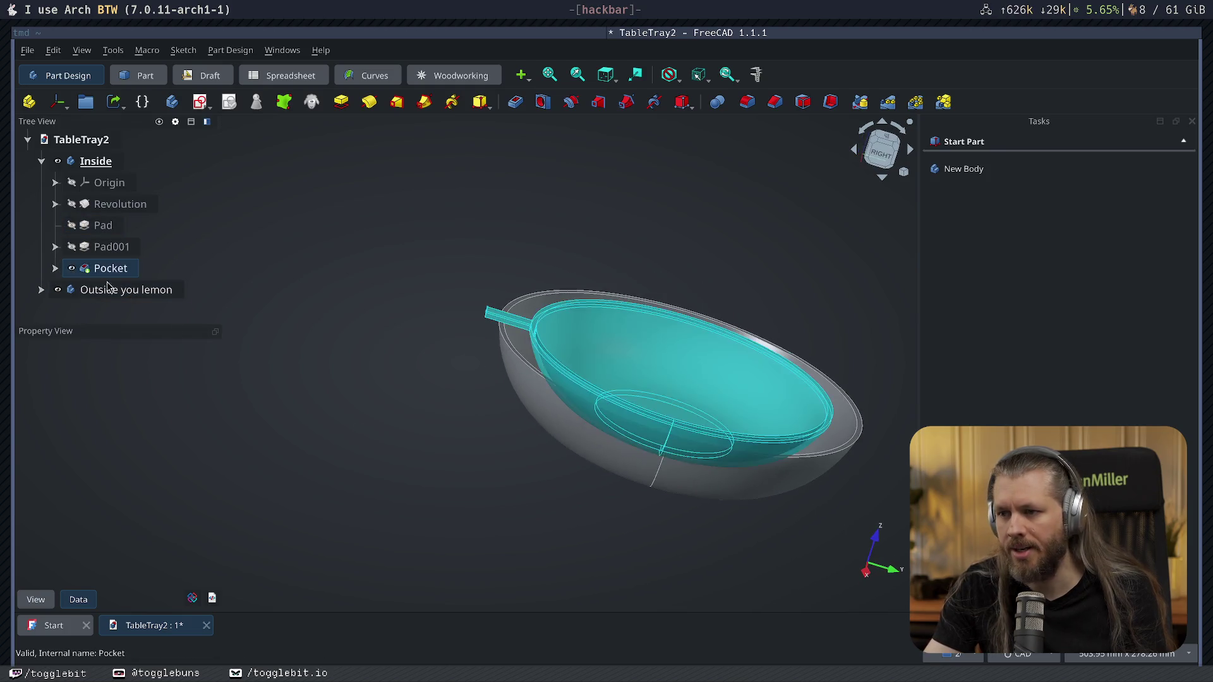
{"action": "left_click", "coordinate": [458, 461]}
{"action": "mouse_move", "coordinate": [457, 461]}
{"action": "middle_mouse_down"}
{"action": "mouse_move", "coordinate": [428, 482]}
{"action": "mouse_move", "coordinate": [468, 329]}
{"action": "mouse_move", "coordinate": [574, 406]}
{"action": "mouse_move", "coordinate": [645, 430]}
{"action": "mouse_move", "coordinate": [609, 447]}
{"action": "mouse_move", "coordinate": [601, 479]}
{"action": "mouse_move", "coordinate": [483, 400]}
{"action": "middle_mouse_up"}
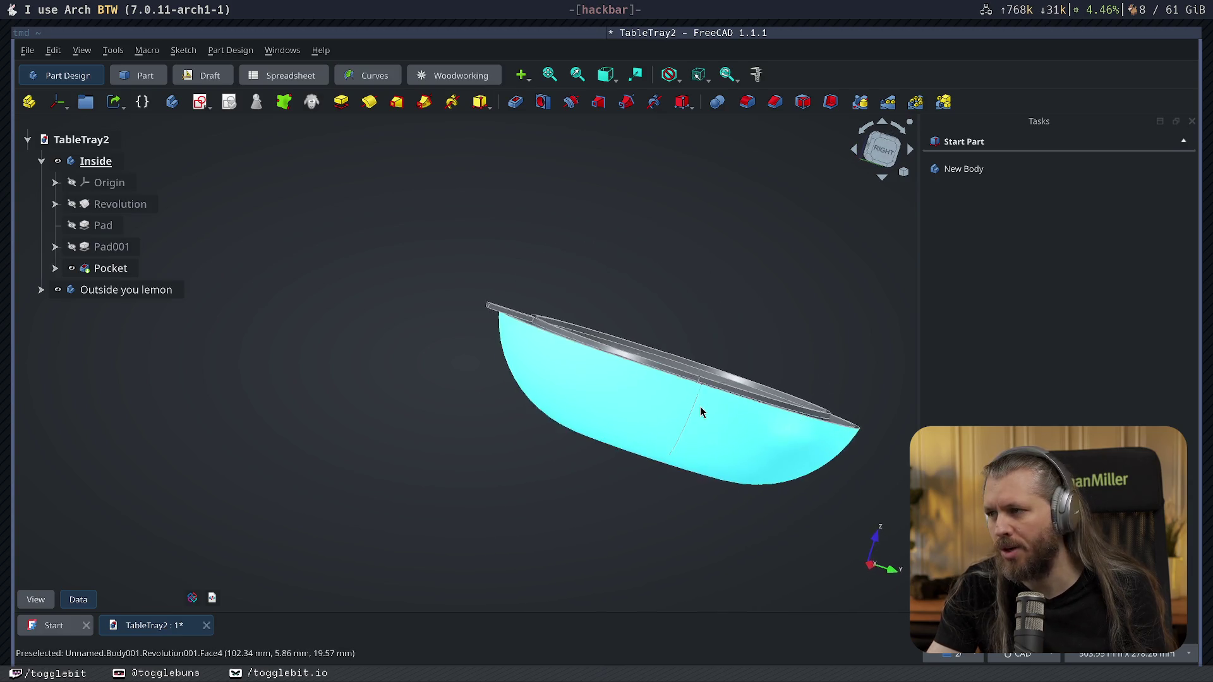
{"action": "key", "text": "1"}
{"action": "key", "text": "2"}
{"action": "key", "text": "3"}
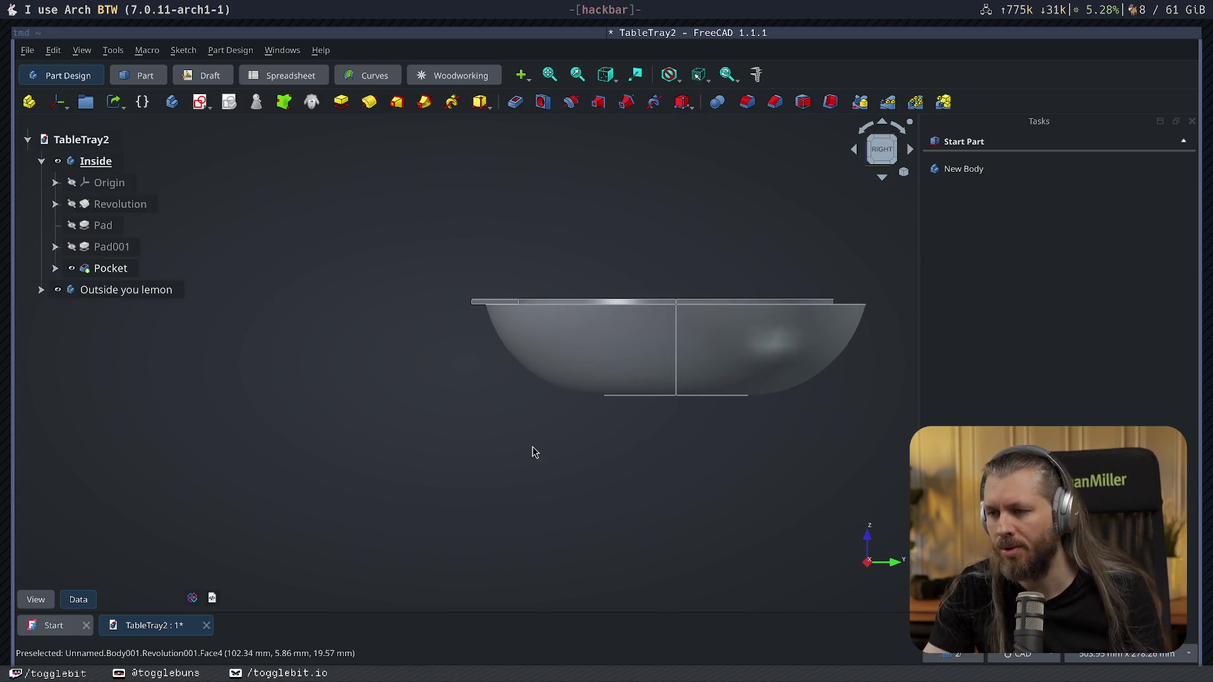
{"action": "scroll", "coordinate": [493, 346], "scroll_direction": "up", "scroll_amount": 2}
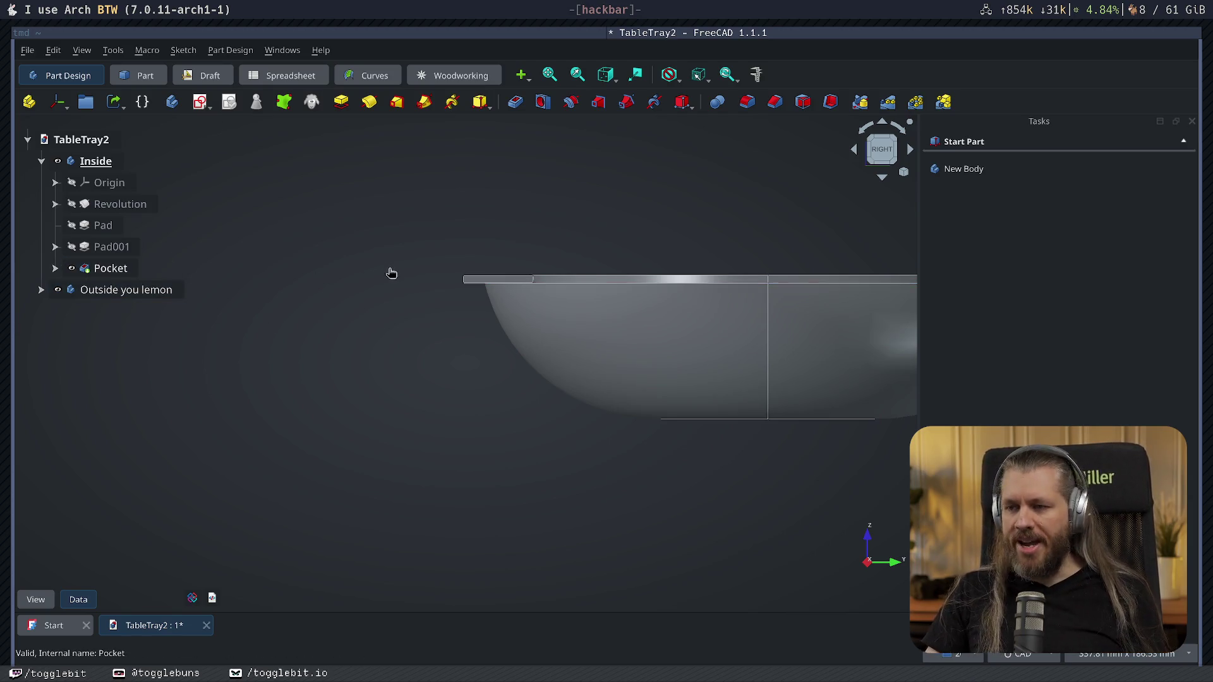
{"action": "left_click", "coordinate": [113, 269]}
Delete the Pocket, Sketch003 and Sketch002 so the Inside body ends at Pad.
{"action": "key", "text": "Delete"}
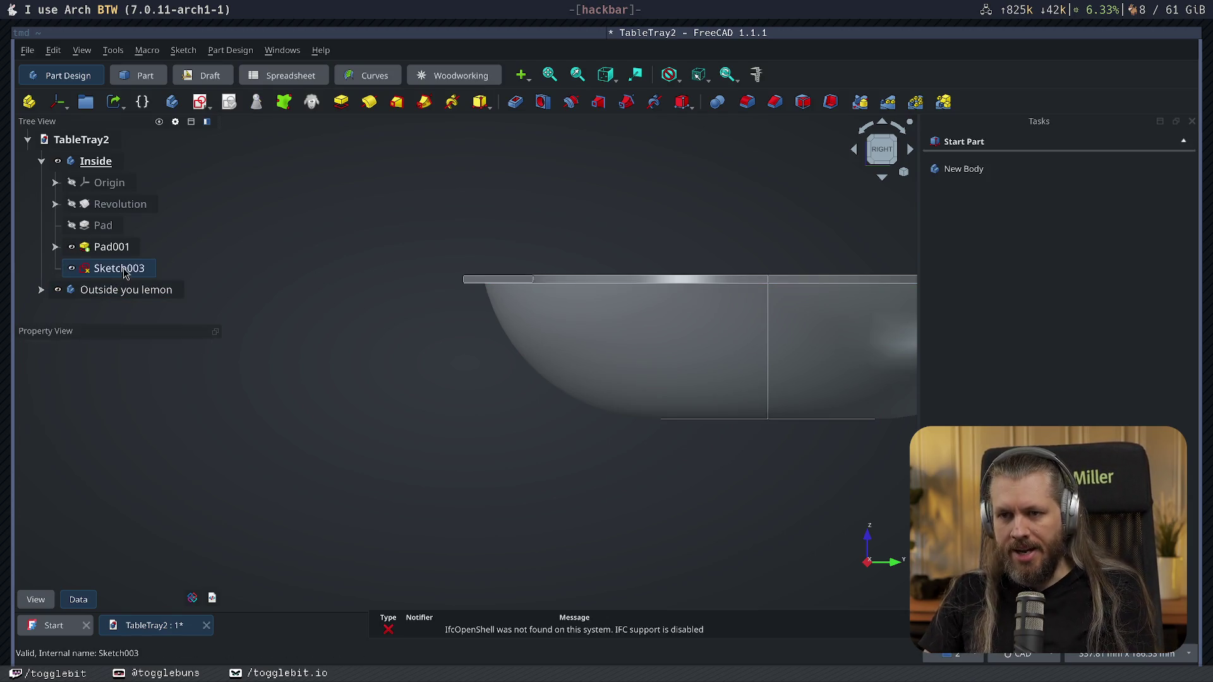
{"action": "left_click", "coordinate": [119, 268]}
{"action": "key", "text": "Delete"}
{"action": "key", "text": "Delete"}
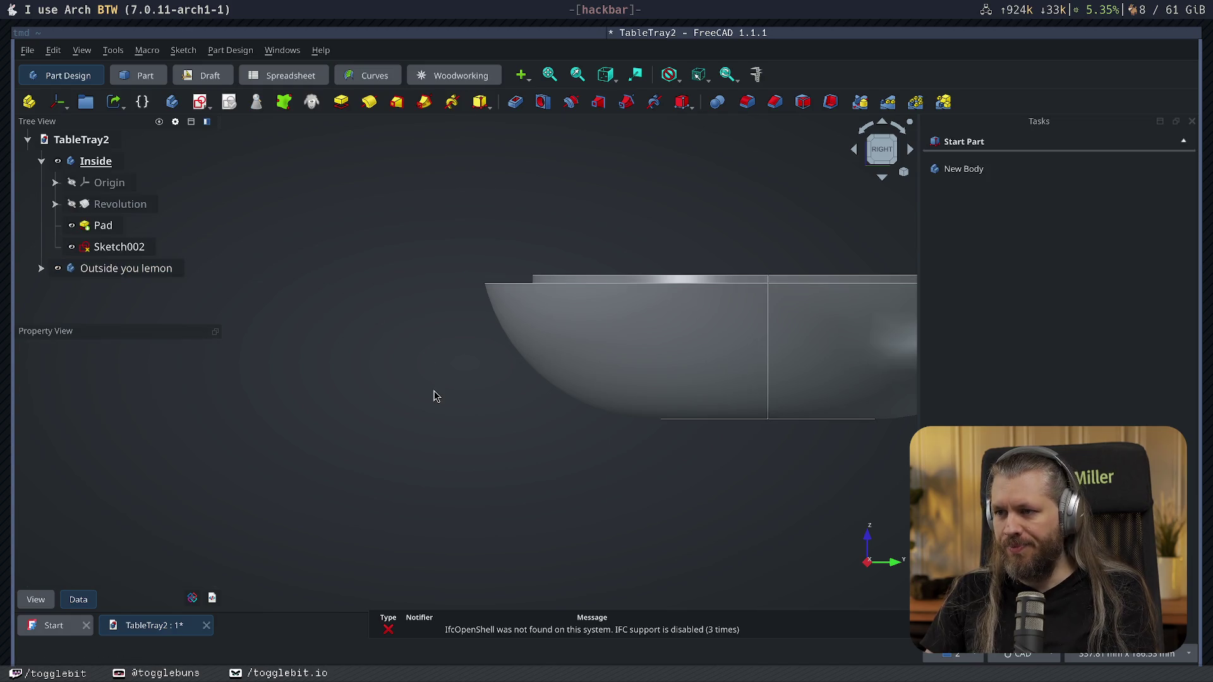
{"action": "scroll", "coordinate": [517, 276], "scroll_direction": "up", "scroll_amount": 4}
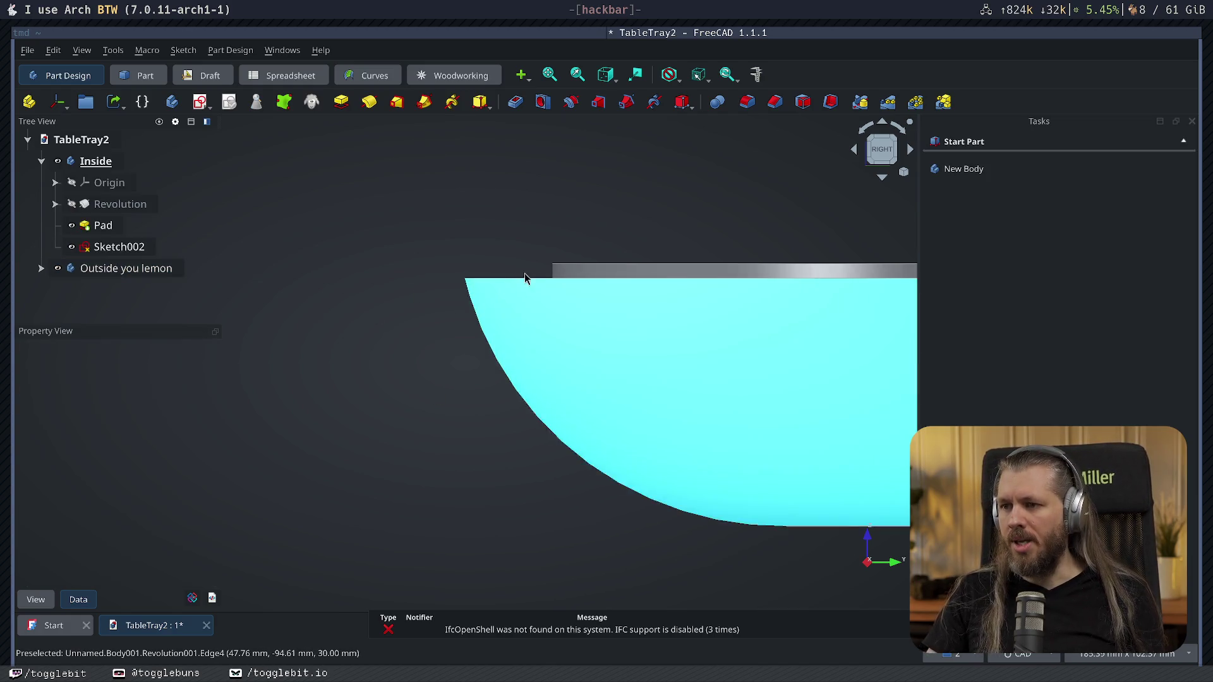
{"action": "left_click", "coordinate": [119, 247]}
{"action": "left_click", "coordinate": [164, 255]}
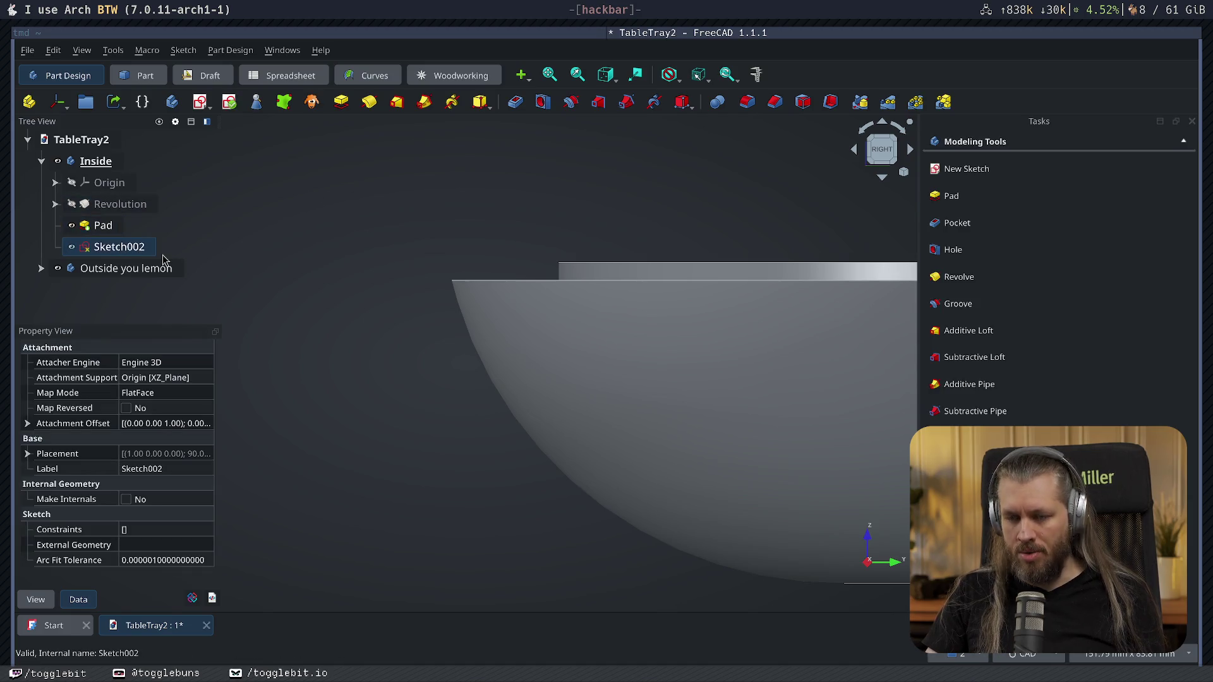
{"action": "key", "text": "Delete"}
Clear the selection and begin a new sketch in the Inside body.
{"action": "left_click", "coordinate": [487, 430]}
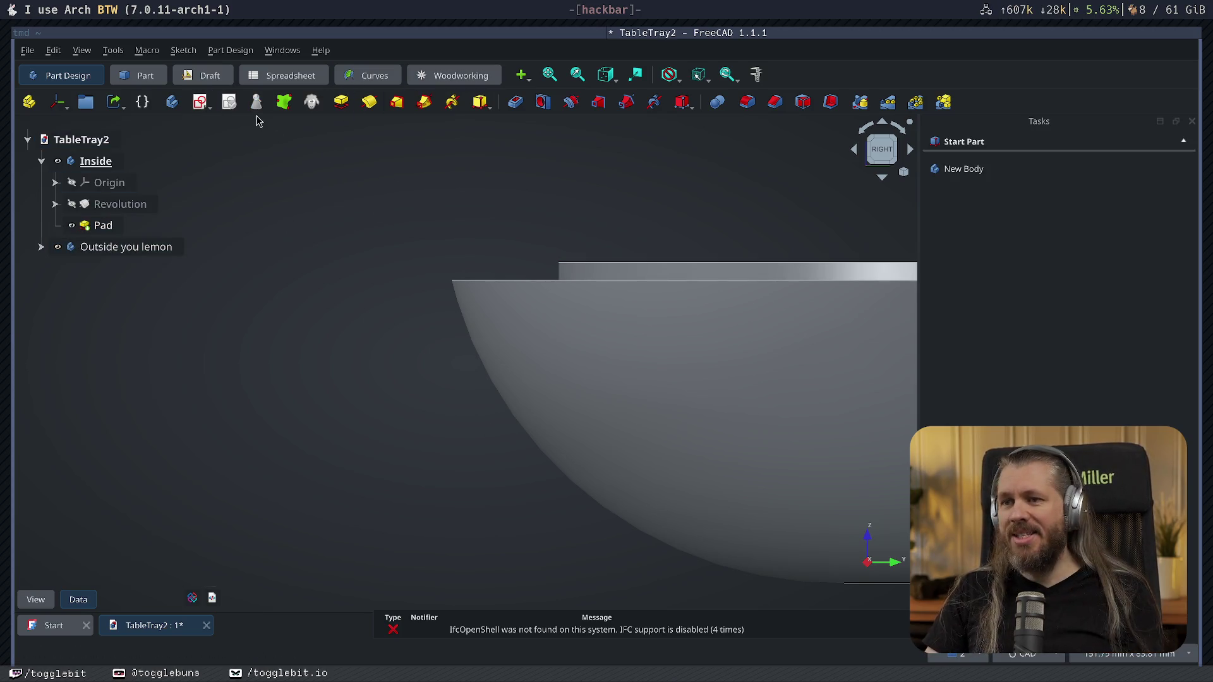
{"action": "left_click", "coordinate": [198, 100]}
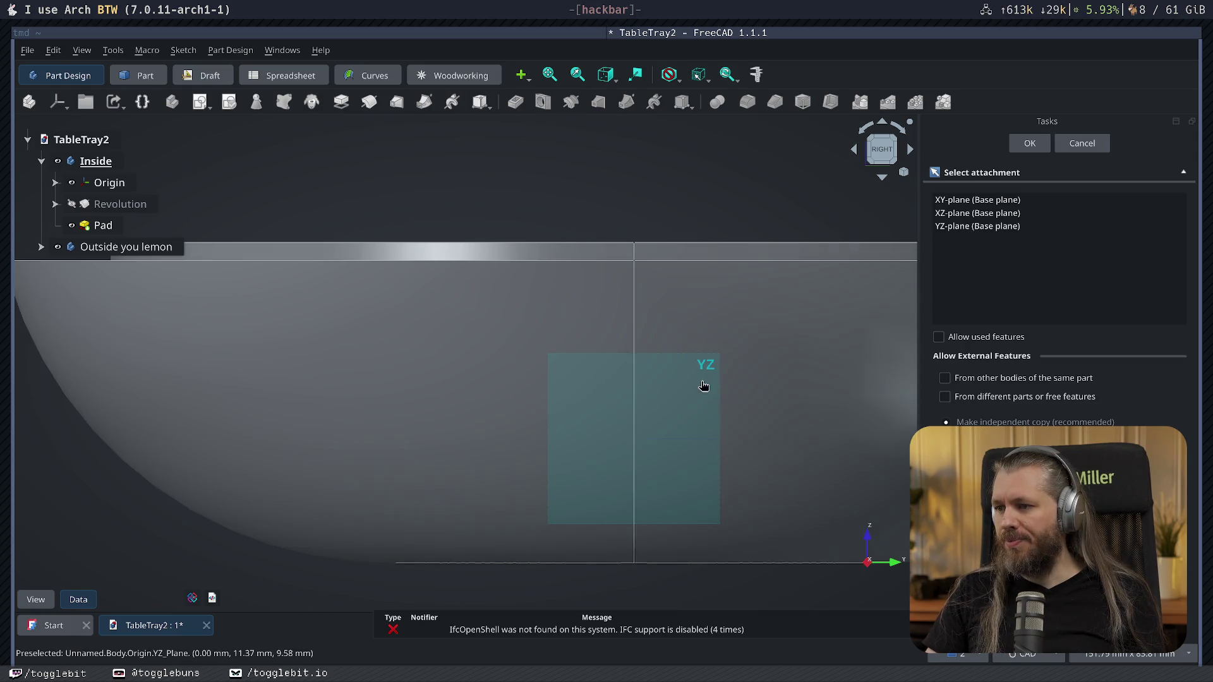
{"action": "left_click", "coordinate": [704, 385]}
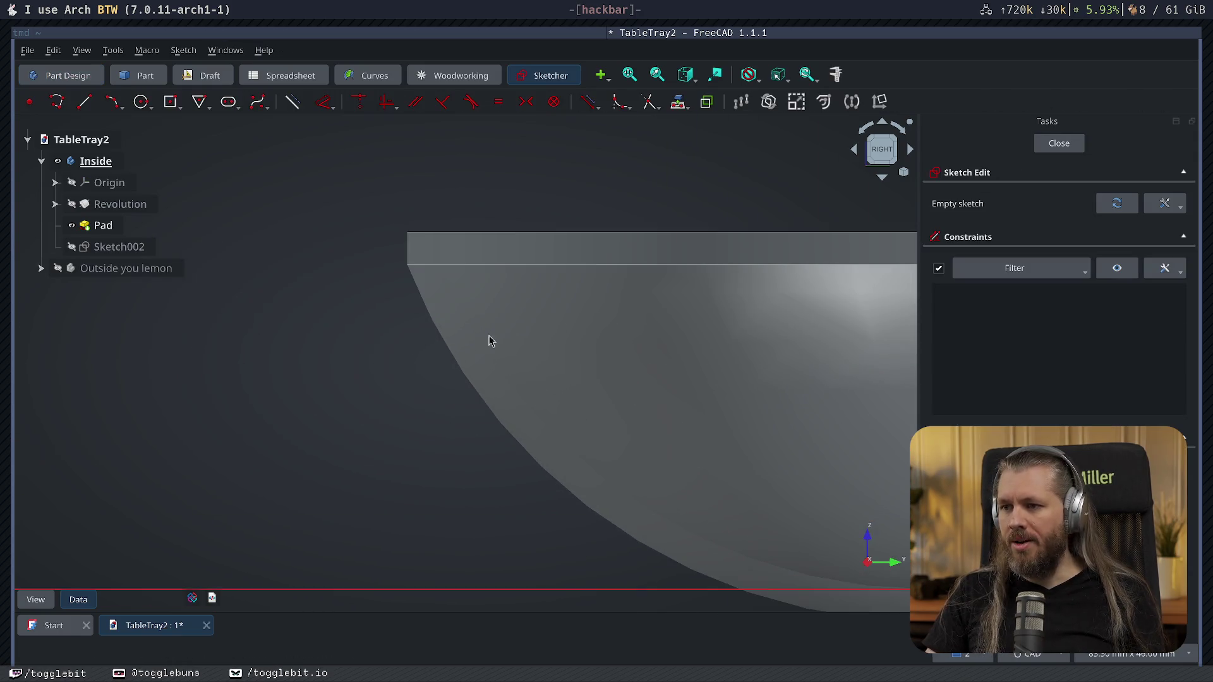
{"action": "scroll", "coordinate": [471, 405], "scroll_direction": "down", "scroll_amount": 5}
{"action": "middle_click_drag", "start_coordinate": [669, 433], "coordinate": [320, 186]}
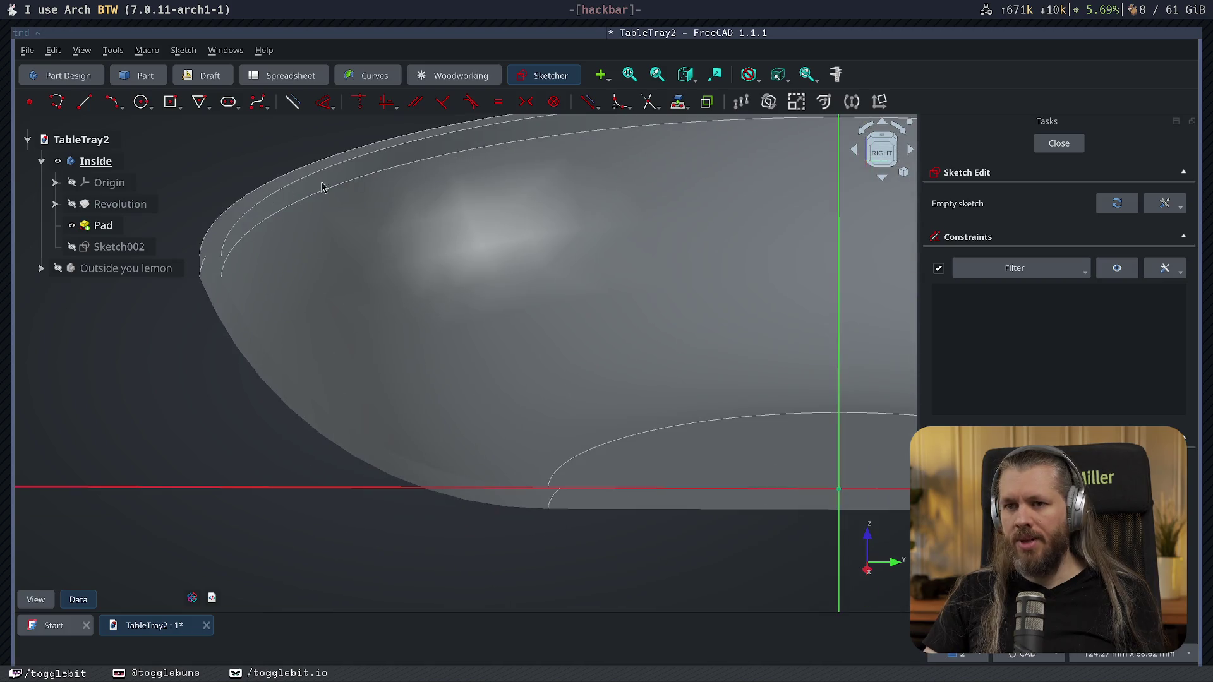
{"action": "left_click", "coordinate": [60, 274]}
{"action": "mouse_move", "coordinate": [447, 278]}
{"action": "middle_mouse_down"}
{"action": "mouse_move", "coordinate": [455, 298]}
{"action": "mouse_move", "coordinate": [483, 263]}
{"action": "middle_mouse_up"}
{"action": "middle_click_drag", "start_coordinate": [701, 328], "coordinate": [263, 317]}
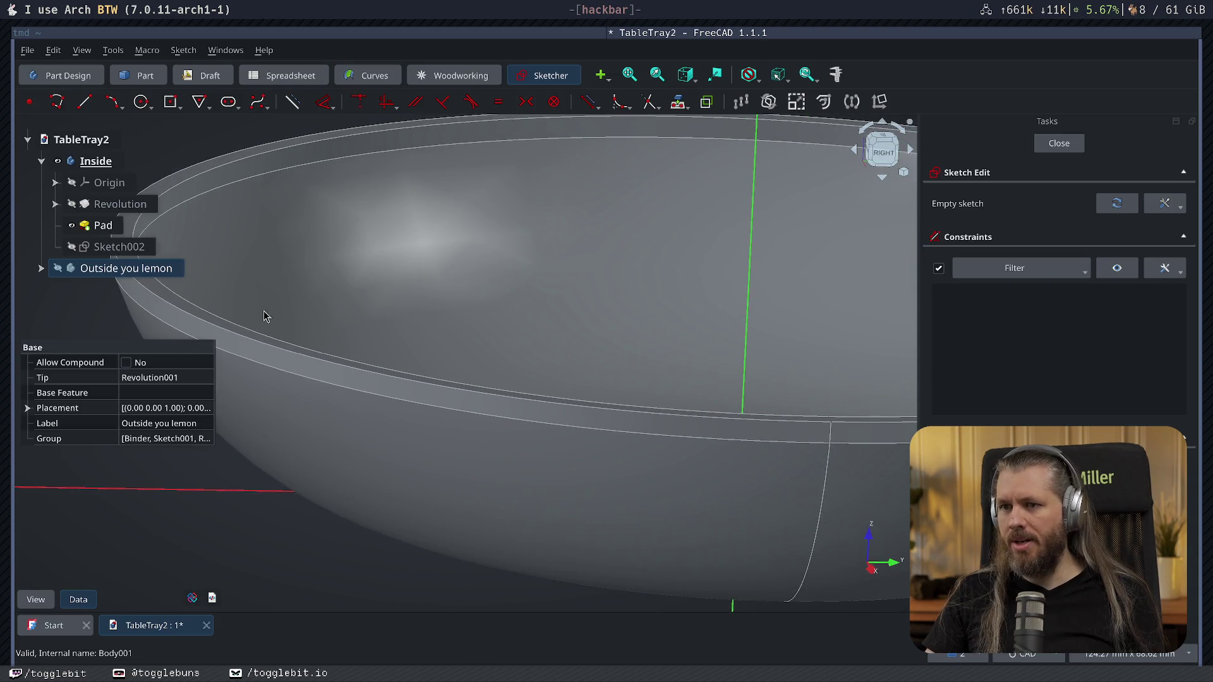
{"action": "mouse_move", "coordinate": [275, 267]}
{"action": "middle_mouse_down"}
{"action": "mouse_move", "coordinate": [710, 265]}
{"action": "mouse_move", "coordinate": [812, 338]}
{"action": "mouse_move", "coordinate": [631, 286]}
{"action": "middle_mouse_up"}
{"action": "scroll", "coordinate": [631, 287], "scroll_direction": "down", "scroll_amount": 5}
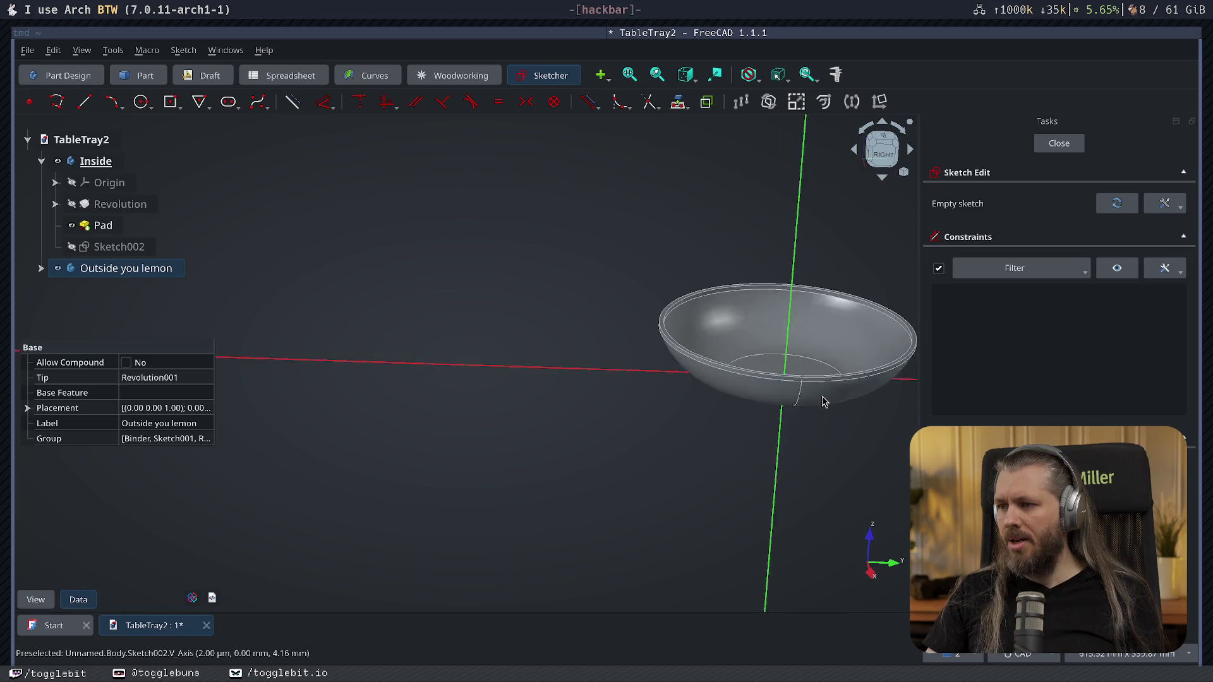
{"action": "mouse_move", "coordinate": [826, 393]}
{"action": "middle_mouse_down"}
{"action": "mouse_move", "coordinate": [555, 402]}
{"action": "mouse_move", "coordinate": [562, 455]}
{"action": "middle_mouse_up"}
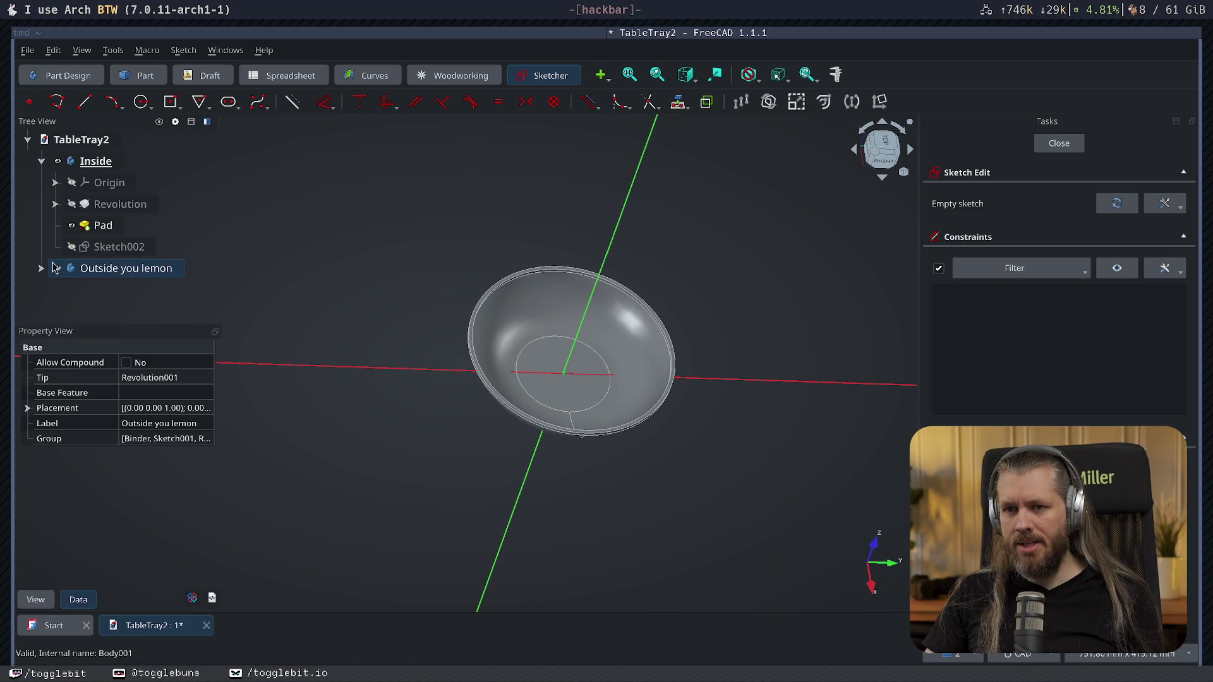
{"action": "left_click", "coordinate": [1040, 145]}
{"action": "scroll", "coordinate": [613, 332], "scroll_direction": "down", "scroll_amount": 3}
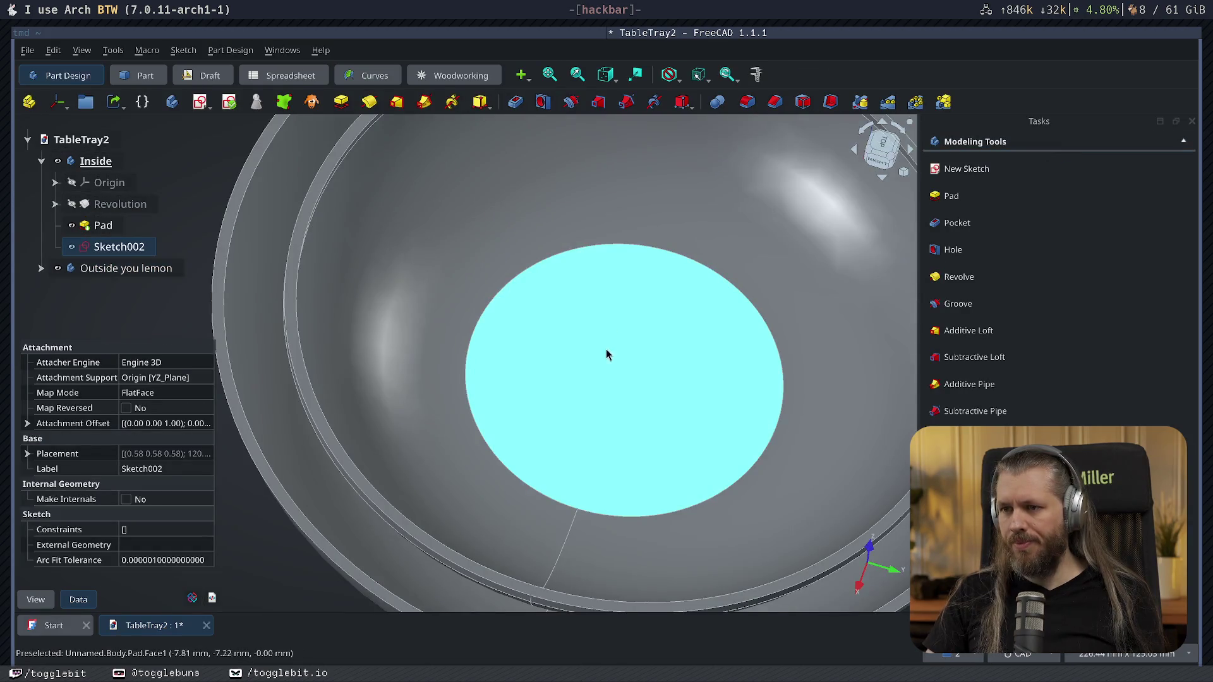
{"action": "scroll", "coordinate": [606, 354], "scroll_direction": "down", "scroll_amount": 5}
{"action": "middle_click_drag", "start_coordinate": [664, 342], "coordinate": [684, 347]}
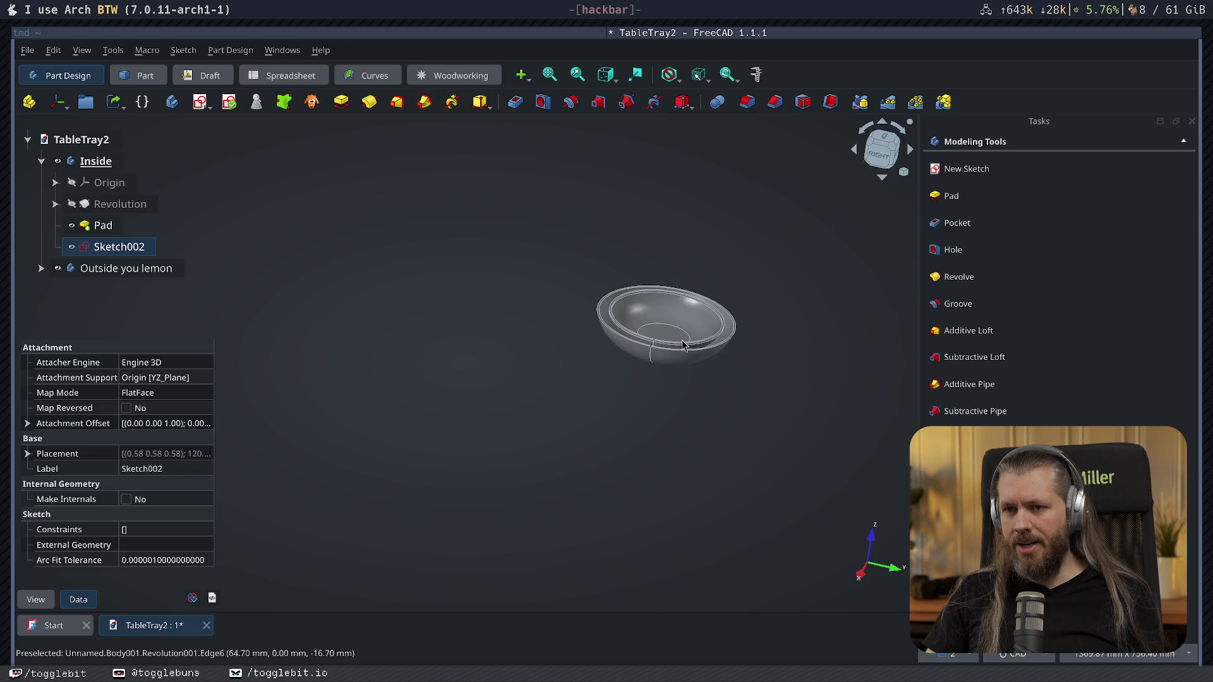
{"action": "scroll", "coordinate": [684, 346], "scroll_direction": "up", "scroll_amount": 1}
{"action": "scroll", "coordinate": [654, 303], "scroll_direction": "up", "scroll_amount": 4}
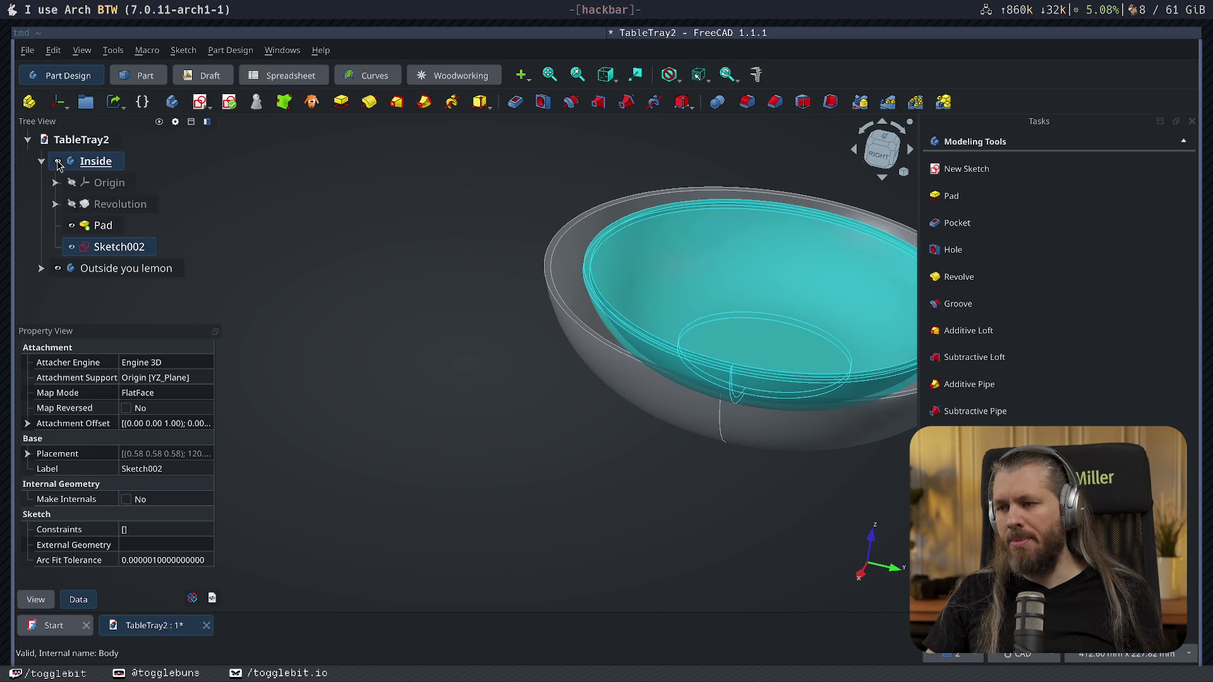
{"action": "left_click", "coordinate": [427, 374]}
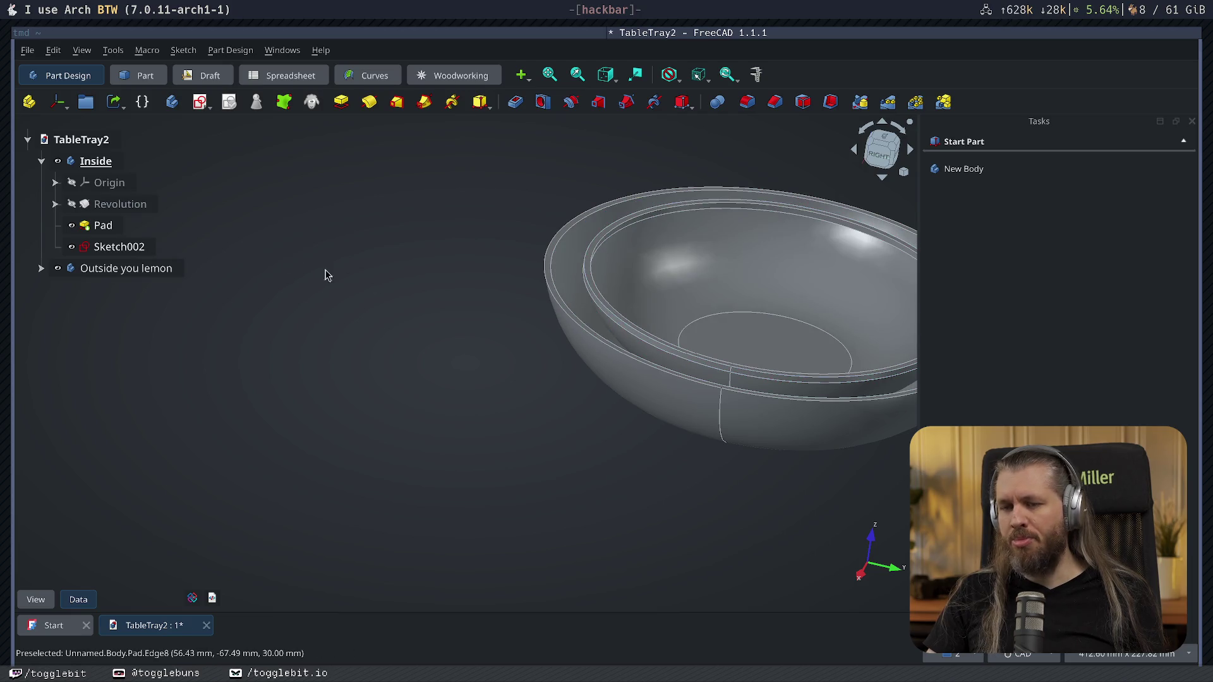
{"action": "double_click", "coordinate": [122, 249]}
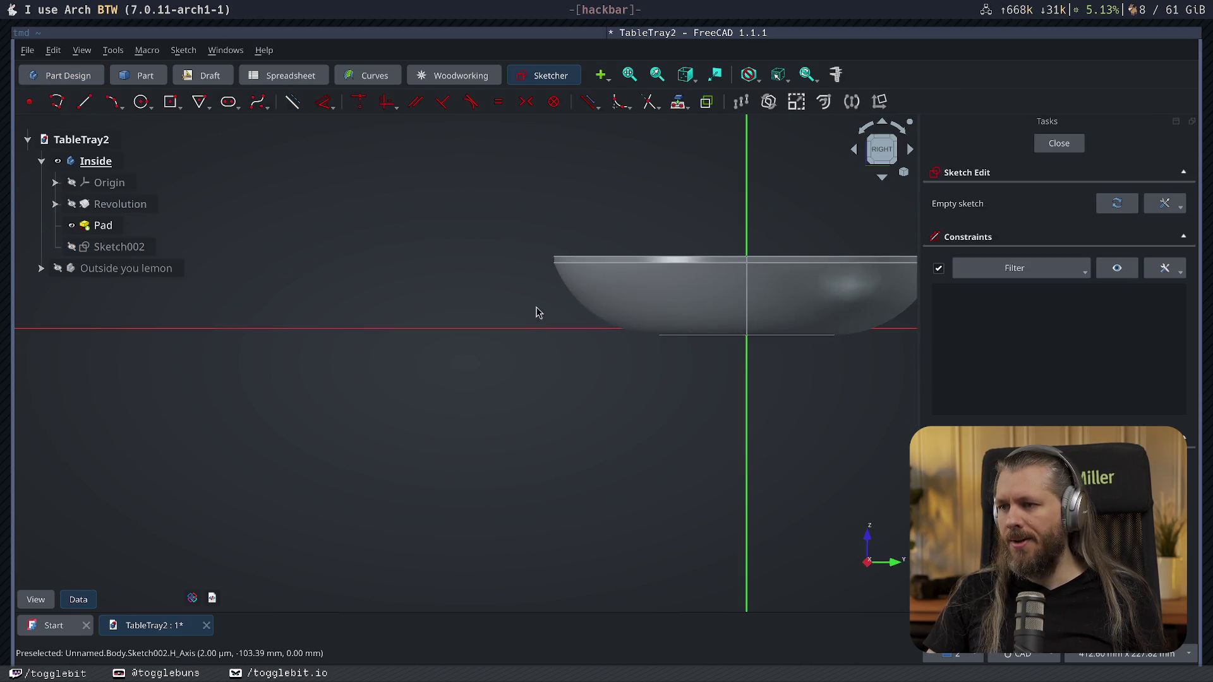
{"action": "scroll", "coordinate": [531, 342], "scroll_direction": "up", "scroll_amount": 2}
{"action": "scroll", "coordinate": [587, 360], "scroll_direction": "up", "scroll_amount": 2}
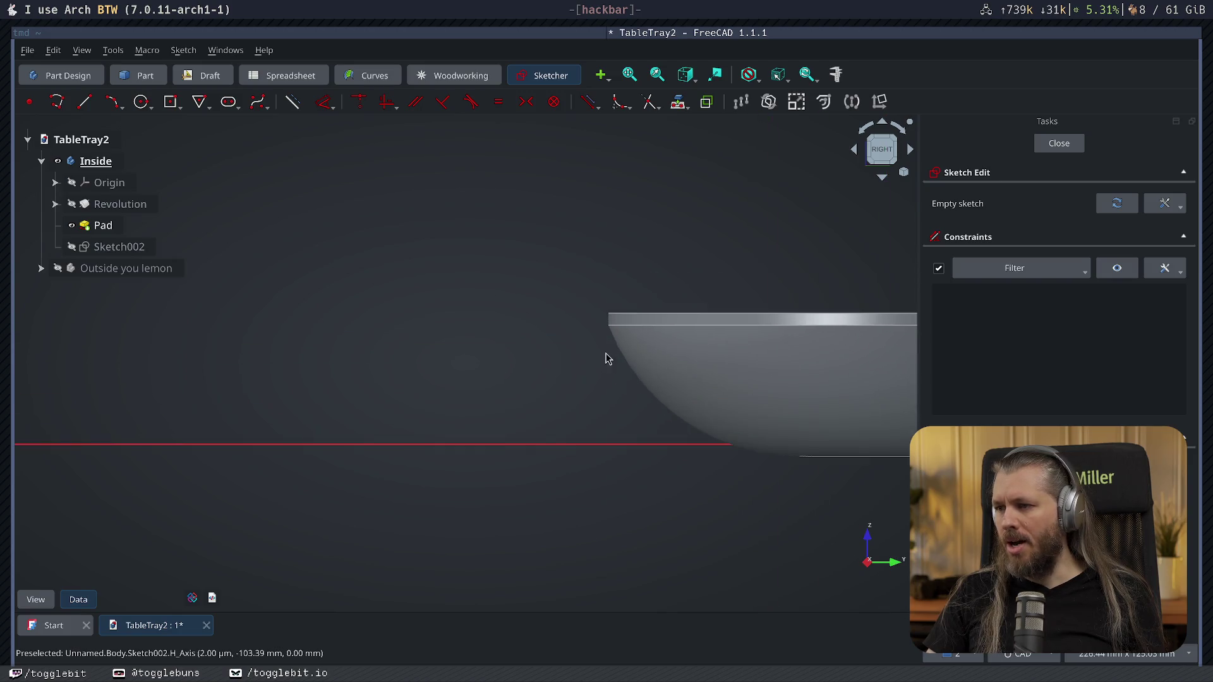
{"action": "scroll", "coordinate": [418, 401], "scroll_direction": "up", "scroll_amount": 2}
{"action": "scroll", "coordinate": [116, 155], "scroll_direction": "up", "scroll_amount": 1}
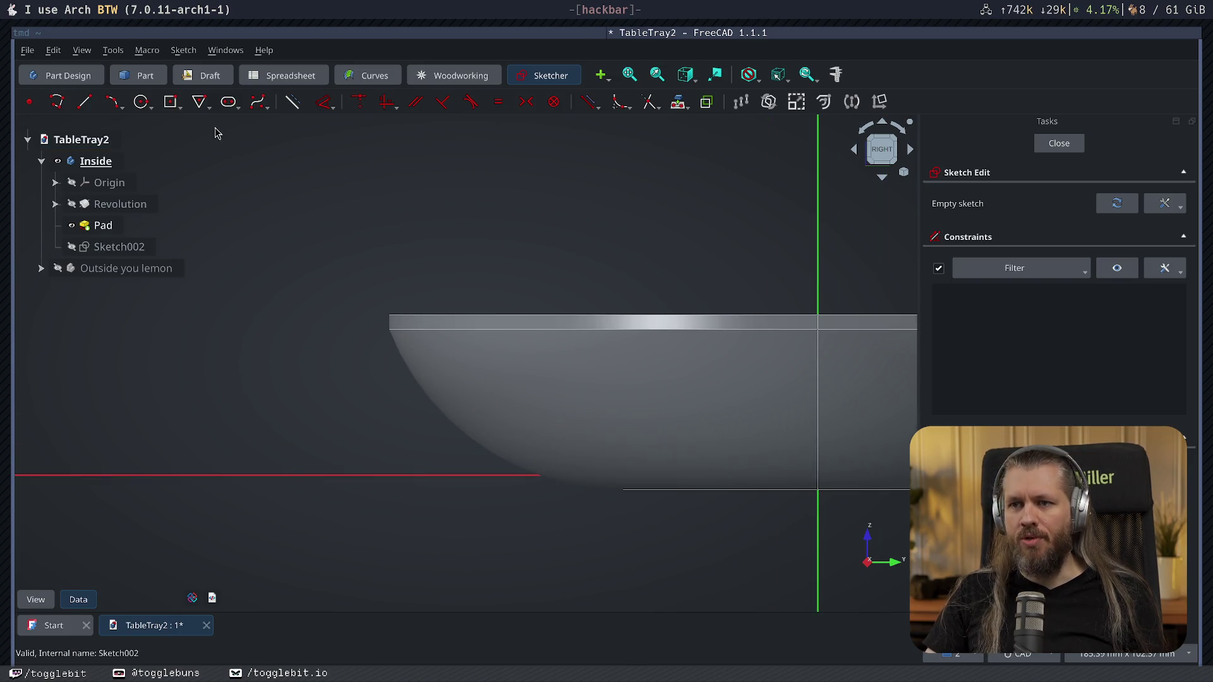
Abandon the Rectangle tool and reframe the view on the bowl rim.
{"action": "left_click", "coordinate": [177, 107]}
{"action": "middle_click_drag", "start_coordinate": [346, 306], "coordinate": [424, 289]}
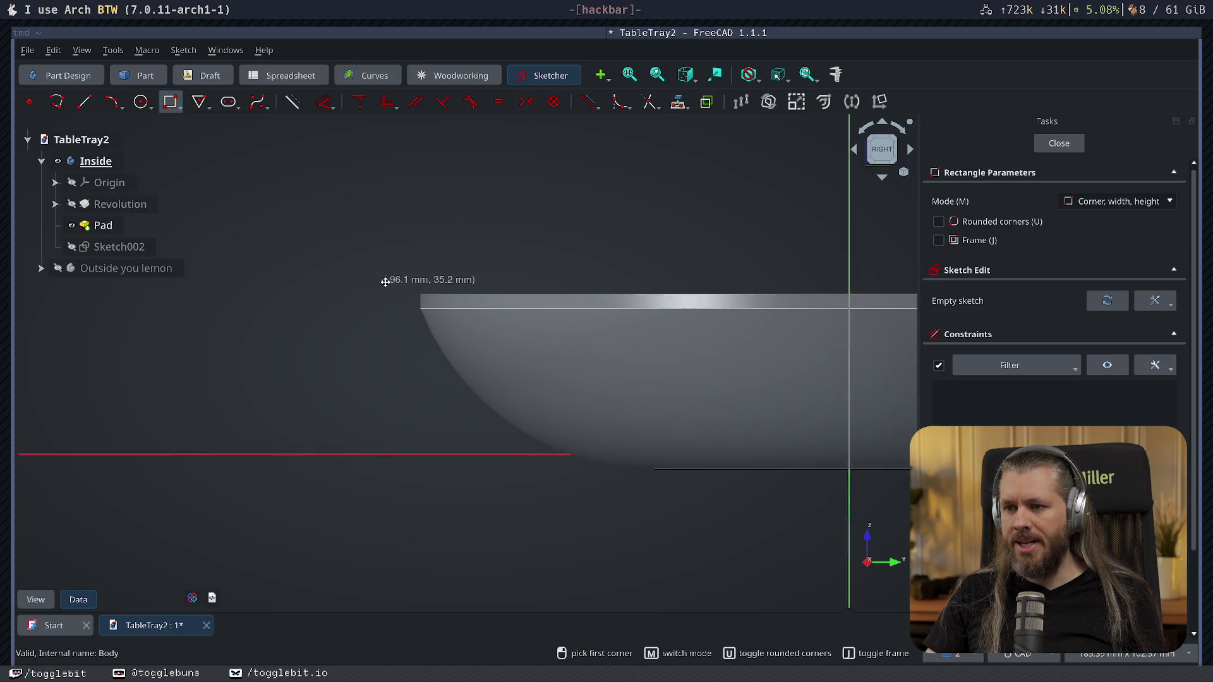
{"action": "key", "text": "Escape"}
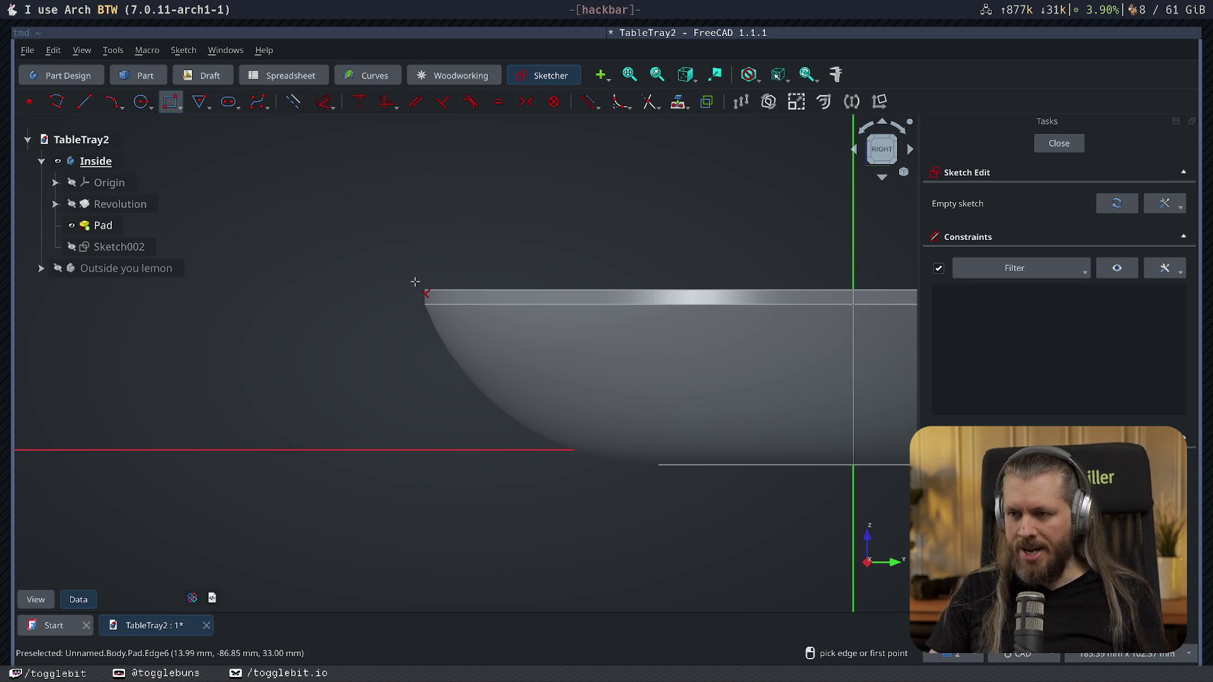
Link the rim's outer edge into Sketch002 as external geometry and return to the side view.
{"action": "key", "text": "g"}
{"action": "key", "text": "x"}
{"action": "scroll", "coordinate": [443, 281], "scroll_direction": "up", "scroll_amount": 3}
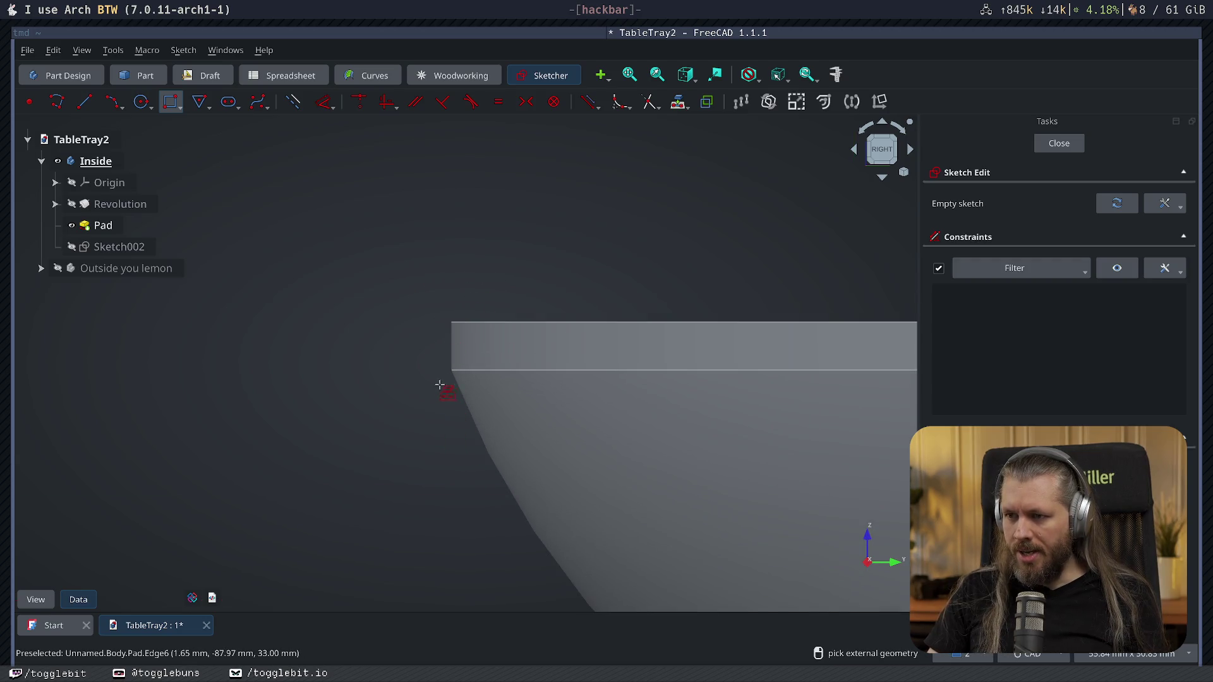
{"action": "middle_click_drag", "start_coordinate": [439, 384], "coordinate": [456, 410]}
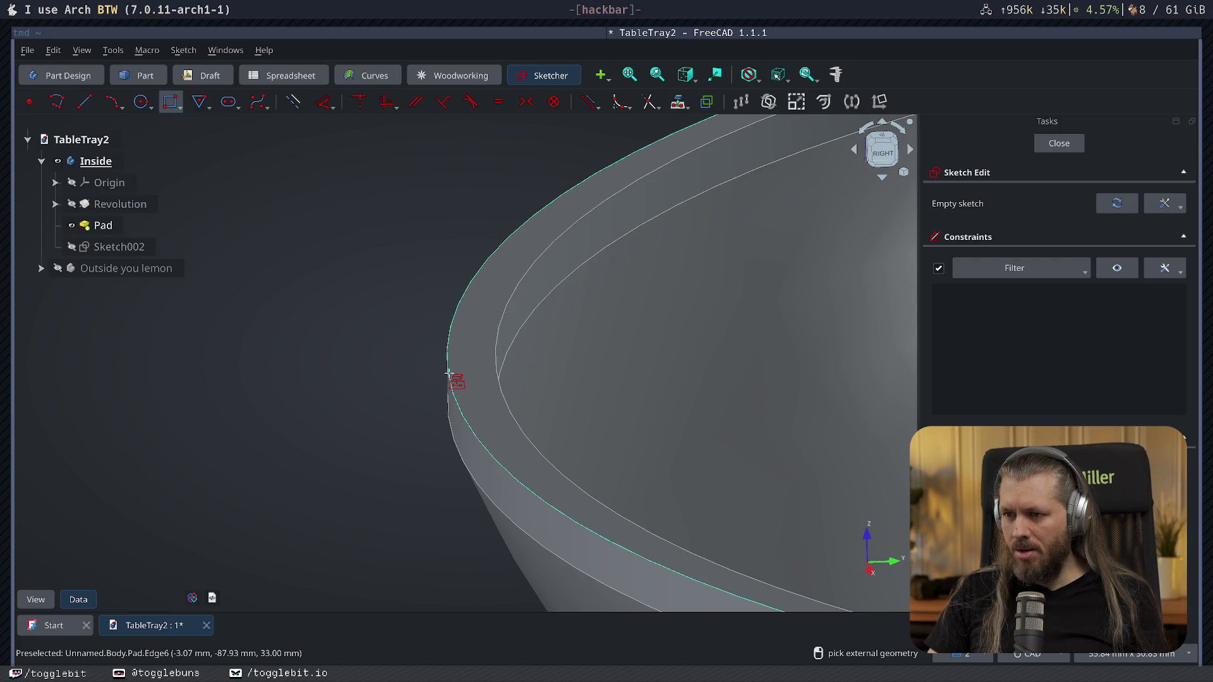
{"action": "middle_click_drag", "start_coordinate": [369, 461], "coordinate": [490, 327]}
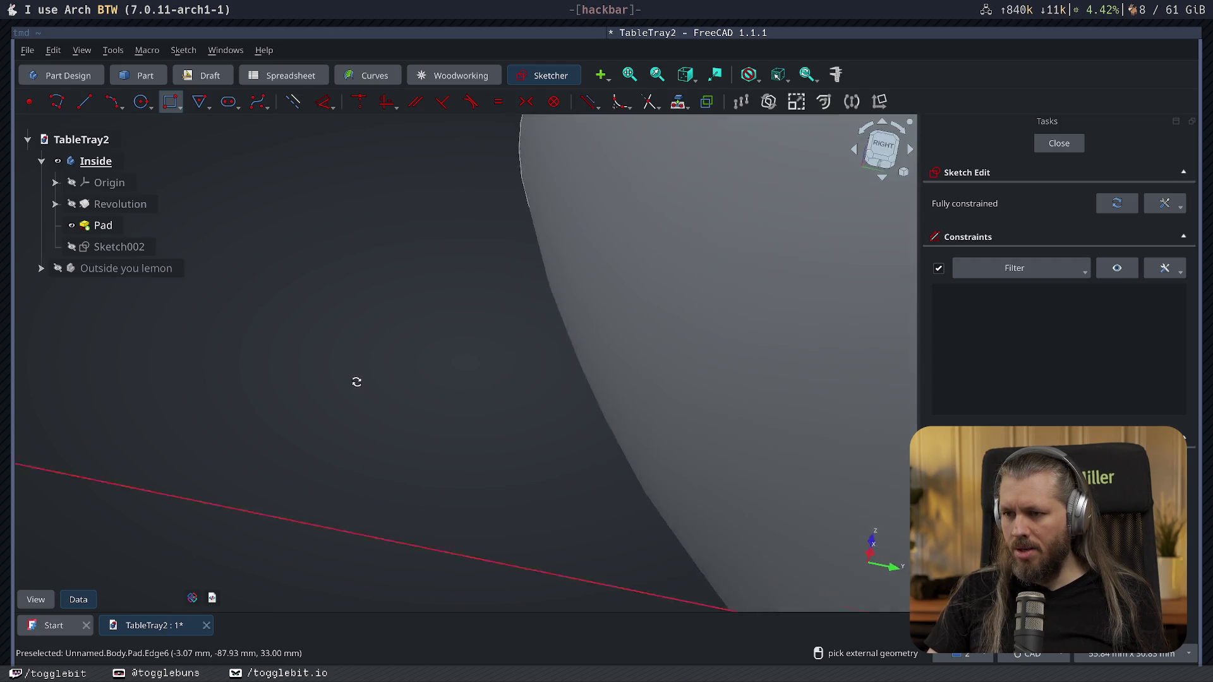
{"action": "key", "text": "3"}
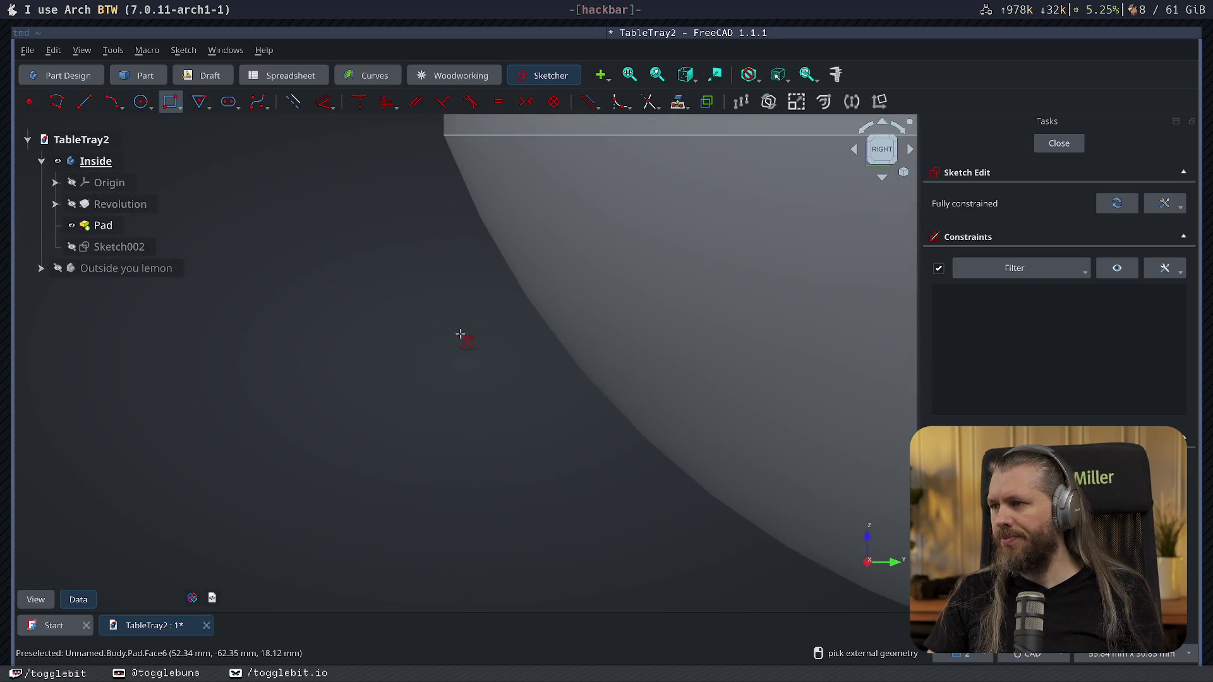
{"action": "middle_click_drag", "start_coordinate": [399, 304], "coordinate": [408, 355]}
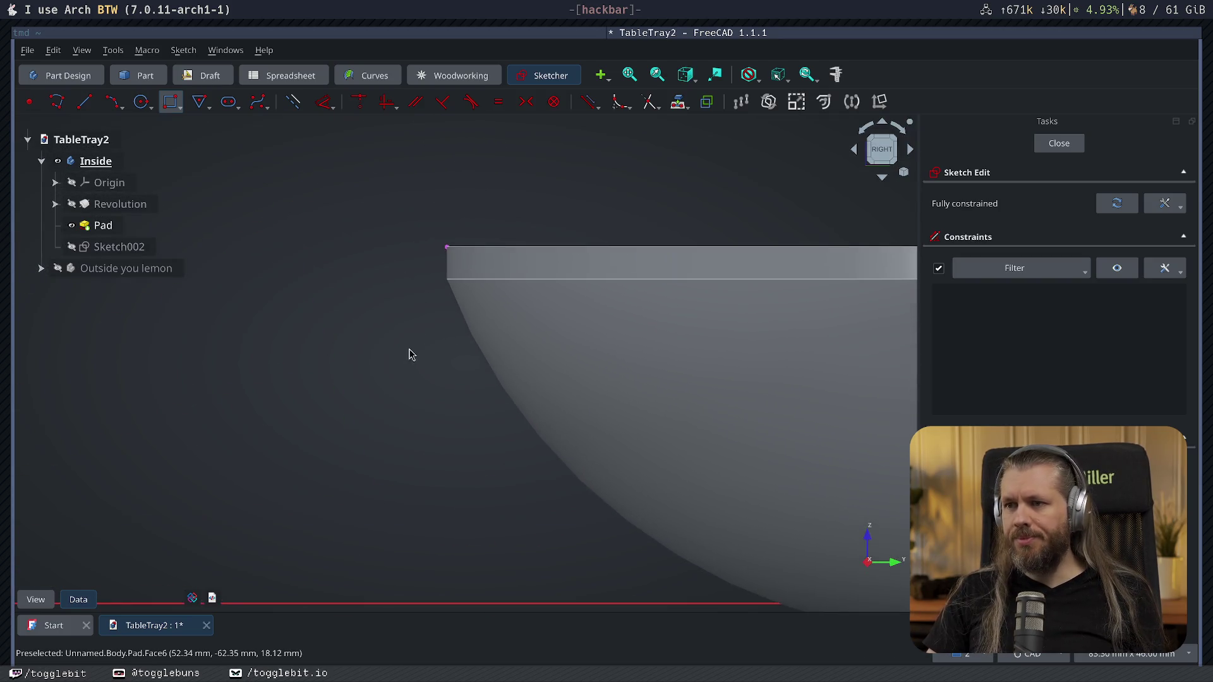
Draw a 3 mm line down from the rim's top corner along the rim height.
{"action": "left_click", "coordinate": [85, 102]}
{"action": "left_click", "coordinate": [447, 247]}
{"action": "type", "text": "3"}
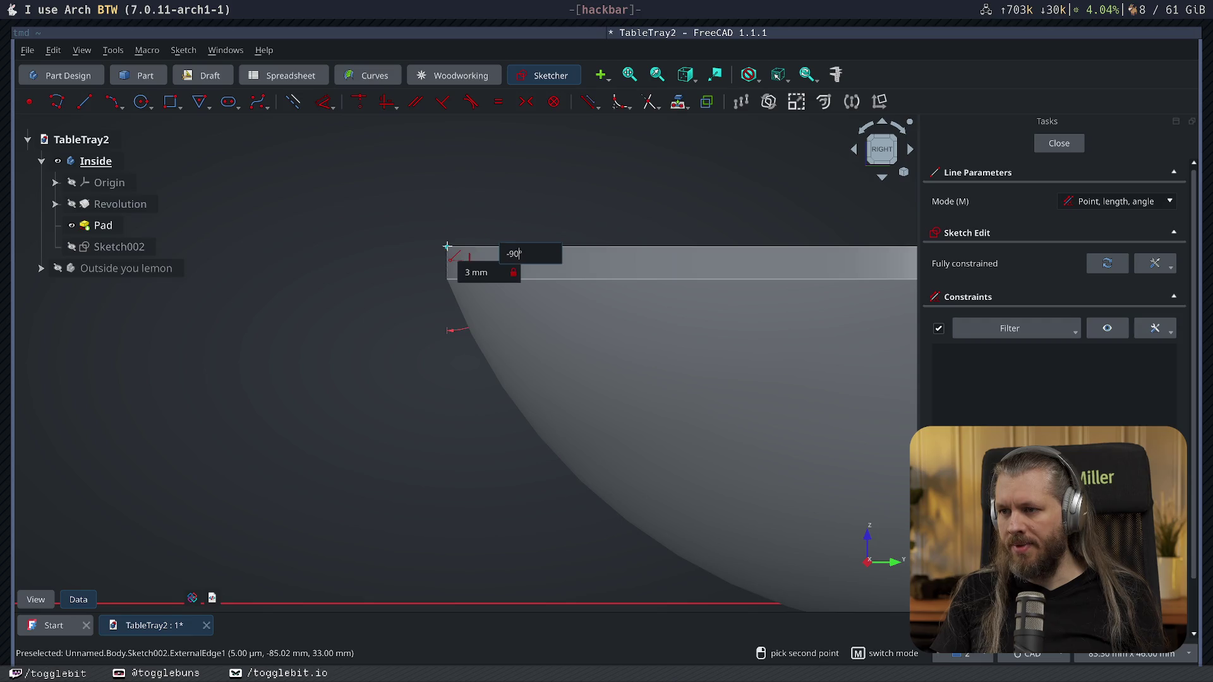
{"action": "key", "text": "Return"}
{"action": "right_click", "coordinate": [423, 373]}
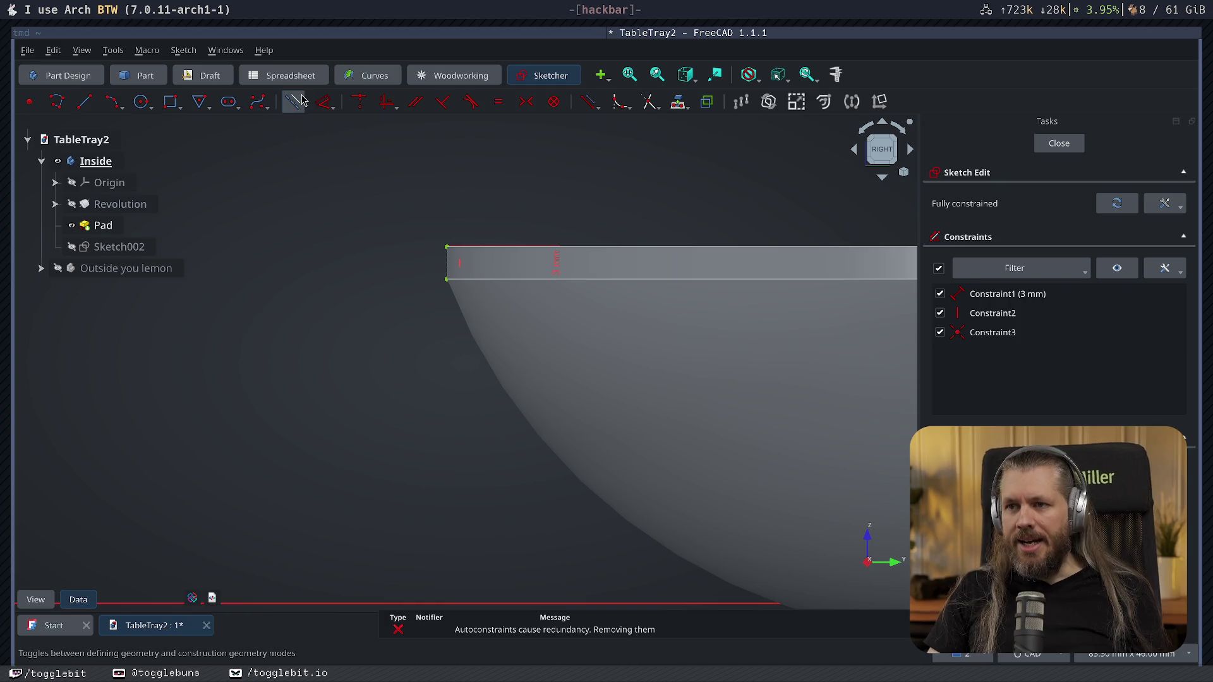
Draw a 20 mm-wide rectangle from the line's lower end along the rim band and close the sketch.
{"action": "left_click", "coordinate": [170, 101]}
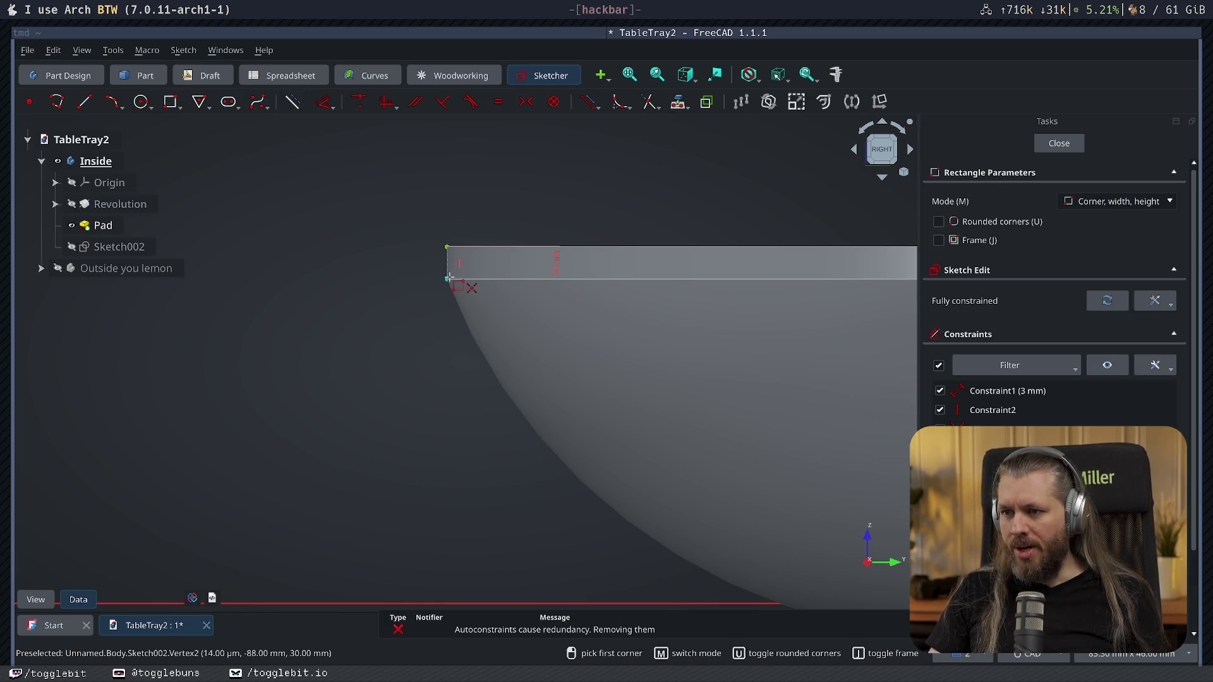
{"action": "left_click", "coordinate": [448, 278]}
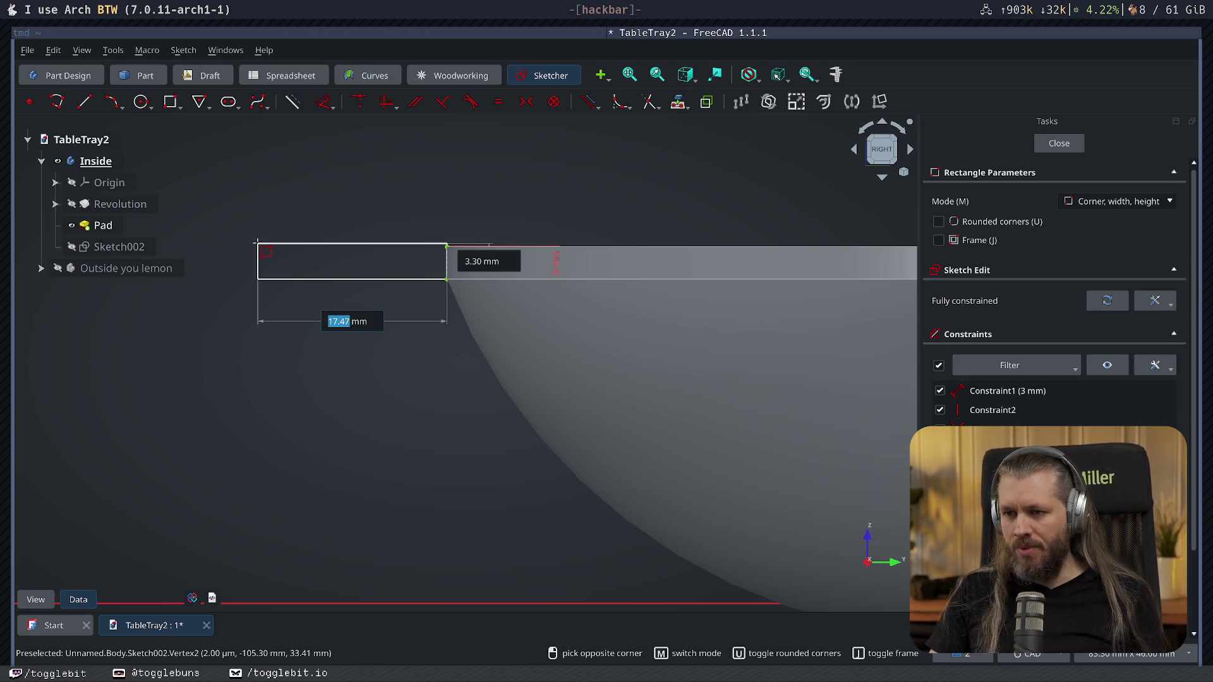
{"action": "type", "text": "15"}
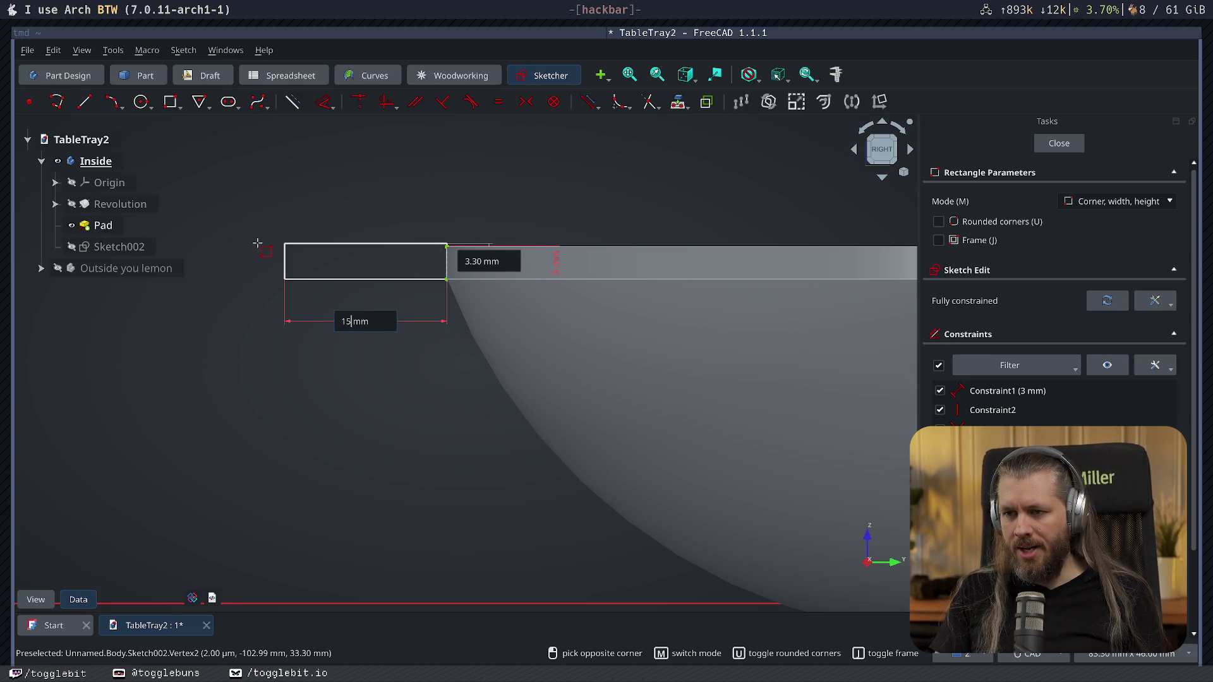
{"action": "key", "text": "BackSpace"}
{"action": "type", "text": "2"}
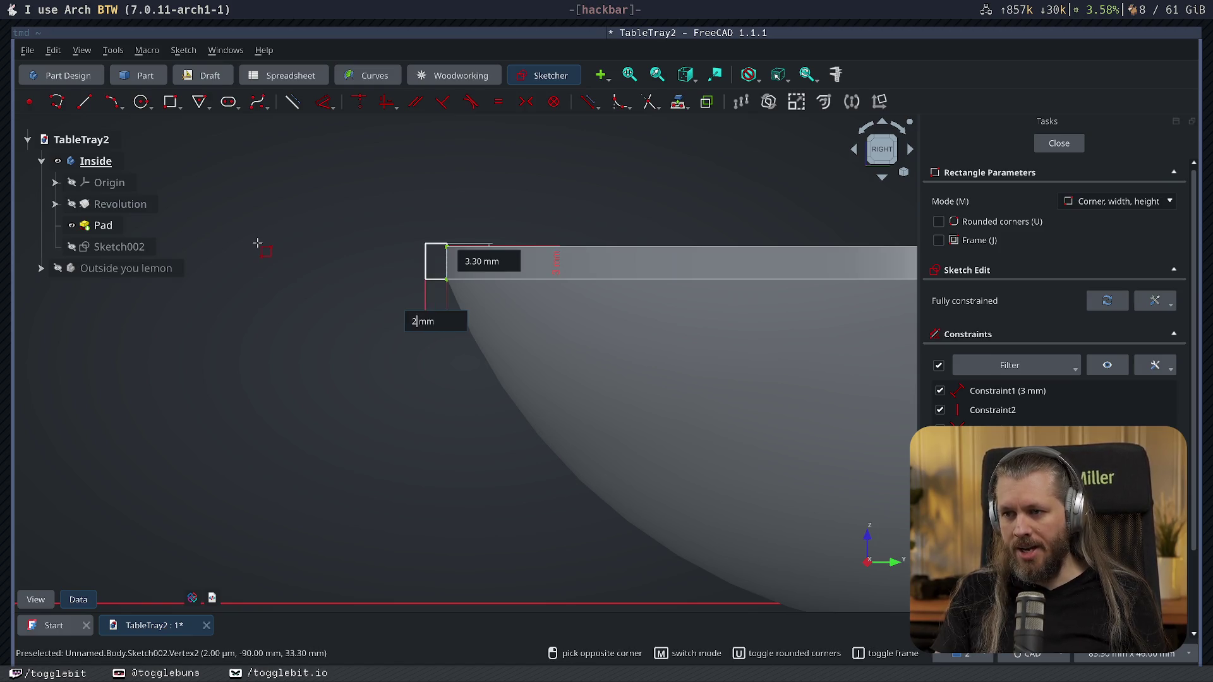
{"action": "type", "text": "00"}
{"action": "key", "text": "BackSpace"}
{"action": "key", "text": "Return"}
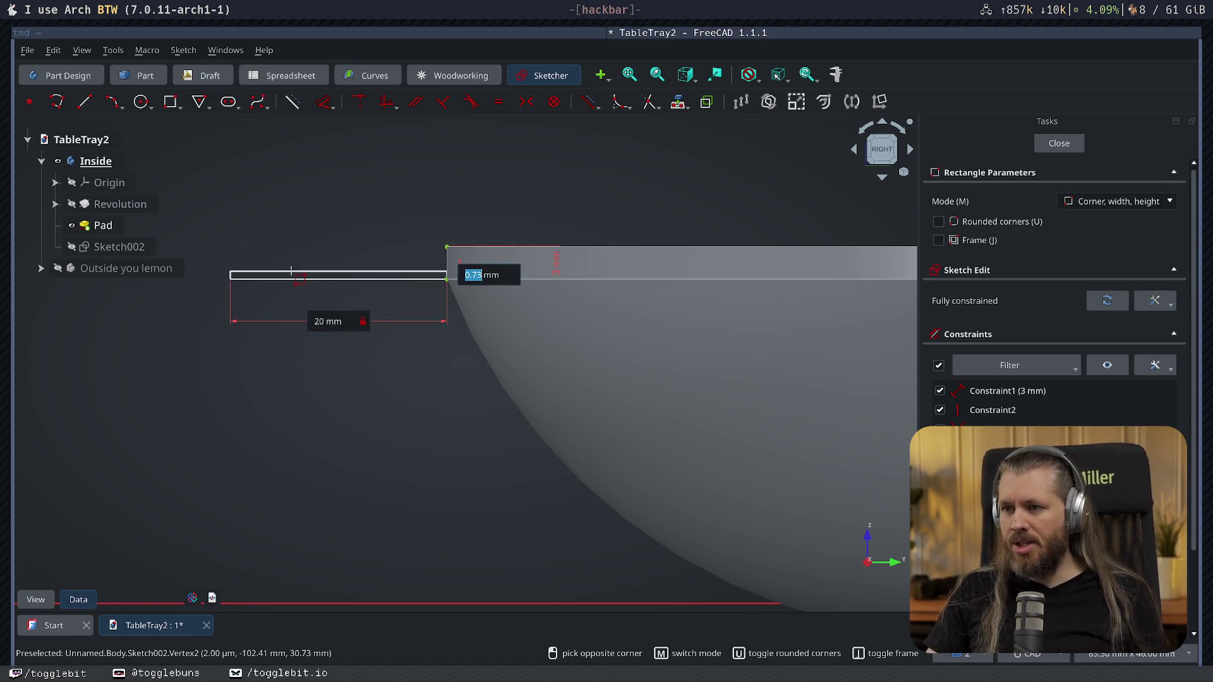
{"action": "key", "text": "Return"}
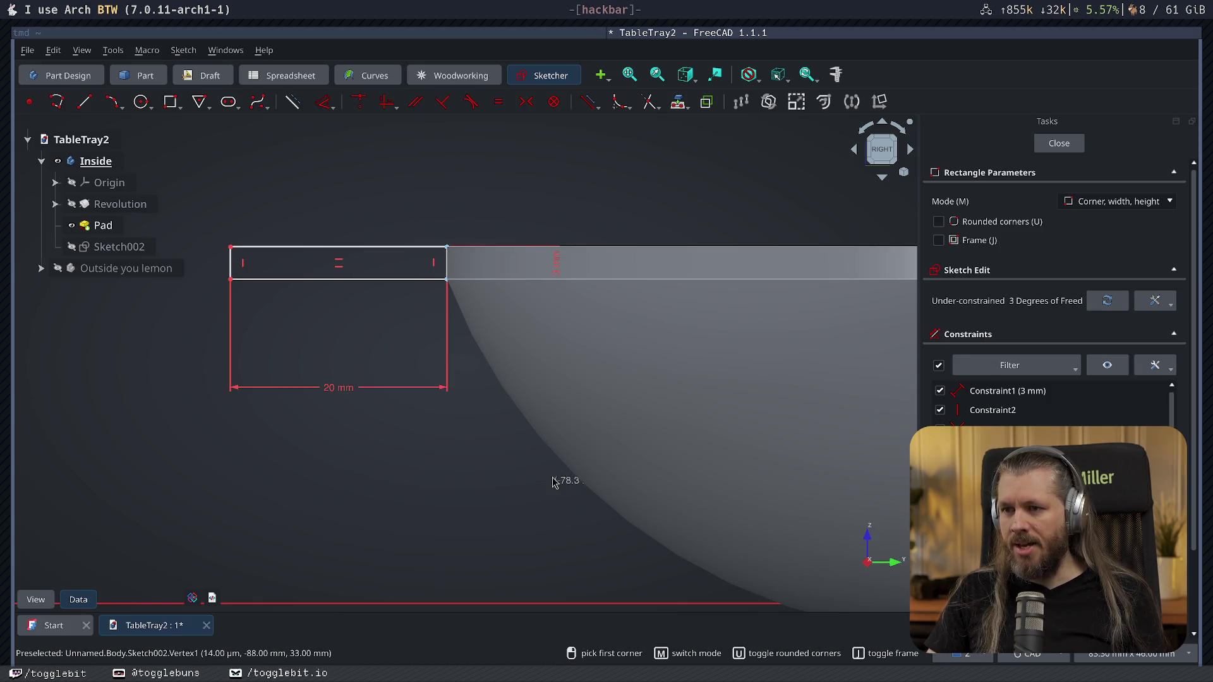
{"action": "key", "text": "Escape"}
{"action": "key", "text": "Escape"}
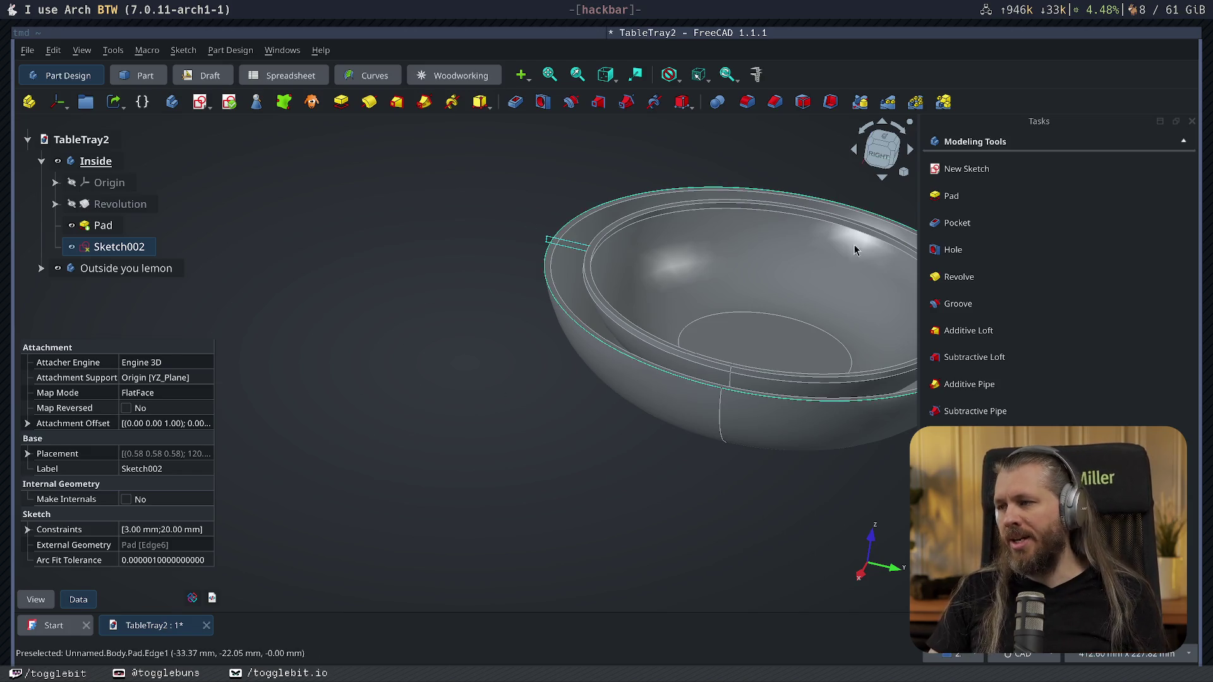
Pad the tab sketch into Pad001 with Symmetric mode.
{"action": "left_click", "coordinate": [945, 196]}
{"action": "left_click", "coordinate": [1123, 201]}
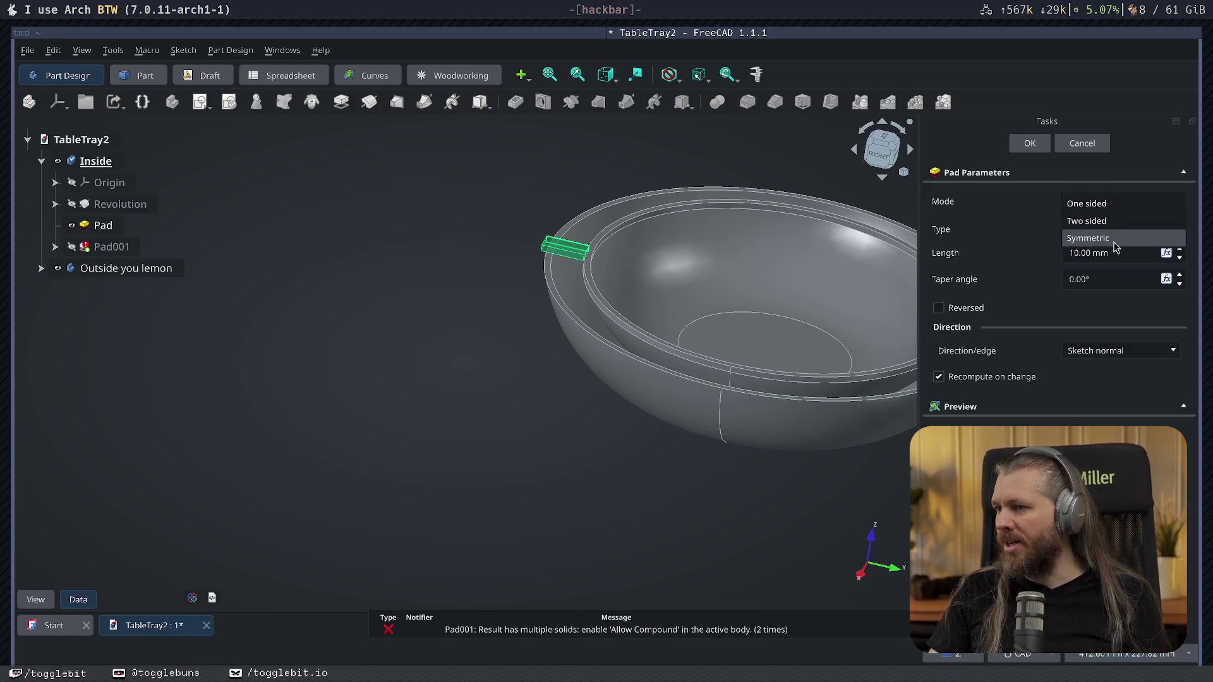